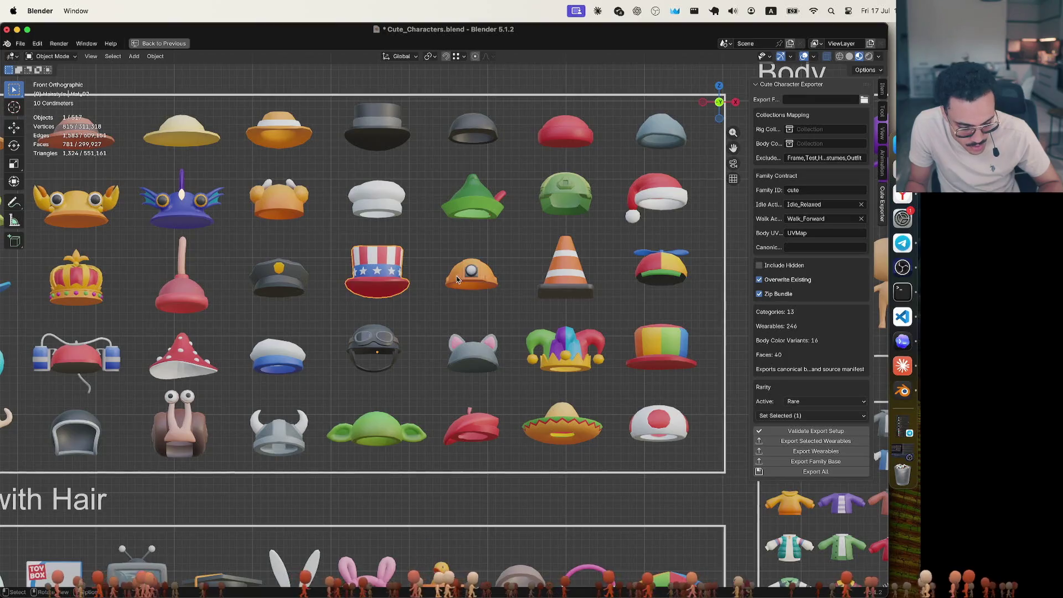
# Confirm the grey cat-ear hat's rarity reads Common, then switch to the Yandex browser
pyautogui.click(459, 364)
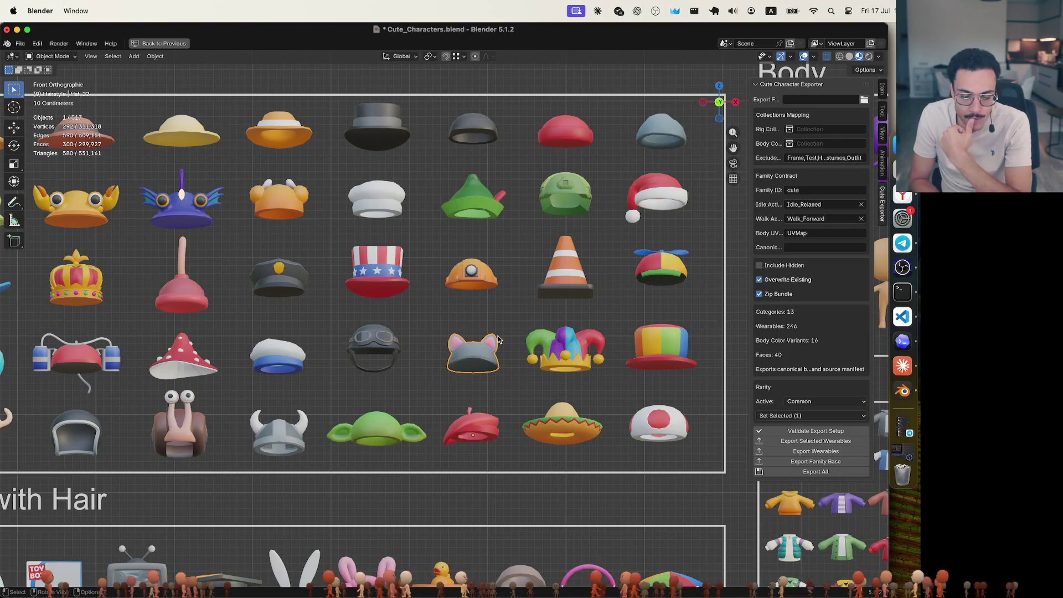
pyautogui.click(903, 196)
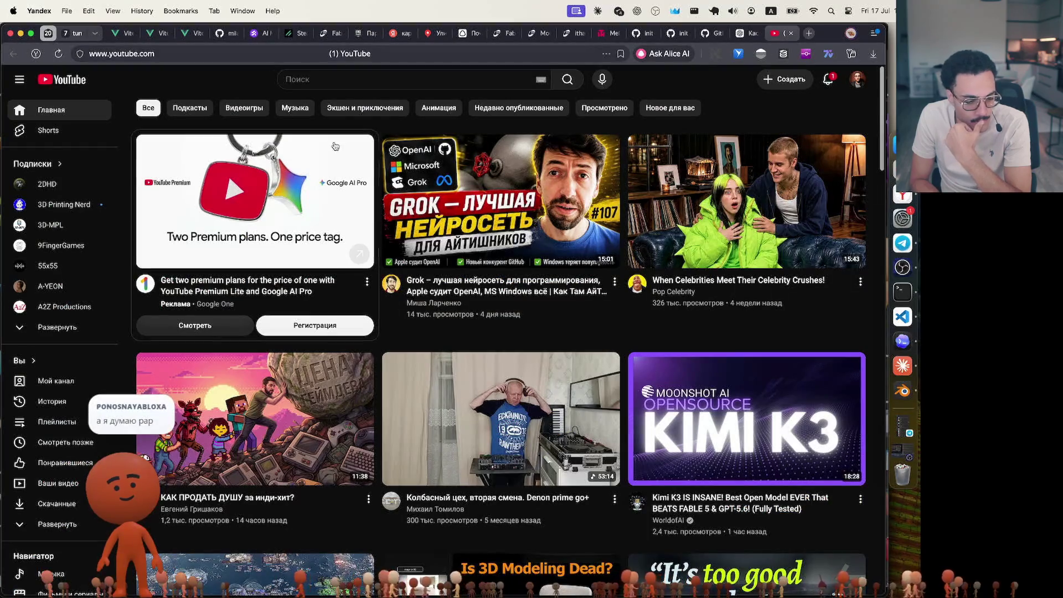
# Open the Chubriks wardrobe viewer in the Vite App tab and spin the character preview
pyautogui.click(156, 35)
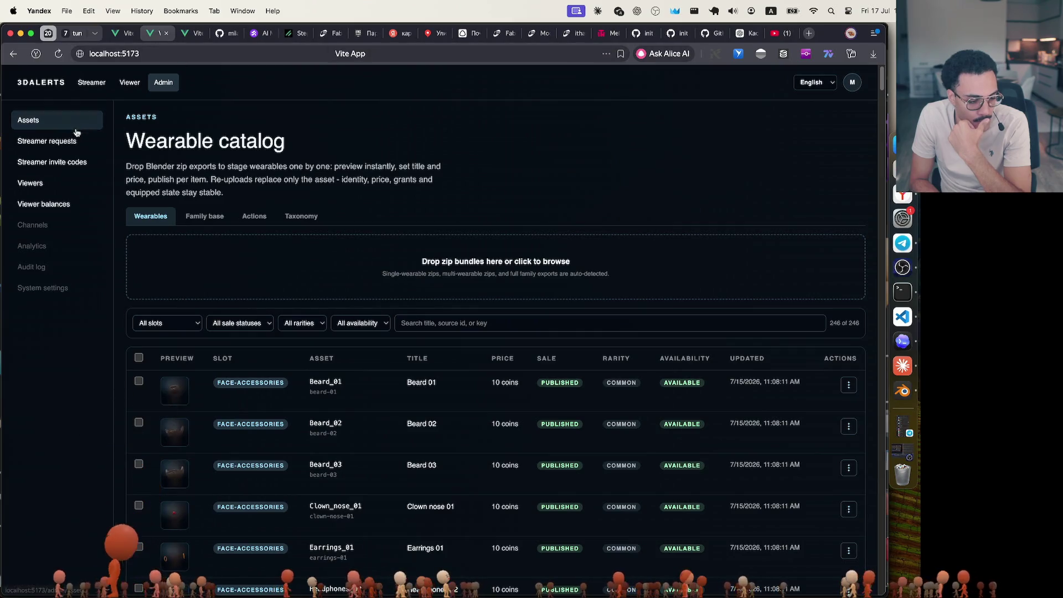
pyautogui.click(130, 82)
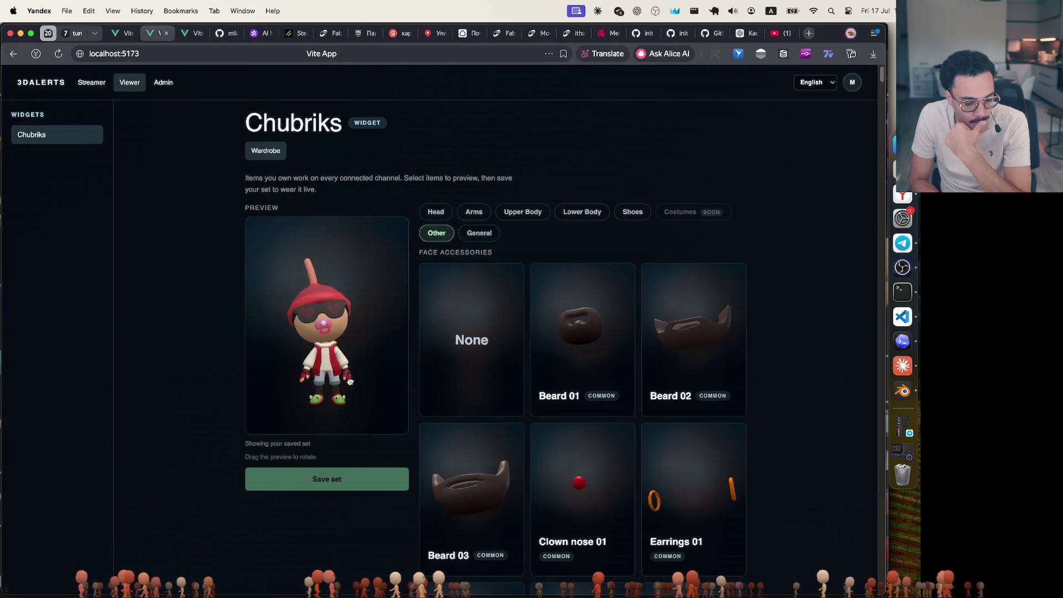
pyautogui.moveTo(304, 376)
pyautogui.mouseDown()
pyautogui.moveTo(387, 368)
pyautogui.moveTo(260, 355)
pyautogui.moveTo(408, 356)
pyautogui.moveTo(370, 367)
pyautogui.mouseUp()
pyautogui.scroll(-3, 493, 339)
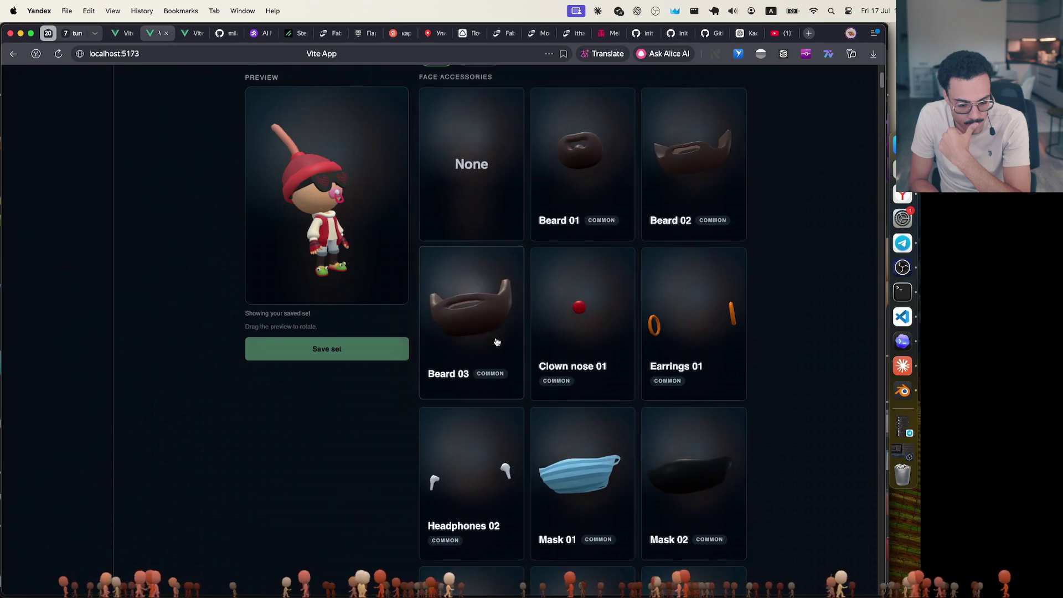
# Try Clown nose 01 on the character, browse the catalog, then reset to the saved set
pyautogui.click(553, 312)
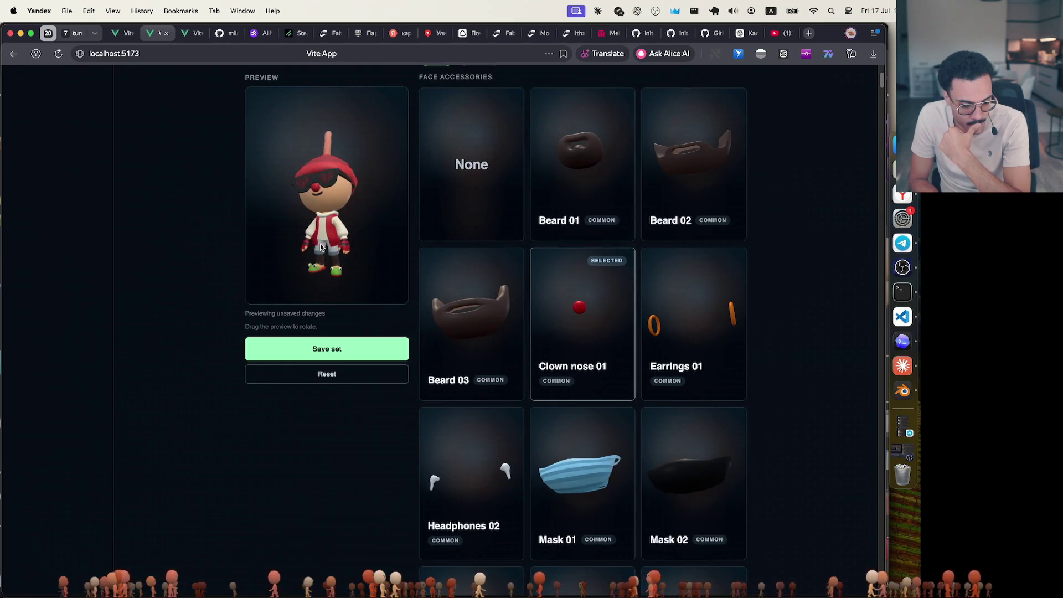
pyautogui.scroll(-3, 627, 333)
pyautogui.scroll(-20, 627, 333)
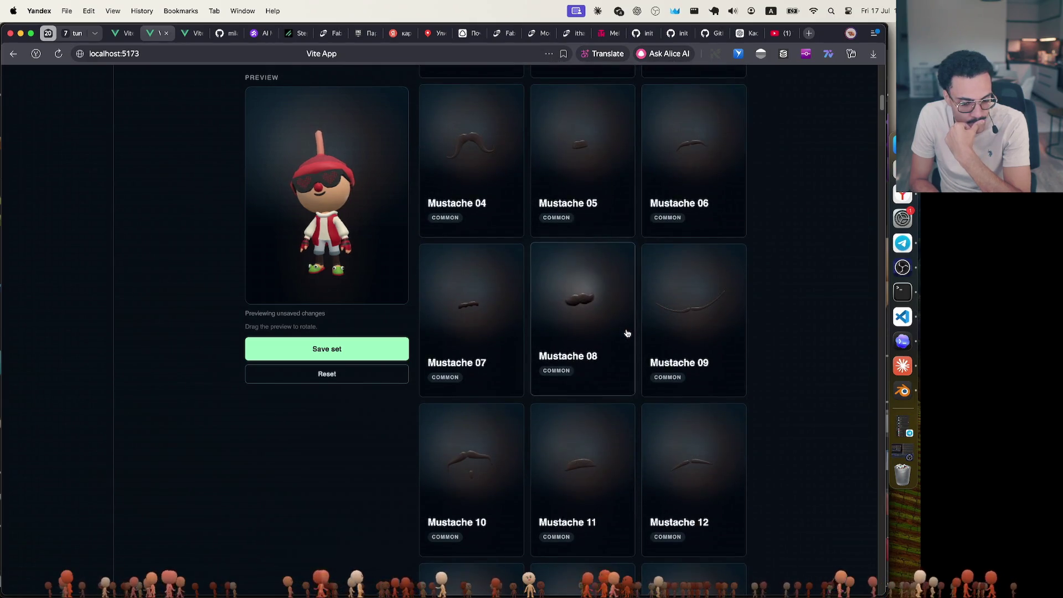
pyautogui.scroll(-20, 627, 332)
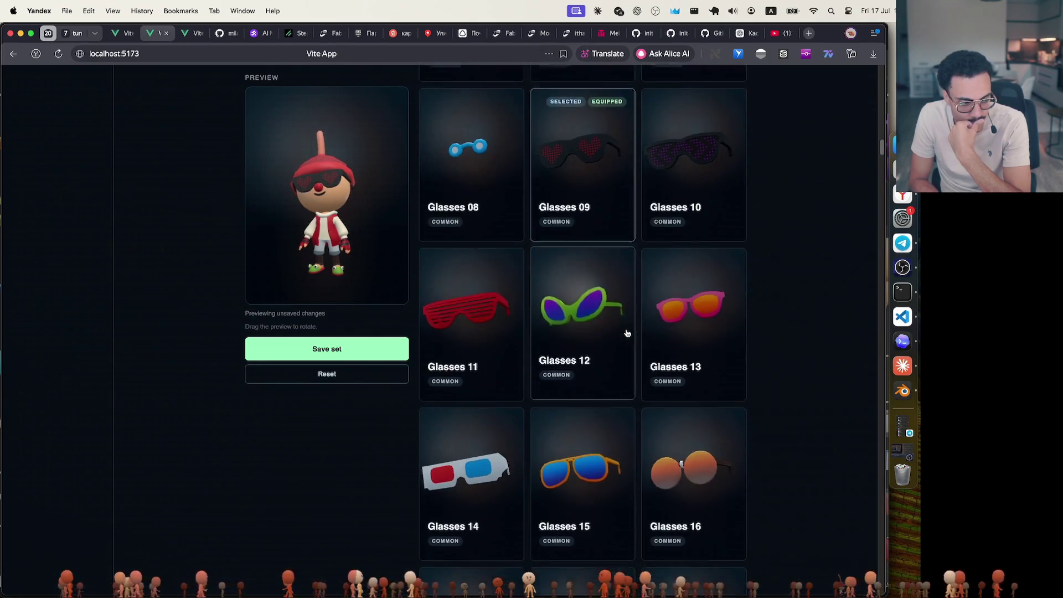
pyautogui.scroll(-1, 627, 333)
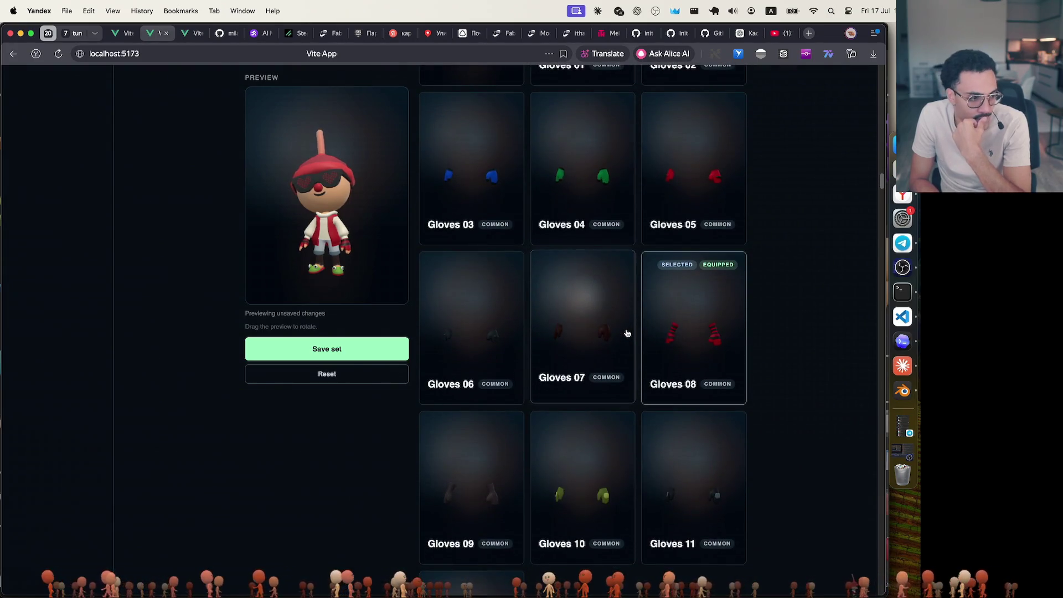
pyautogui.scroll(20, 627, 332)
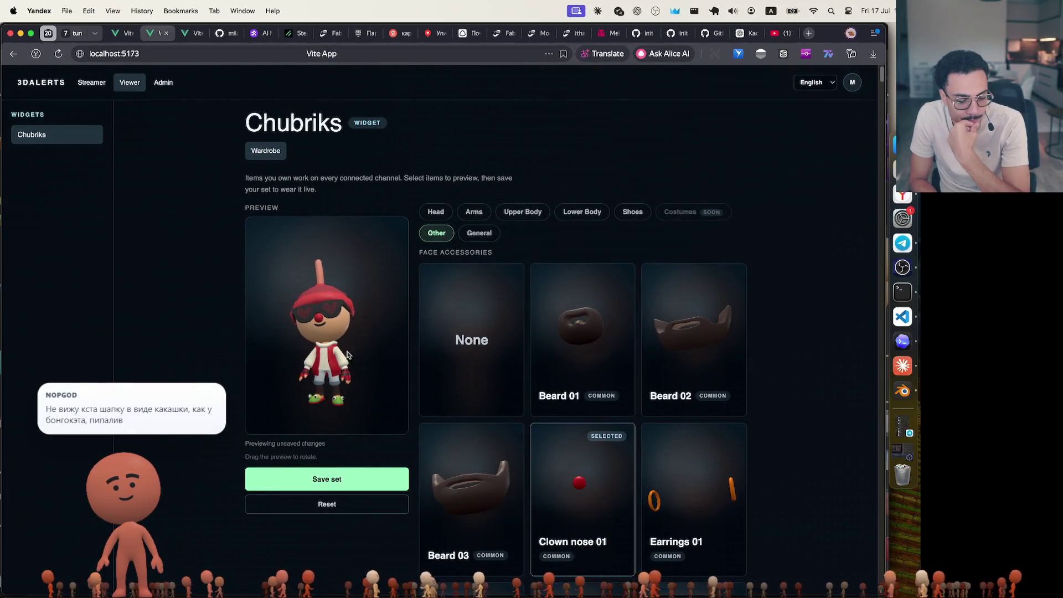
pyautogui.click(330, 502)
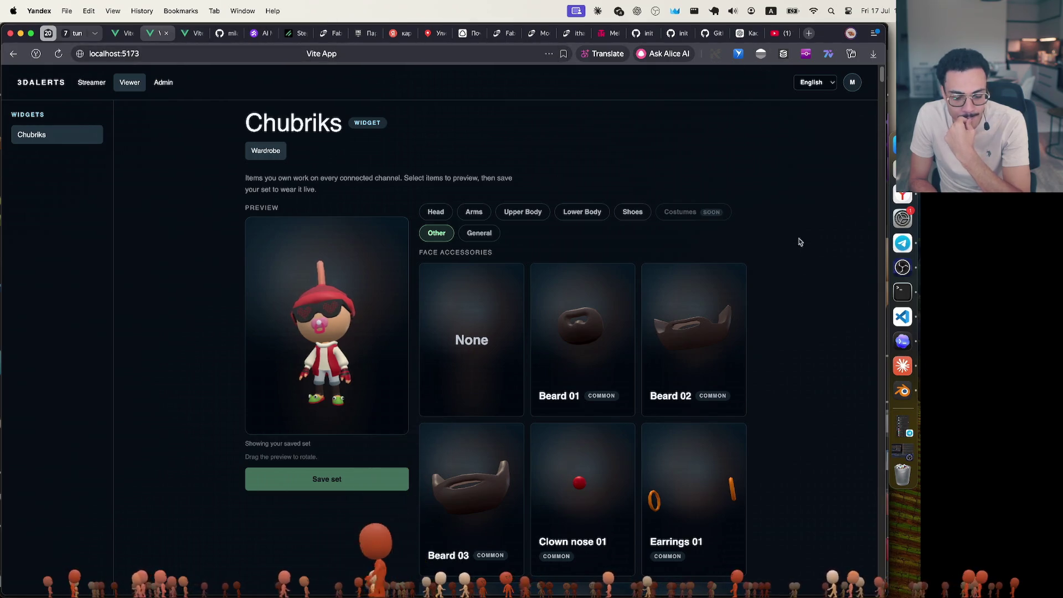
pyautogui.click(903, 392)
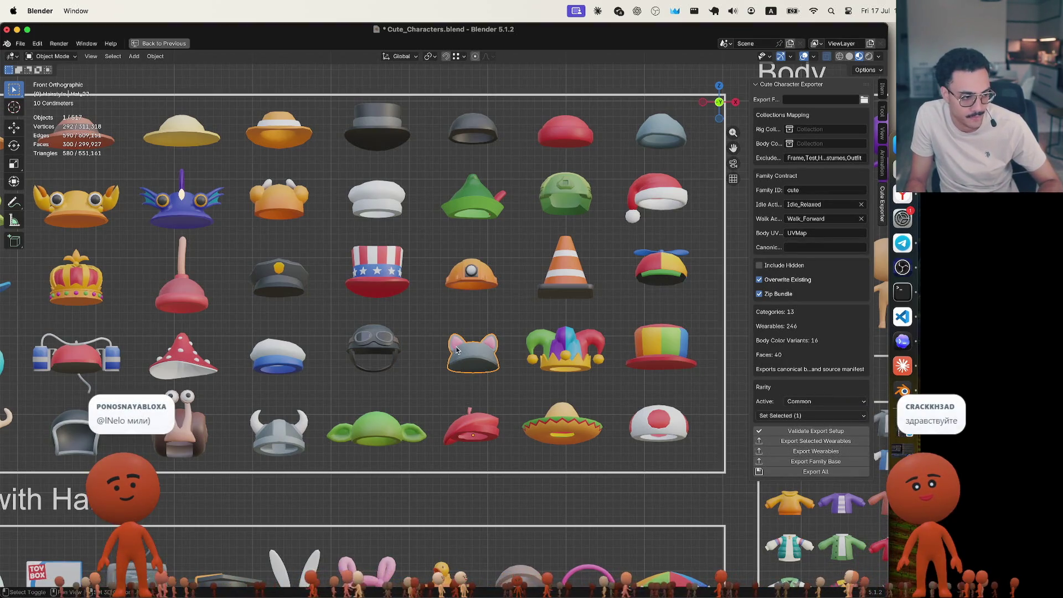
# Check the Rarity of the miner hat and the traffic cone hat in the hat grid
pyautogui.keyDown('shift'); pyautogui.moveTo(492, 346); pyautogui.dragTo(541, 361, button='middle'); pyautogui.keyUp('shift')
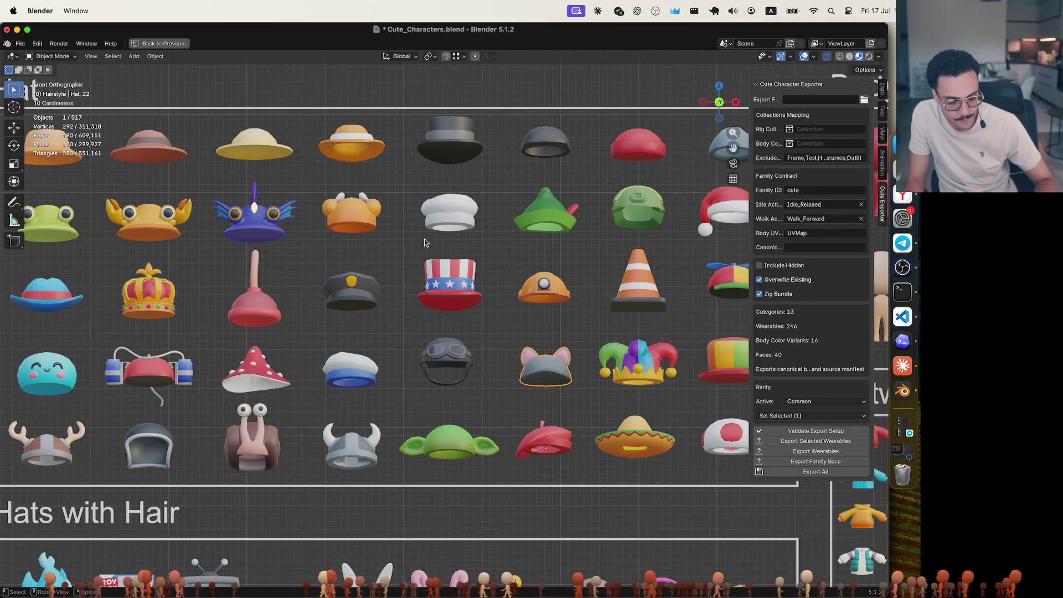
pyautogui.click(444, 297)
pyautogui.click(564, 301)
pyautogui.click(531, 315)
pyautogui.click(532, 294)
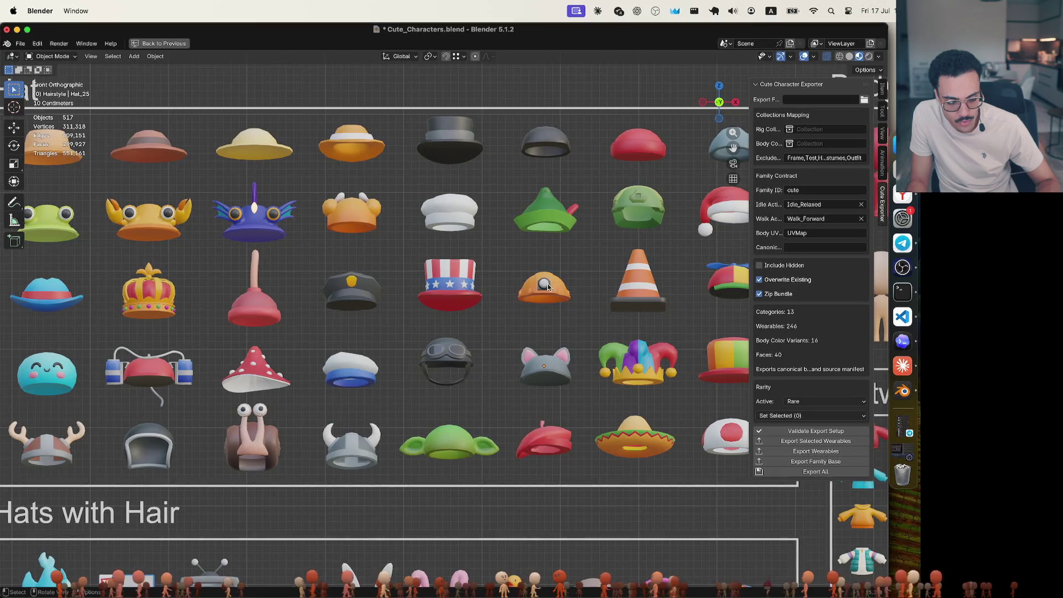
pyautogui.click(629, 288)
pyautogui.keyDown('shift'); pyautogui.click(626, 288); pyautogui.keyUp('shift')
pyautogui.click(628, 285)
pyautogui.click(565, 289)
pyautogui.keyDown('shift'); pyautogui.moveTo(620, 277); pyautogui.dragTo(499, 273, button='middle'); pyautogui.keyUp('shift')
pyautogui.click(499, 273)
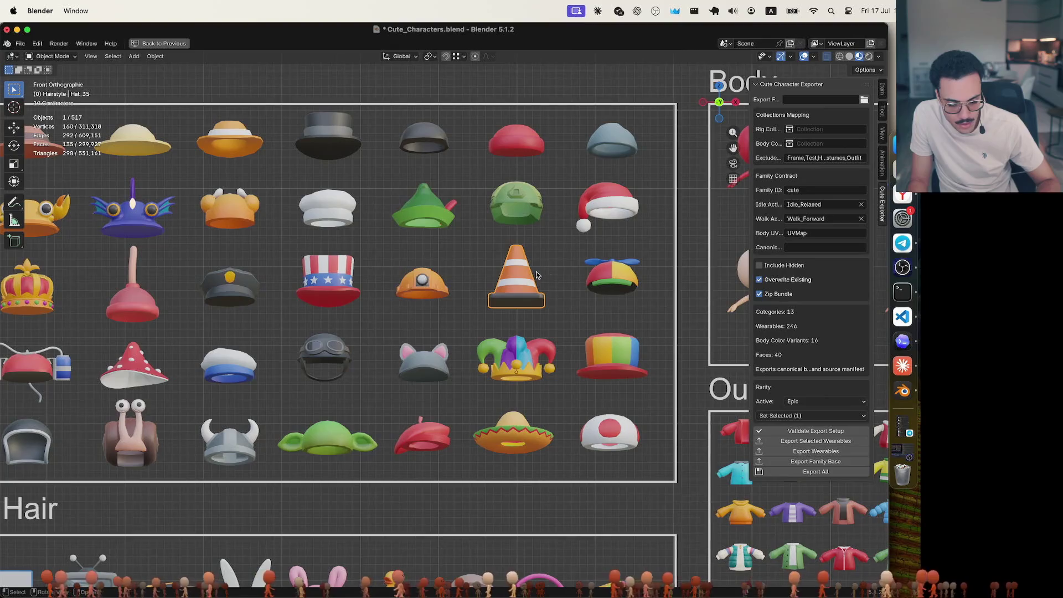
# Check the rarities of the propeller, cyan smiley, headphone and mushroom hats
pyautogui.click(606, 274)
pyautogui.keyDown('shift'); pyautogui.moveTo(505, 285); pyautogui.dragTo(655, 282, button='middle'); pyautogui.keyUp('shift')
pyautogui.click(86, 366)
pyautogui.click(180, 372)
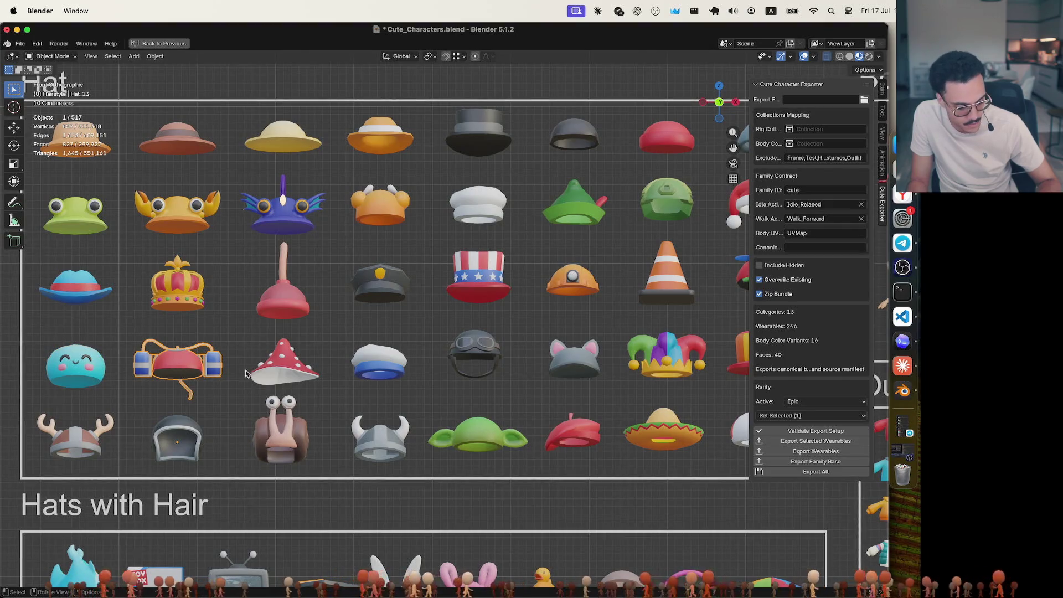
pyautogui.click(280, 373)
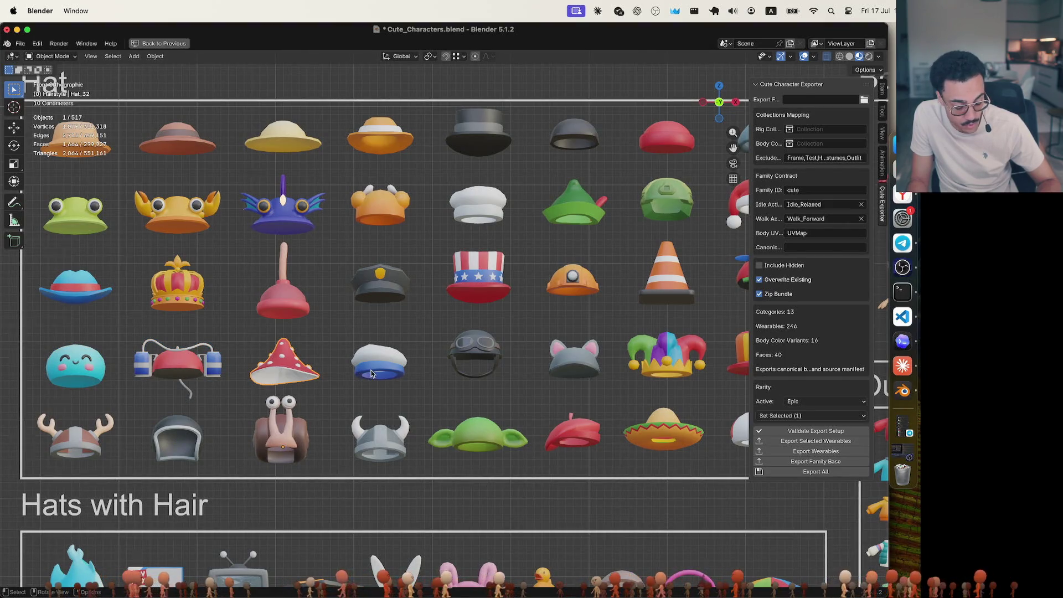
pyautogui.click(163, 362)
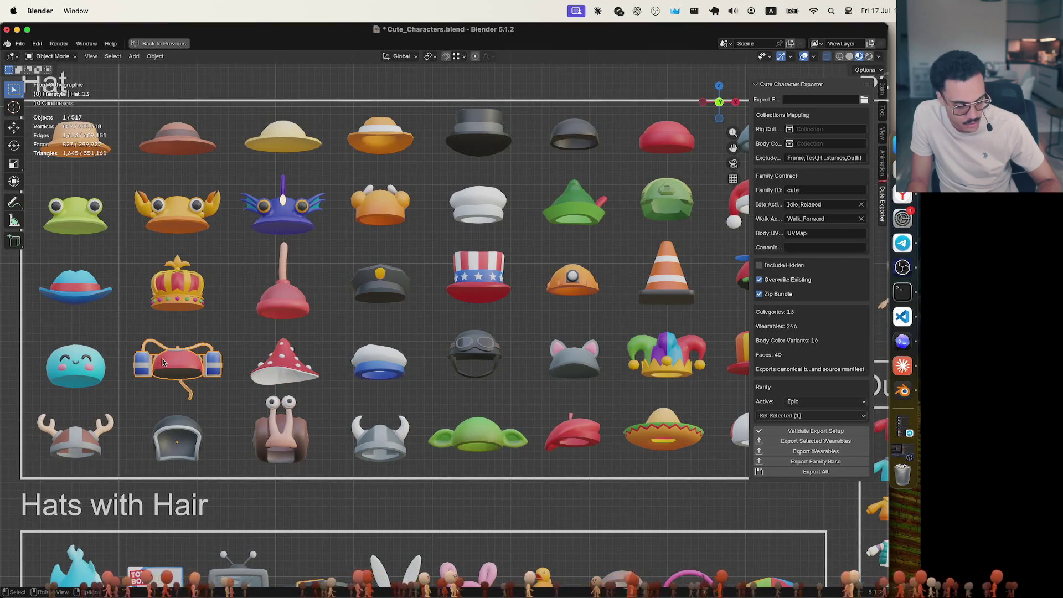
pyautogui.click(380, 336)
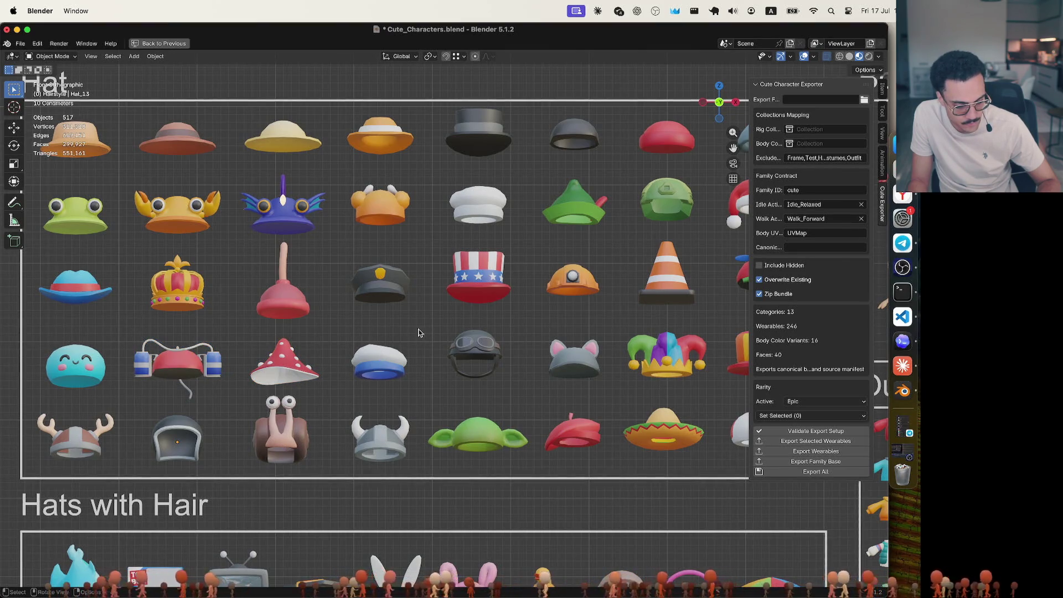
pyautogui.moveTo(409, 324)
pyautogui.keyDown('shift'); pyautogui.mouseDown(button='middle')
pyautogui.moveTo(350, 285)
pyautogui.moveTo(355, 308)
pyautogui.moveTo(425, 281)
pyautogui.moveTo(418, 298)
pyautogui.mouseUp(button='middle'); pyautogui.keyUp('shift')
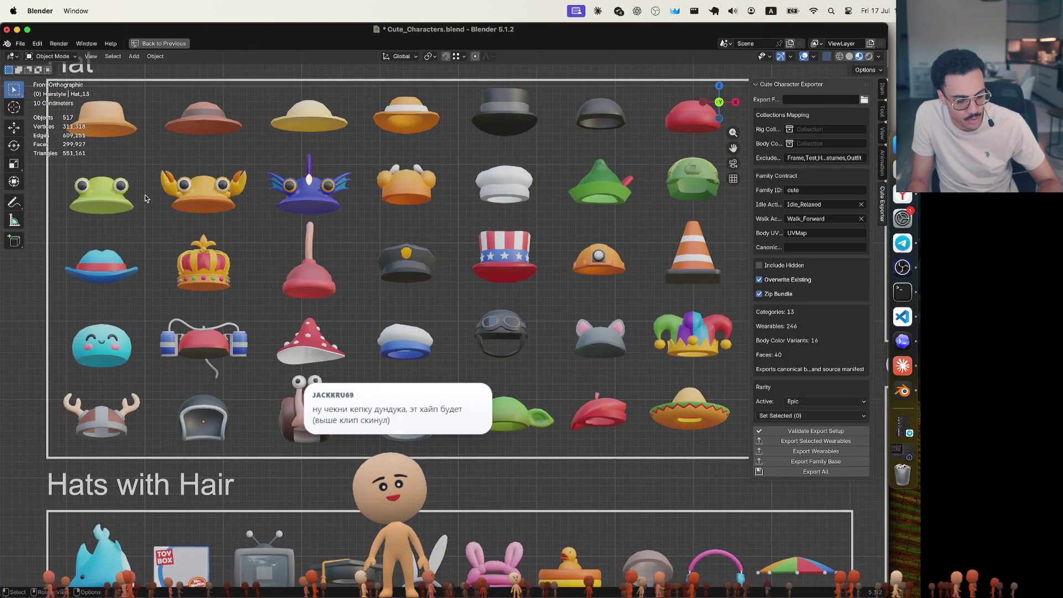
# Change the headphone hat and the cyan smiley blob hat from Epic to Rare
pyautogui.click(212, 333)
pyautogui.click(796, 414)
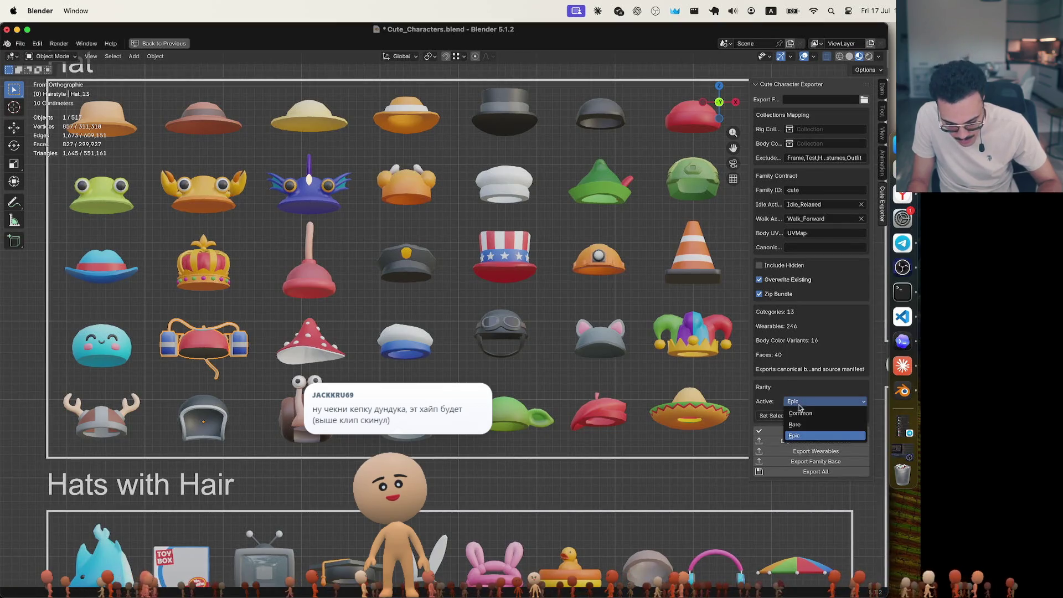
pyautogui.click(797, 431)
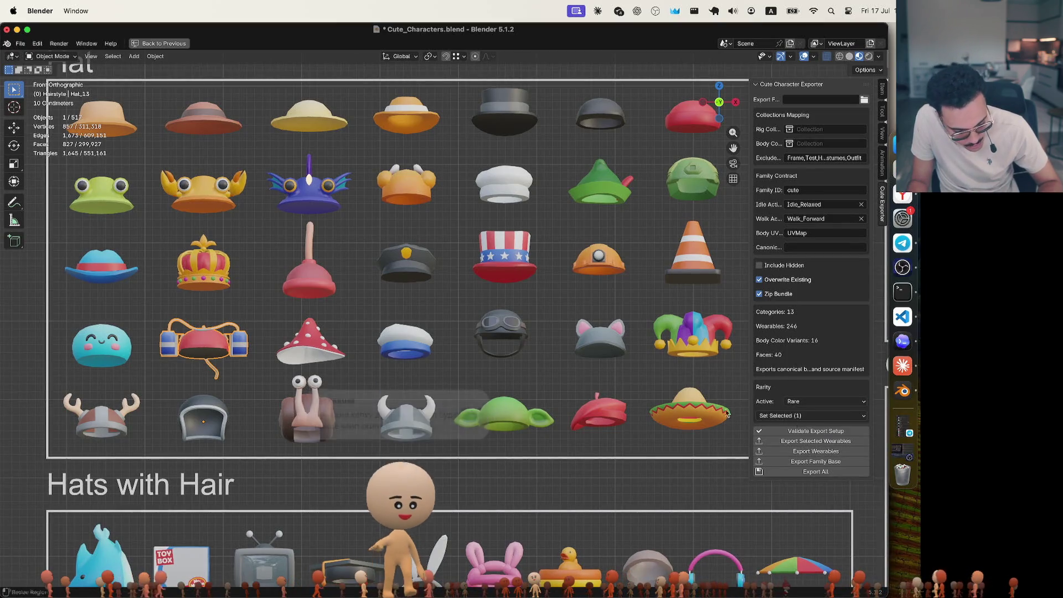
pyautogui.click(116, 348)
pyautogui.click(812, 403)
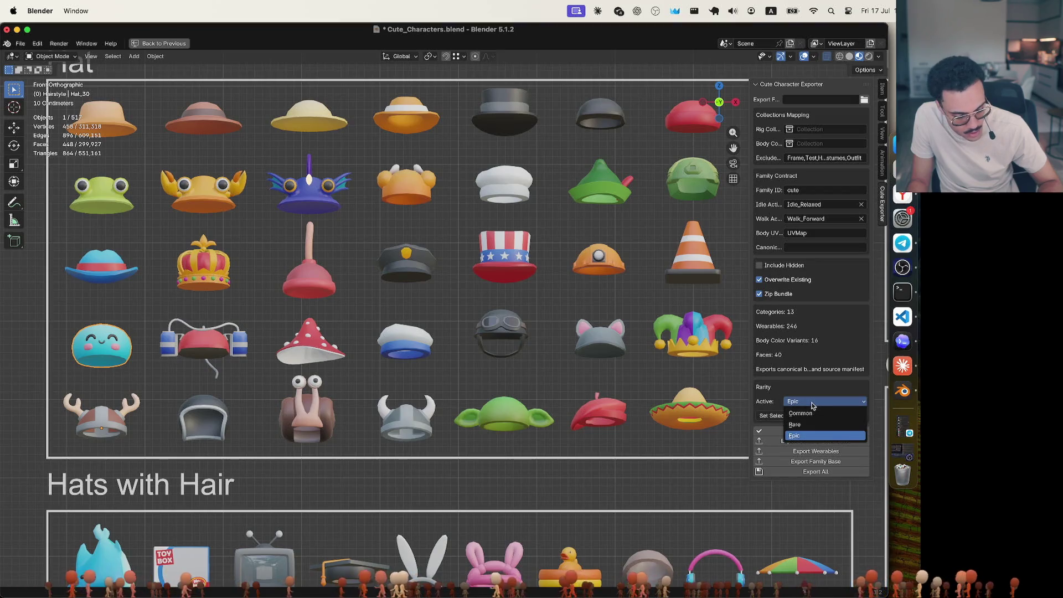
pyautogui.click(812, 406)
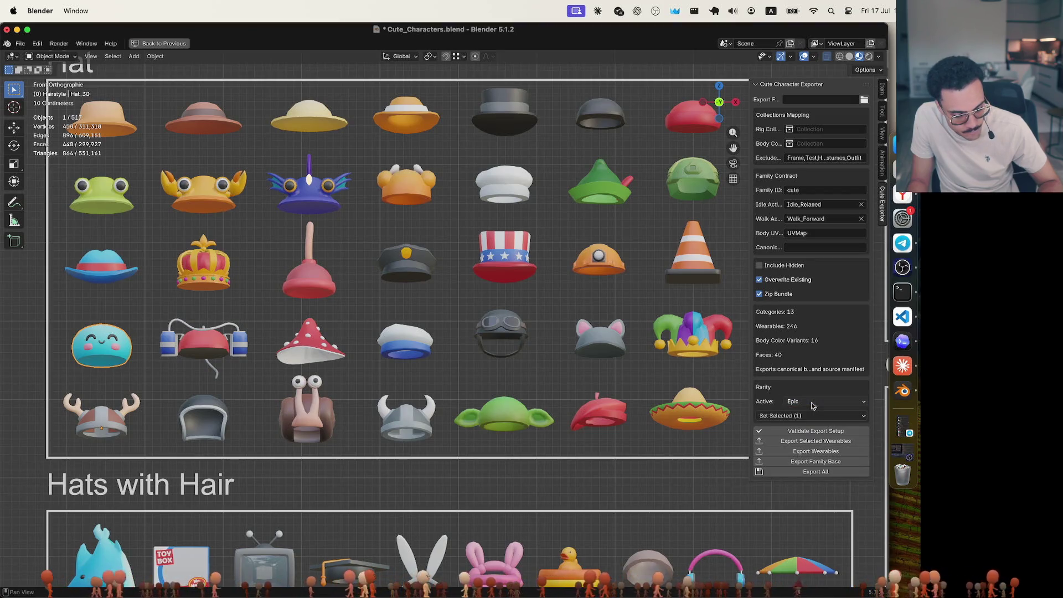
pyautogui.click(812, 406)
pyautogui.click(798, 425)
pyautogui.click(544, 312)
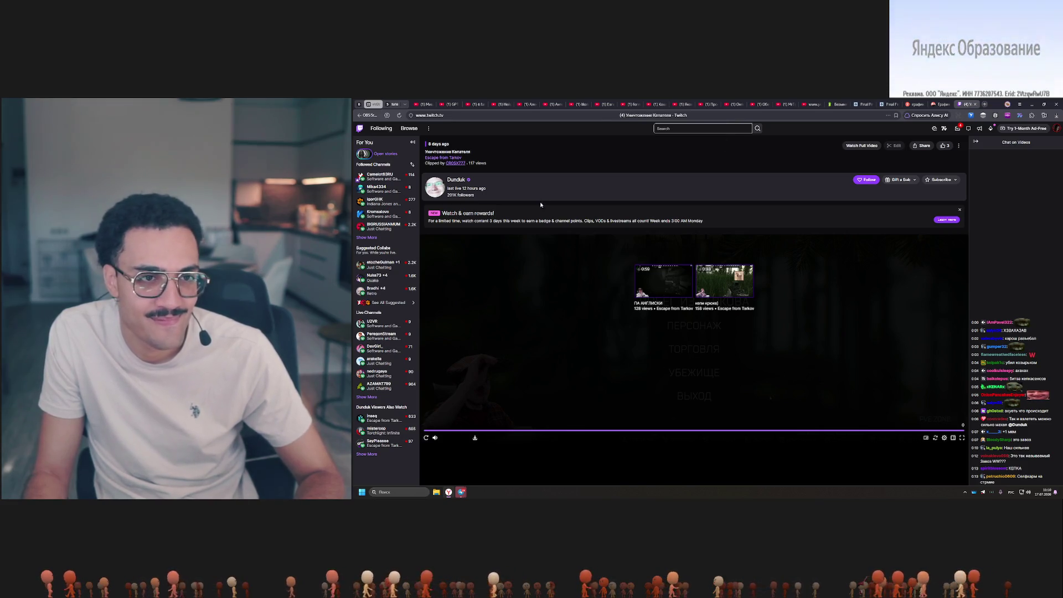
# View the clip streamer's Twitch channel page, then close the Twitch tab
pyautogui.click(867, 179)
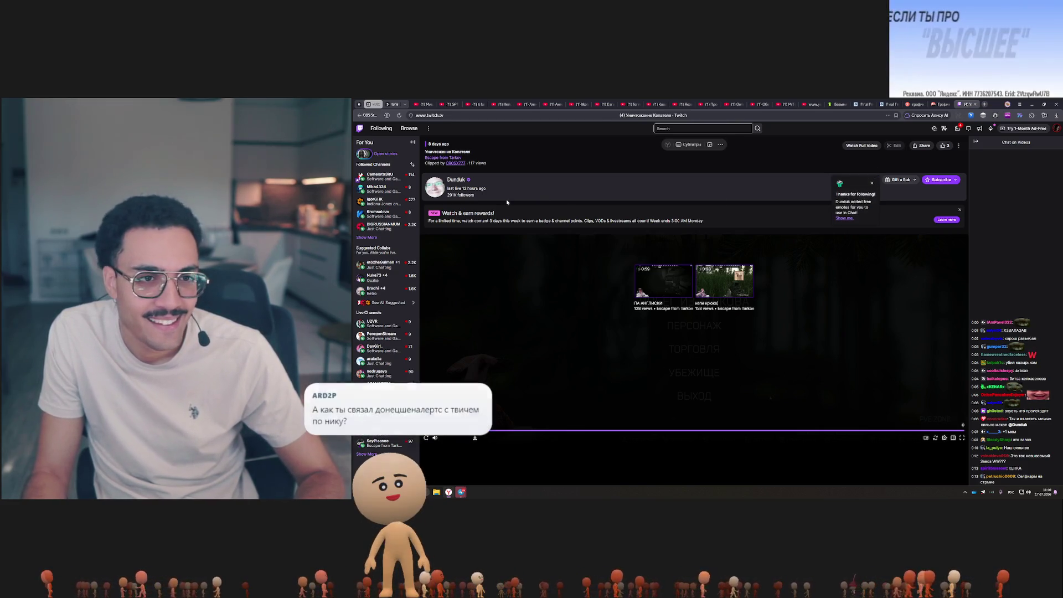
pyautogui.click(456, 179)
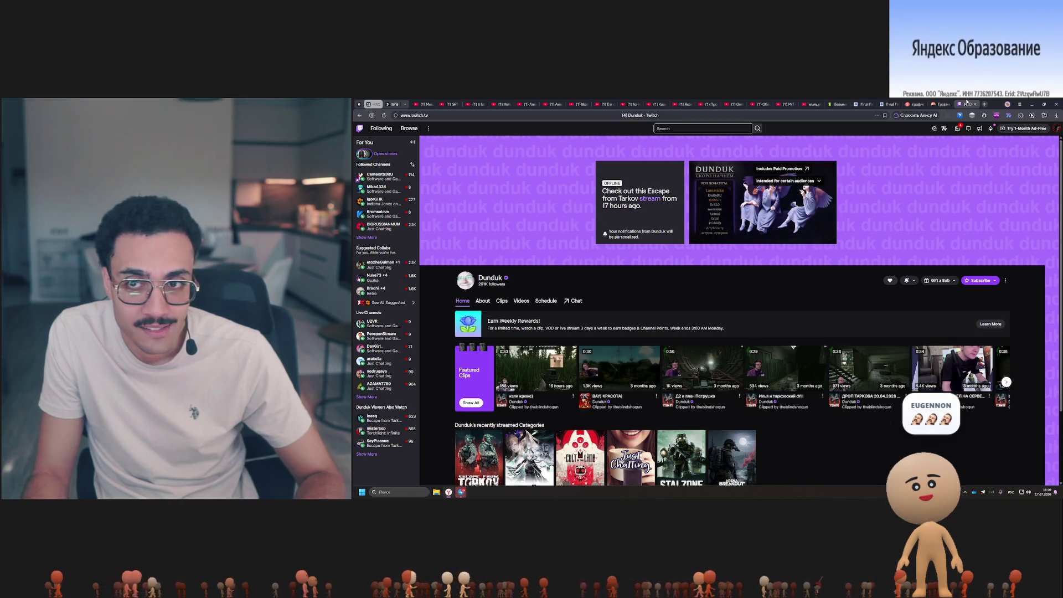
pyautogui.hotkey('ctrl', 'w')
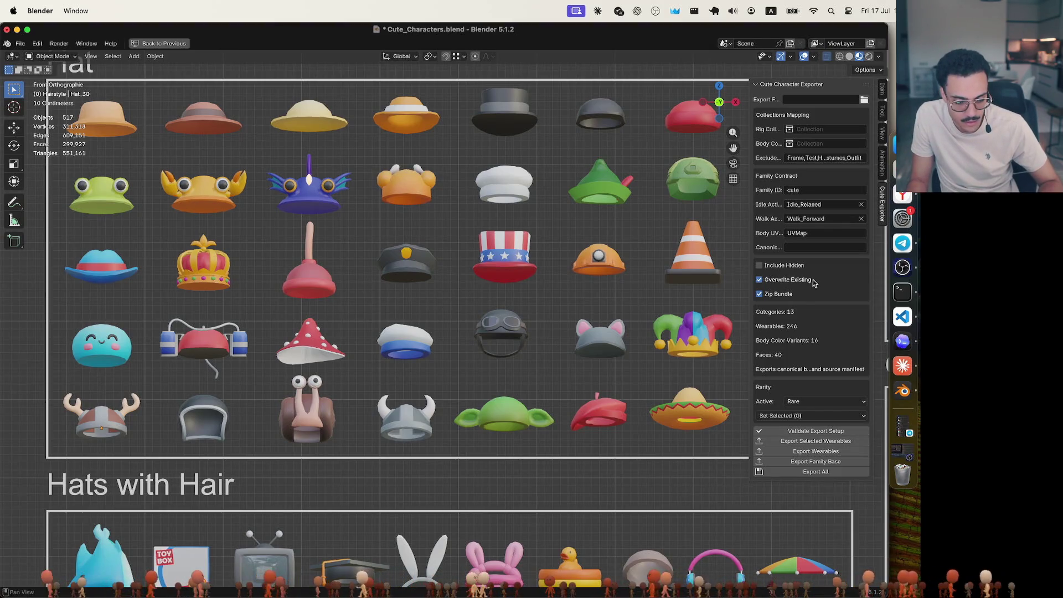
pyautogui.hscroll(5, 642, 309)
pyautogui.scroll(2, 642, 309)
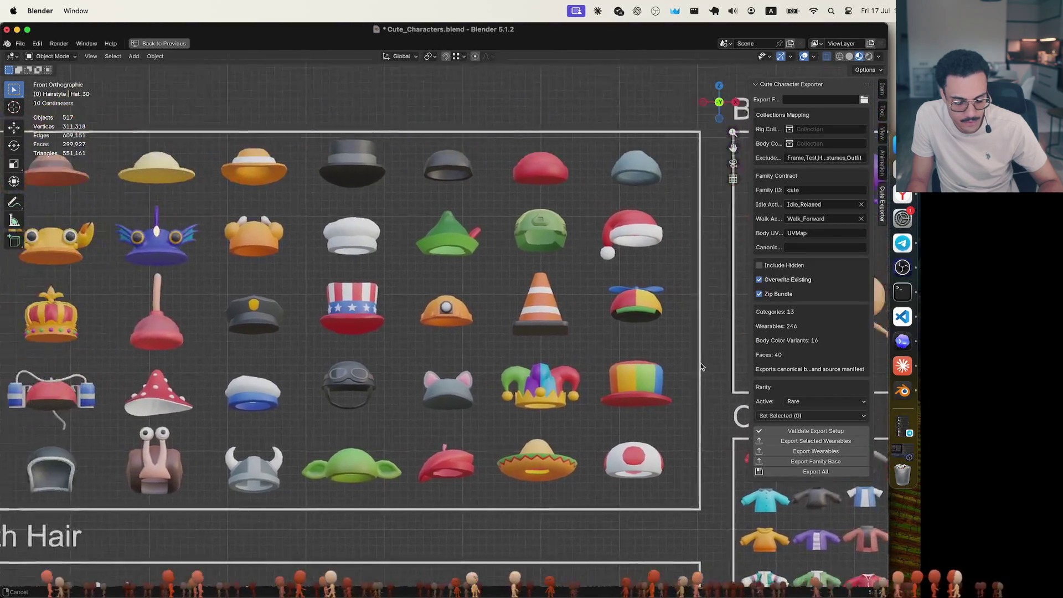
pyautogui.hscroll(-5, 571, 331)
pyautogui.scroll(-2, 570, 331)
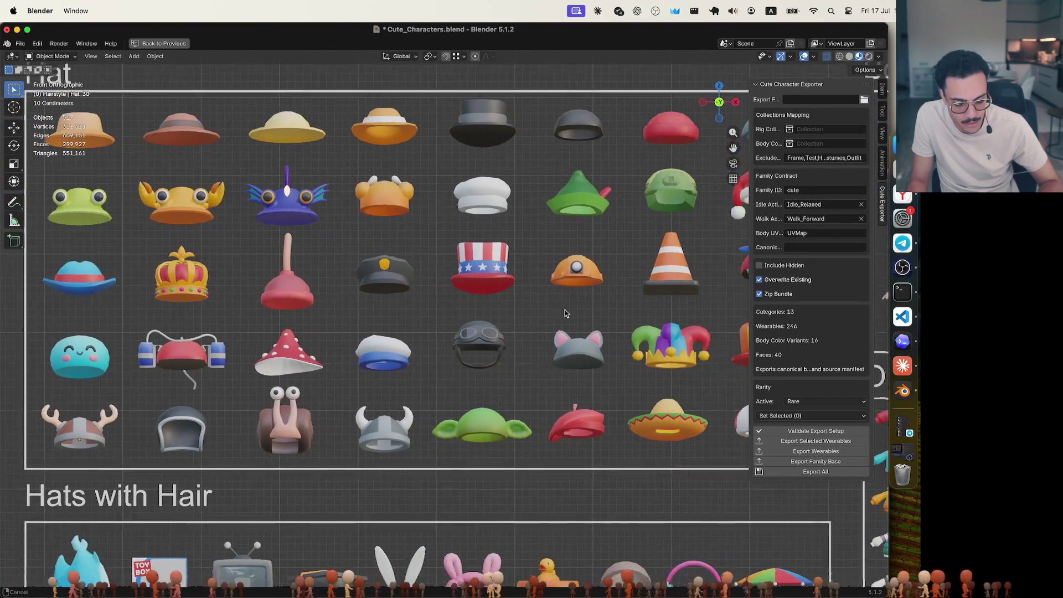
pyautogui.hscroll(3, 582, 341)
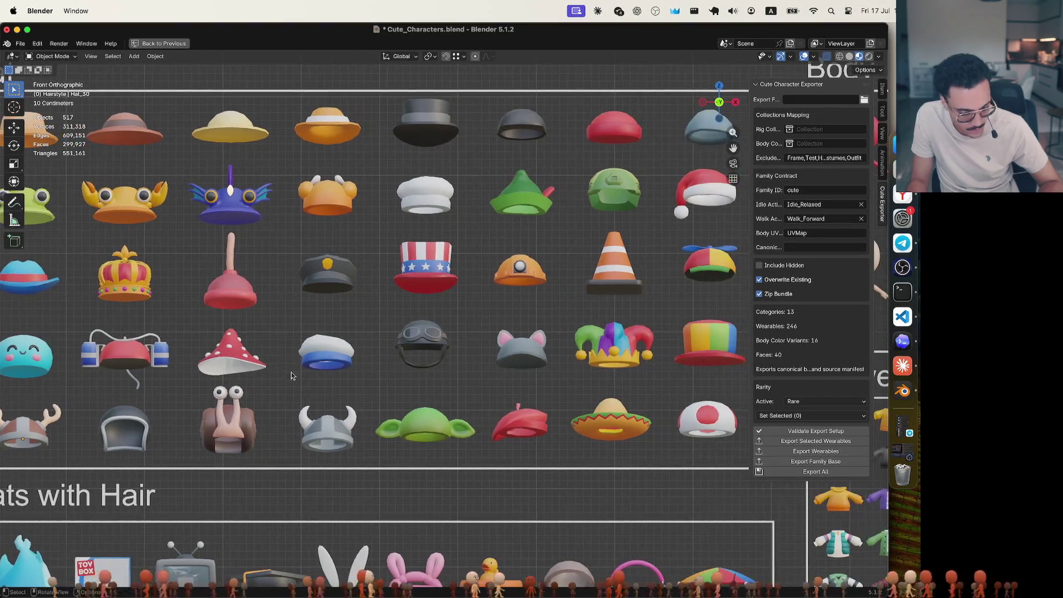
# Check the rarity tiers of the blue smiley hat and the orange hard hat
pyautogui.moveTo(226, 345)
pyautogui.keyDown('shift'); pyautogui.mouseDown(button='middle')
pyautogui.moveTo(318, 342)
pyautogui.moveTo(298, 353)
pyautogui.mouseUp(button='middle'); pyautogui.keyUp('shift')
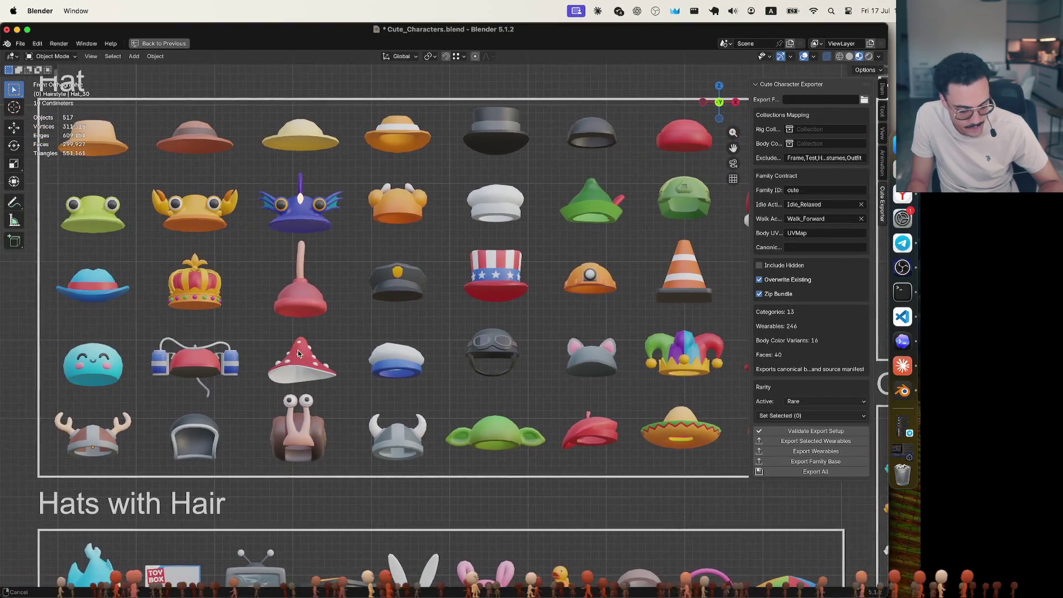
pyautogui.click(111, 363)
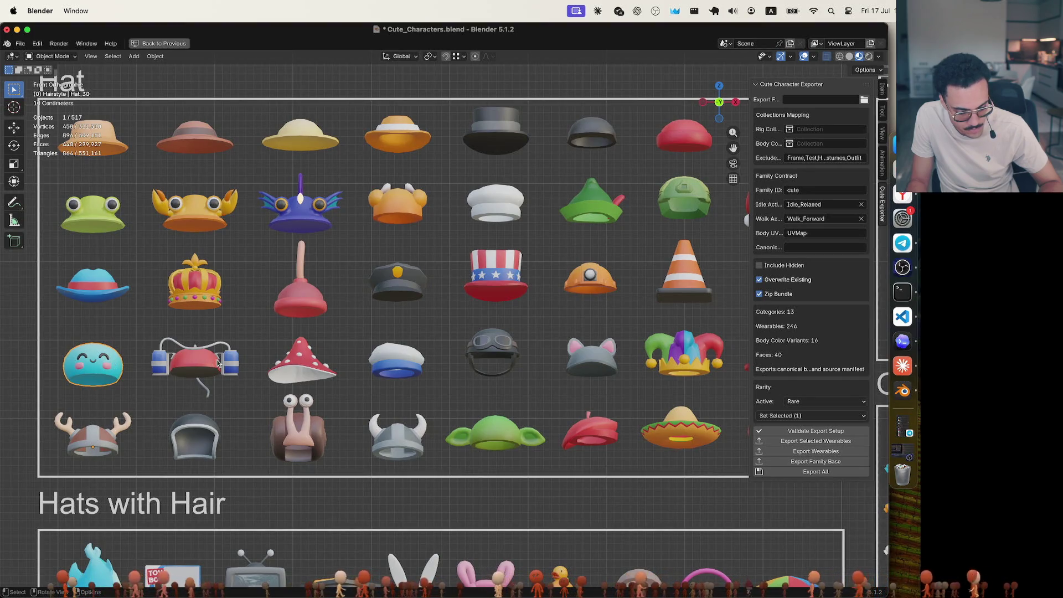
pyautogui.click(592, 284)
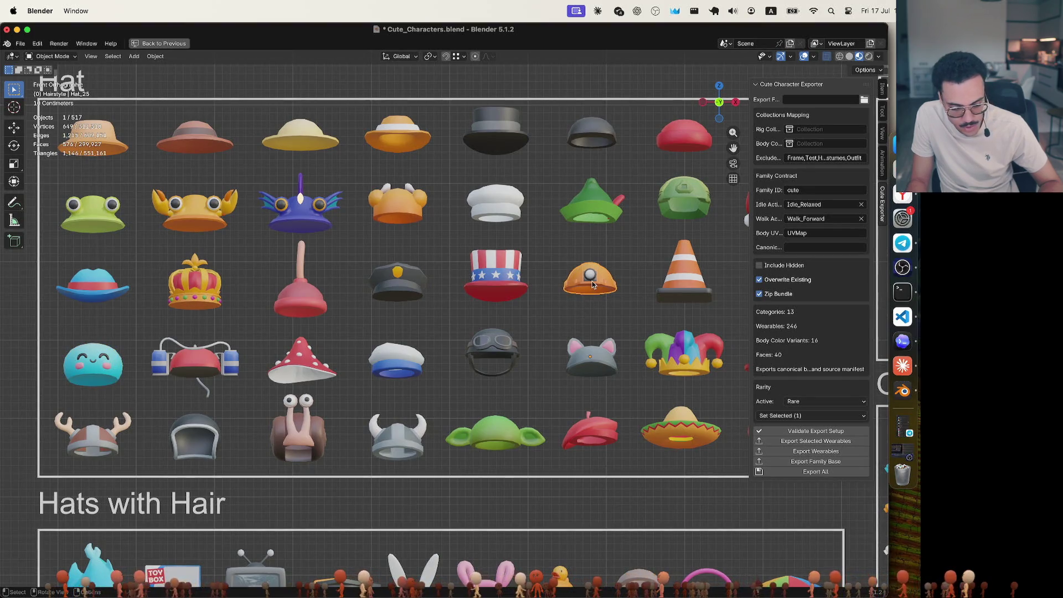
pyautogui.click(797, 401)
pyautogui.click(803, 417)
# Select the white chef hat and set its Rarity Active to Common
pyautogui.moveTo(633, 316)
pyautogui.keyDown('shift'); pyautogui.mouseDown(button='middle')
pyautogui.moveTo(547, 327)
pyautogui.moveTo(695, 339)
pyautogui.moveTo(520, 339)
pyautogui.mouseUp(button='middle'); pyautogui.keyUp('shift')
pyautogui.click(372, 212)
pyautogui.click(491, 228)
pyautogui.click(391, 231)
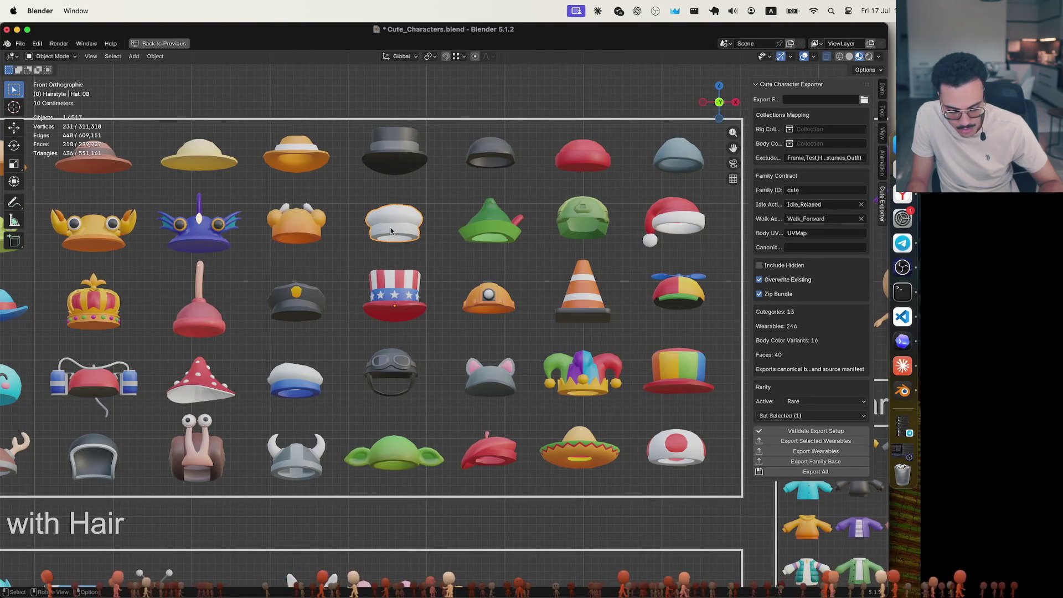
pyautogui.keyDown('shift'); pyautogui.moveTo(466, 239); pyautogui.dragTo(586, 270, button='middle'); pyautogui.keyUp('shift')
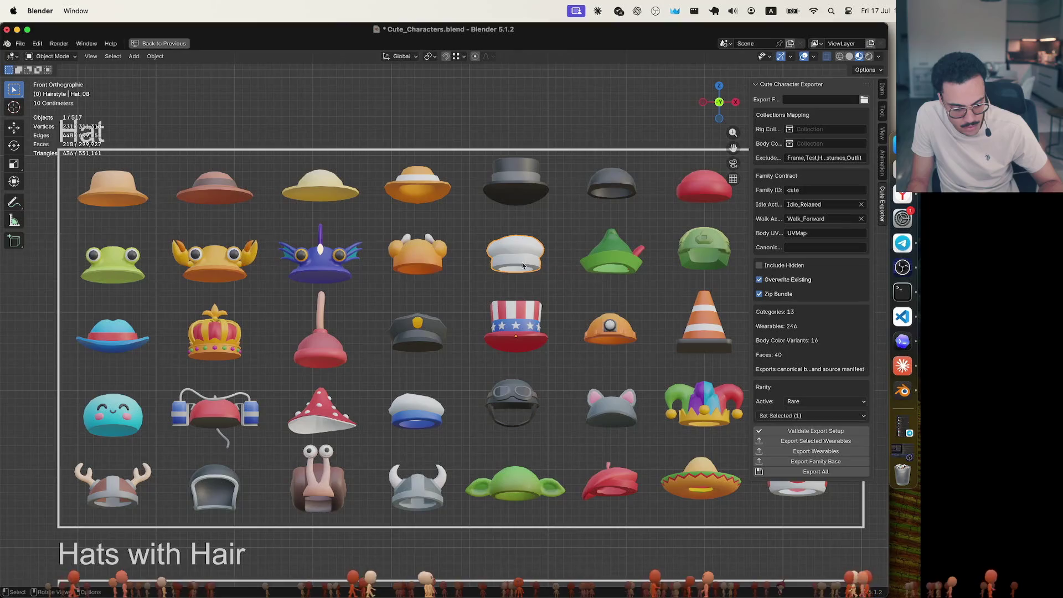
pyautogui.click(800, 402)
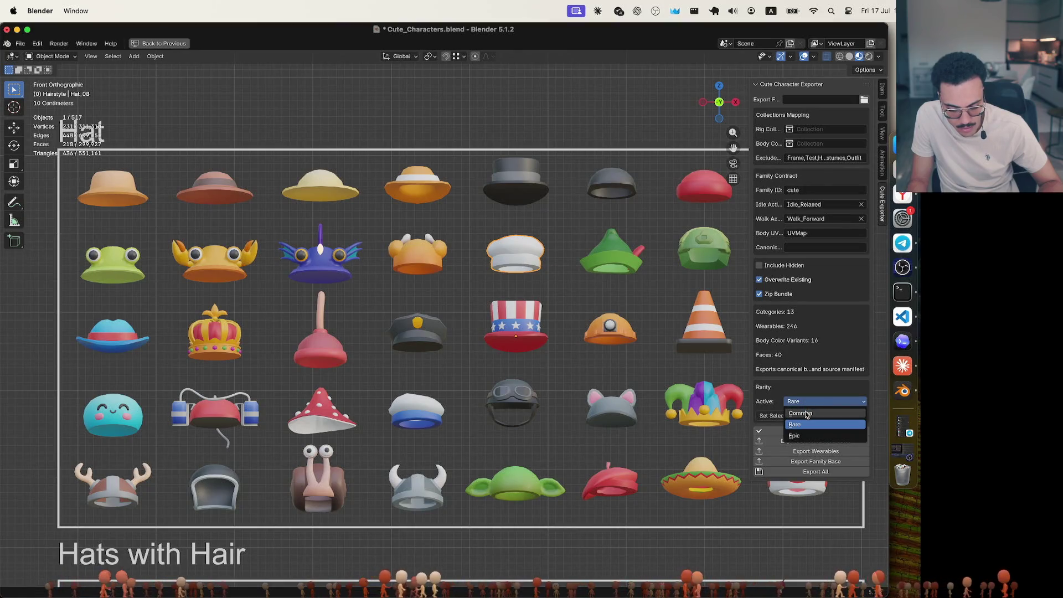
pyautogui.click(807, 414)
# Verify the rarities of the orange hard hat, chef hat and green feathered hat
pyautogui.hscroll(5, 543, 255)
pyautogui.click(519, 328)
pyautogui.click(435, 242)
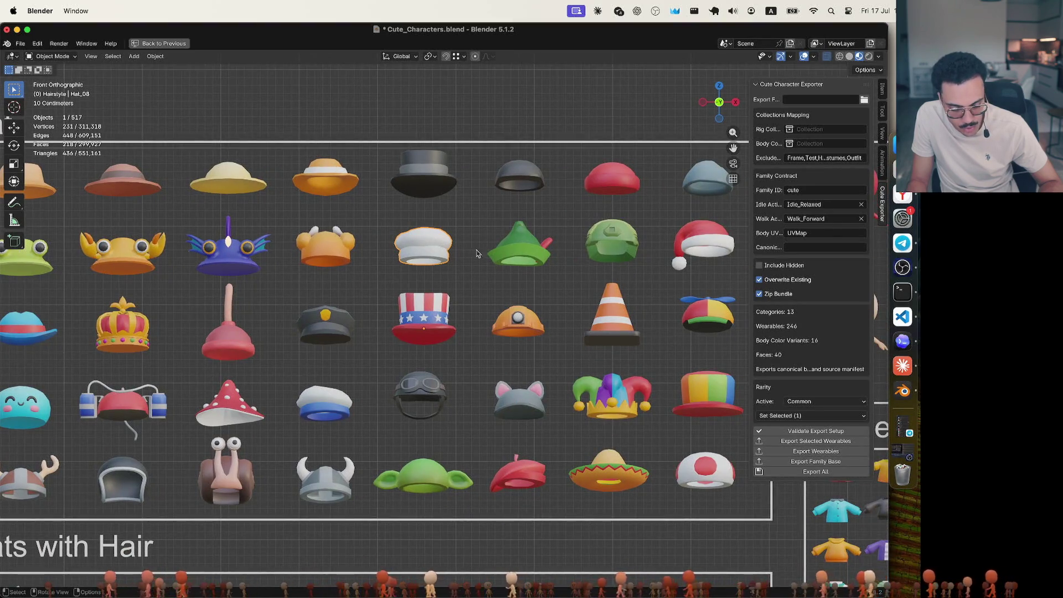
pyautogui.click(524, 250)
pyautogui.scroll(1, 565, 285)
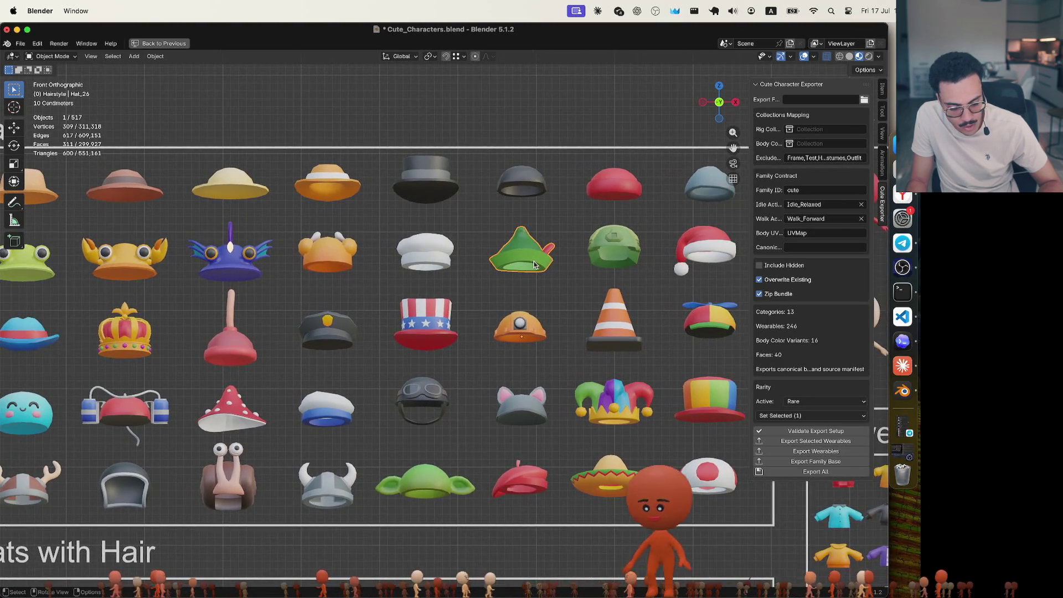
pyautogui.click(564, 292)
# Check the police cap, star-spangled top hat, blue brimmed hat and blue smiley hat rarities
pyautogui.keyDown('shift'); pyautogui.moveTo(496, 303); pyautogui.dragTo(602, 295, button='middle'); pyautogui.keyUp('shift')
pyautogui.click(440, 330)
pyautogui.click(540, 324)
pyautogui.click(327, 346)
pyautogui.click(252, 339)
pyautogui.click(152, 332)
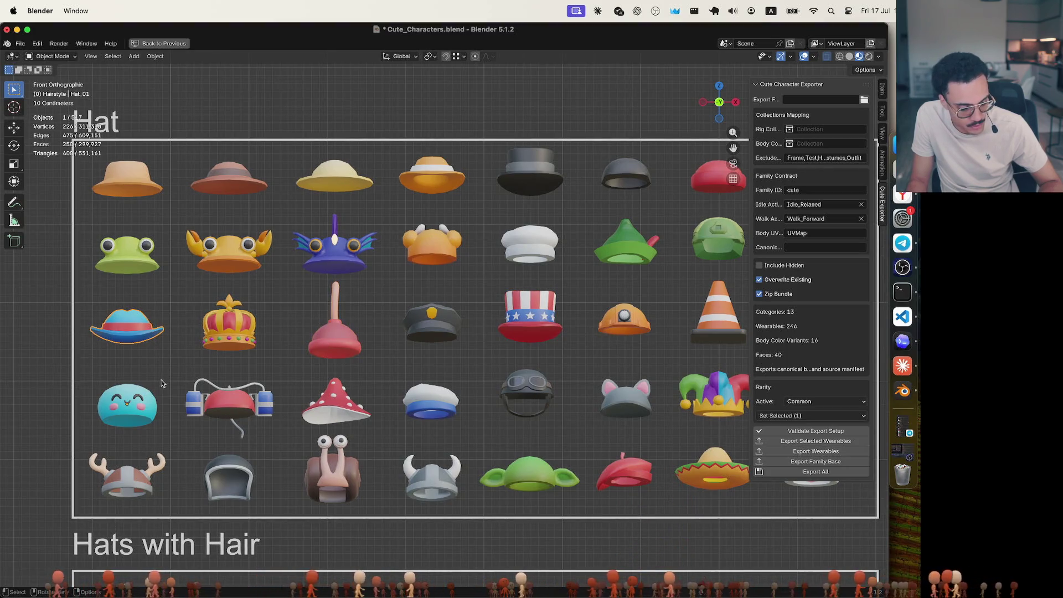
pyautogui.click(158, 408)
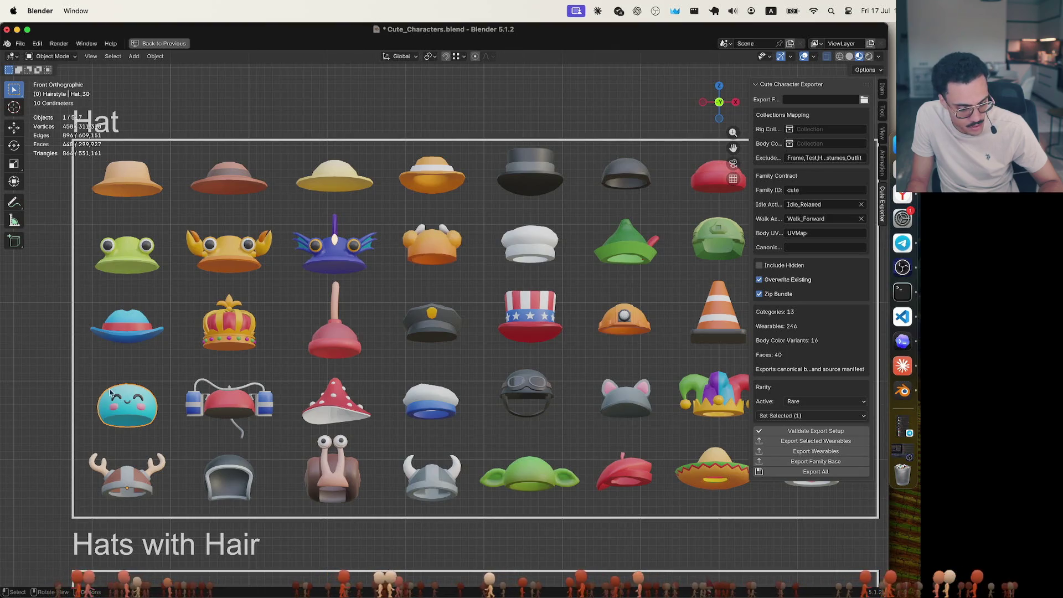
# Check the rarities of the headphones, orange, green helmet, mushroom and sailor hats
pyautogui.moveTo(282, 398)
pyautogui.keyDown('shift'); pyautogui.mouseDown(button='middle')
pyautogui.moveTo(153, 367)
pyautogui.moveTo(305, 350)
pyautogui.mouseUp(button='middle'); pyautogui.keyUp('shift')
pyautogui.click(93, 362)
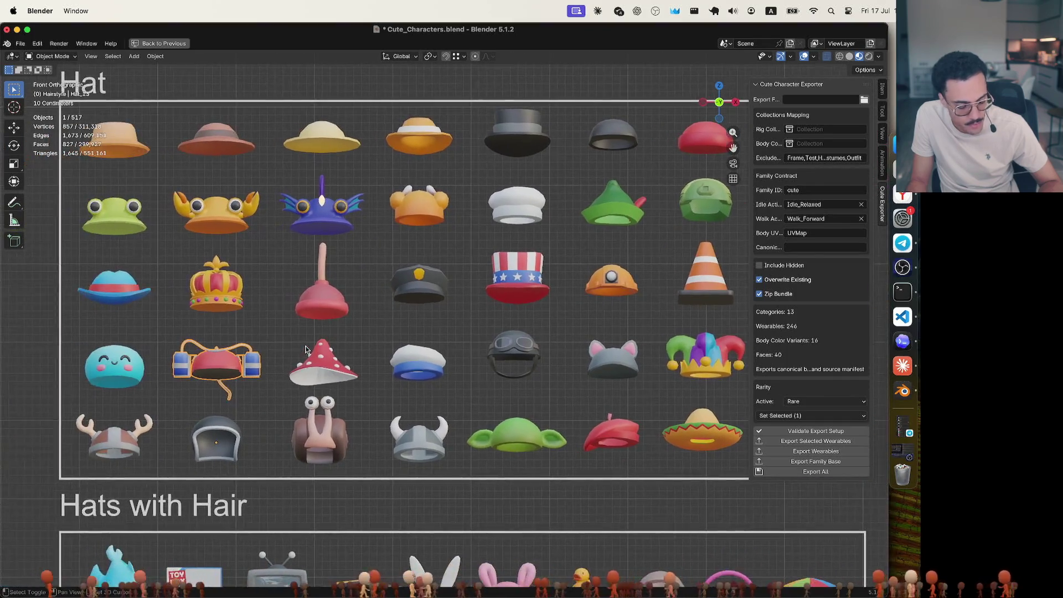
pyautogui.click(215, 370)
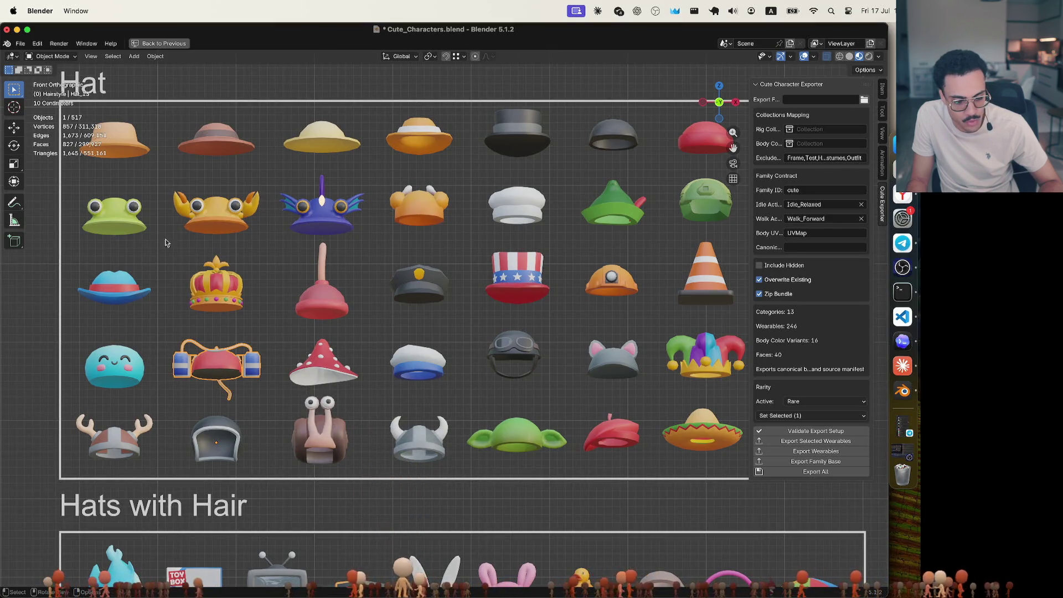
pyautogui.click(430, 221)
pyautogui.keyDown('shift'); pyautogui.moveTo(444, 272); pyautogui.dragTo(254, 268, button='middle'); pyautogui.keyUp('shift')
pyautogui.click(515, 206)
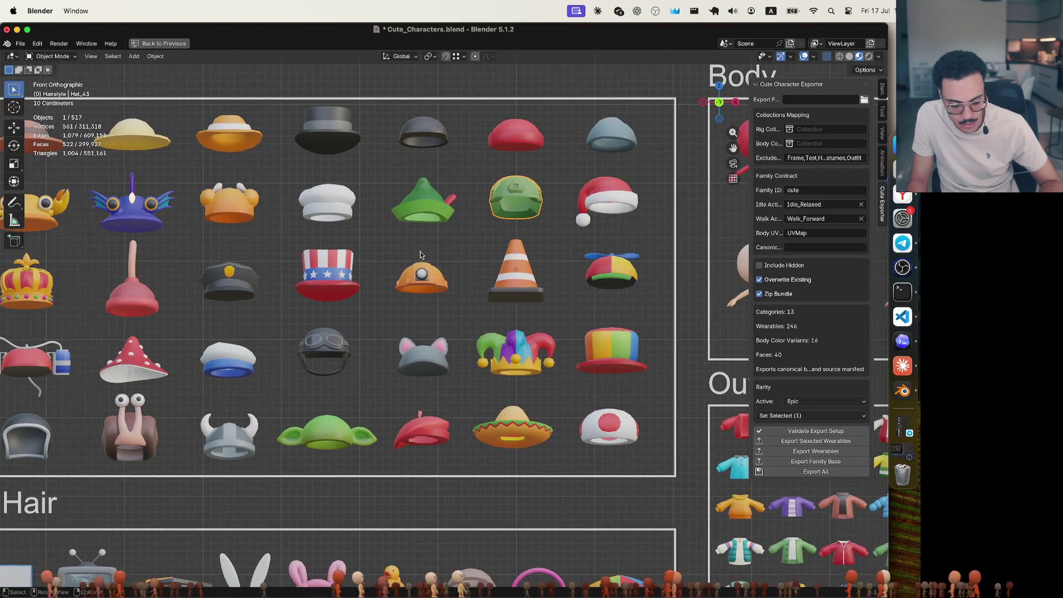
pyautogui.keyDown('shift'); pyautogui.moveTo(339, 302); pyautogui.dragTo(425, 290, button='middle'); pyautogui.keyUp('shift')
pyautogui.click(122, 354)
pyautogui.click(234, 357)
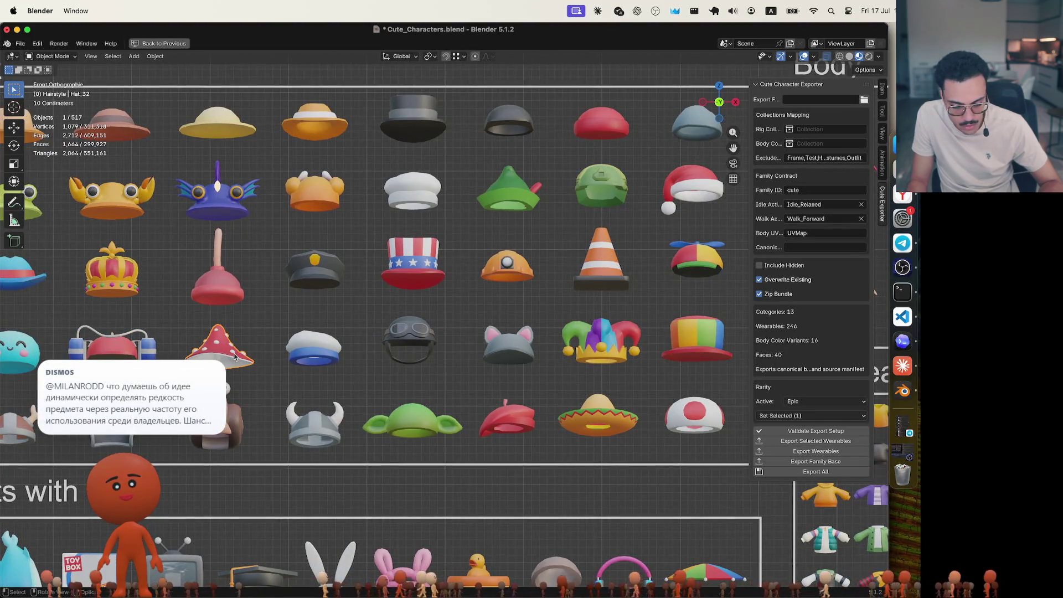
pyautogui.click(331, 356)
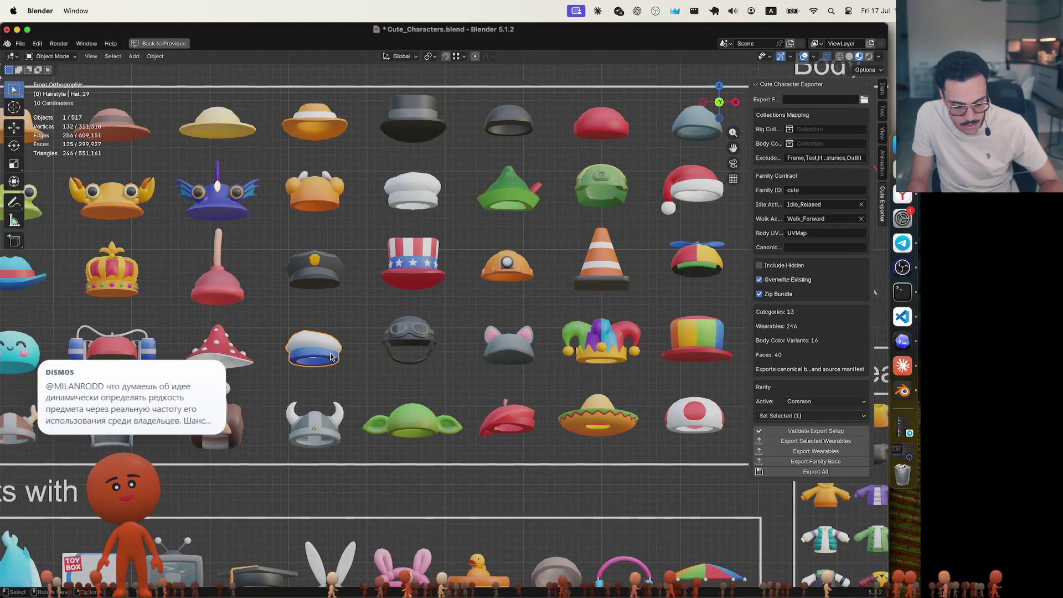
# Tag the goggles hat Common and the grey cat-ear cap Rare, then isolate the cap
pyautogui.click(410, 339)
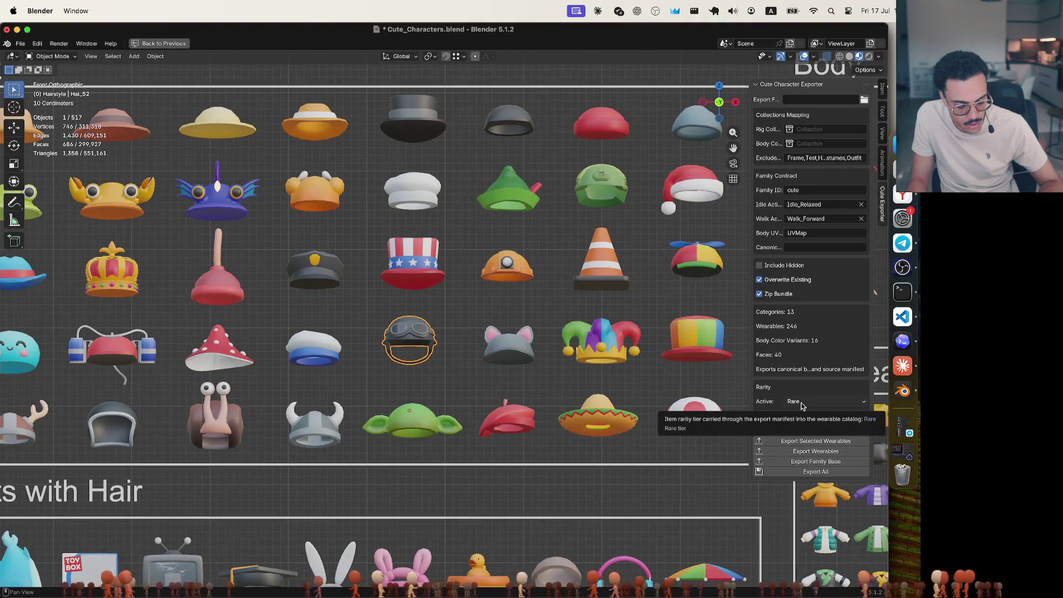
pyautogui.click(802, 406)
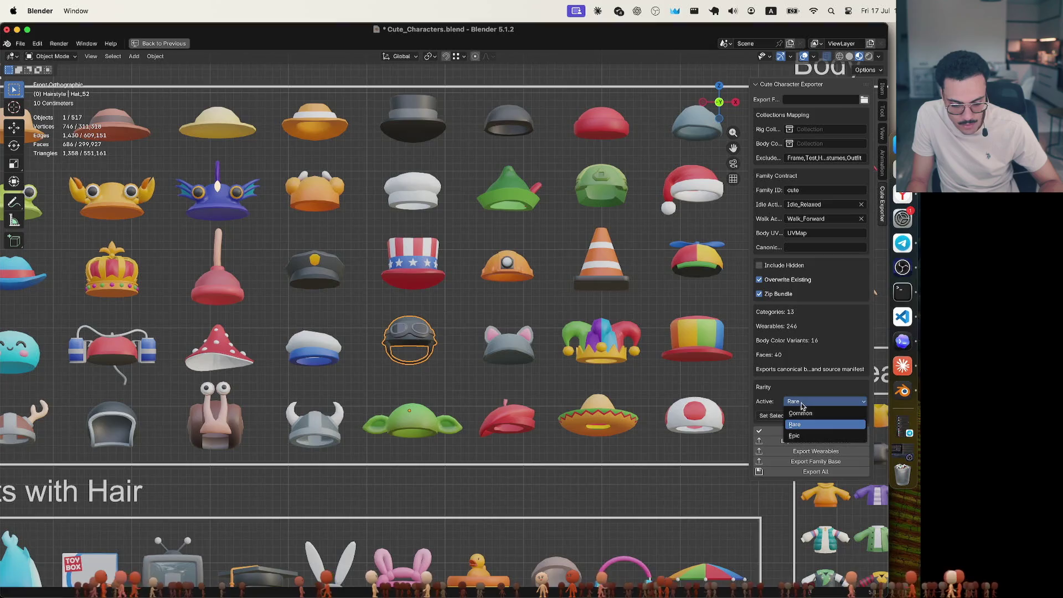
pyautogui.click(803, 413)
pyautogui.click(513, 345)
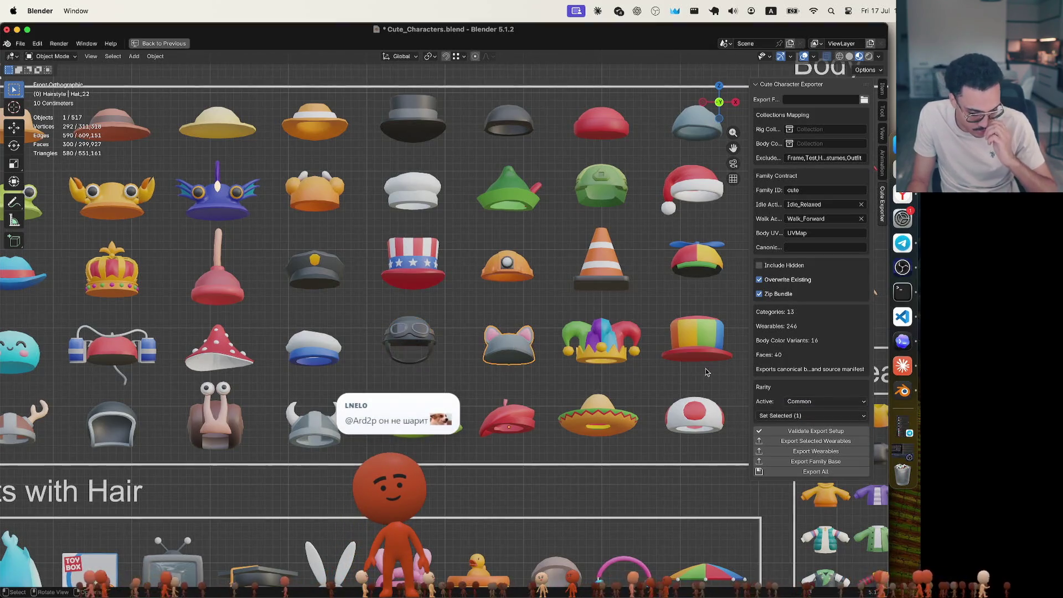
pyautogui.click(800, 402)
pyautogui.click(803, 427)
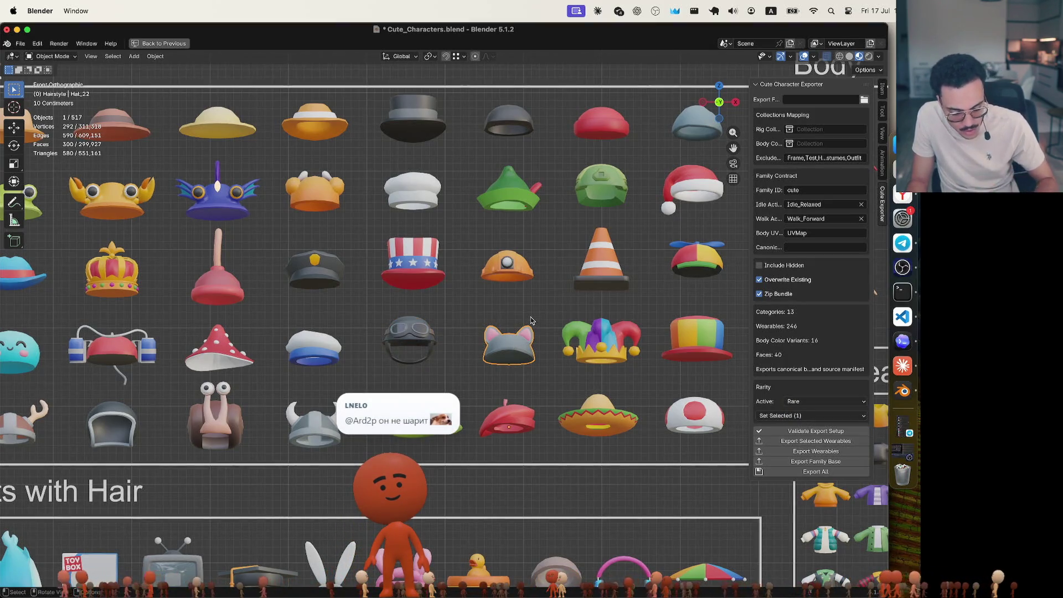
pyautogui.press('/')
# Orbit around the isolated cat-ear cap, glance at the browser, then return to Blender
pyautogui.moveTo(529, 316)
pyautogui.mouseDown(button='middle')
pyautogui.moveTo(502, 337)
pyautogui.moveTo(398, 330)
pyautogui.moveTo(501, 336)
pyautogui.mouseUp(button='middle')
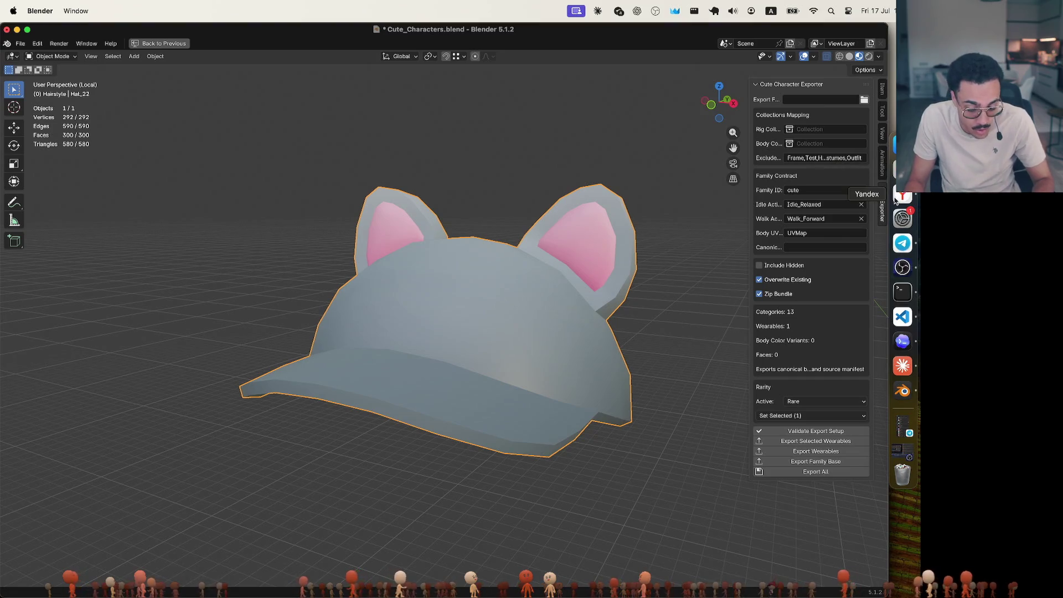
pyautogui.click(914, 195)
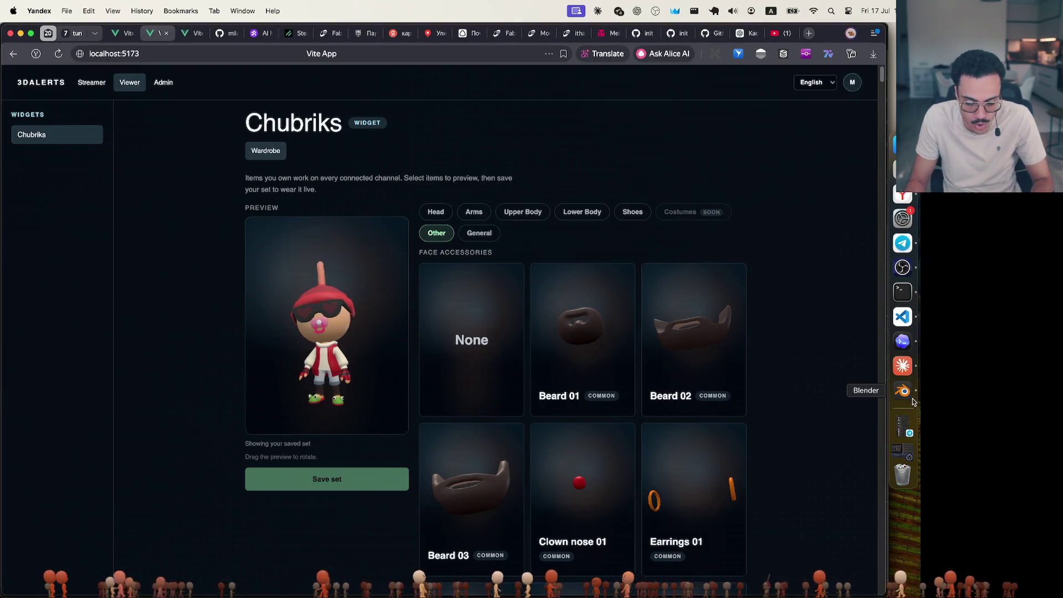
pyautogui.click(912, 396)
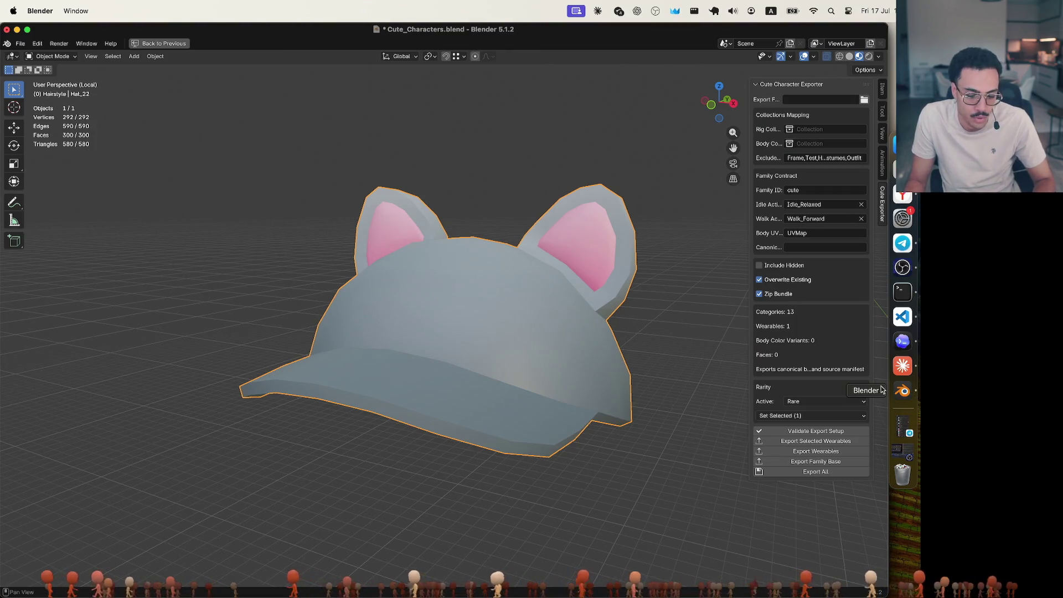
pyautogui.moveTo(676, 247)
pyautogui.mouseDown(button='middle')
pyautogui.moveTo(530, 242)
pyautogui.moveTo(654, 246)
pyautogui.mouseUp(button='middle')
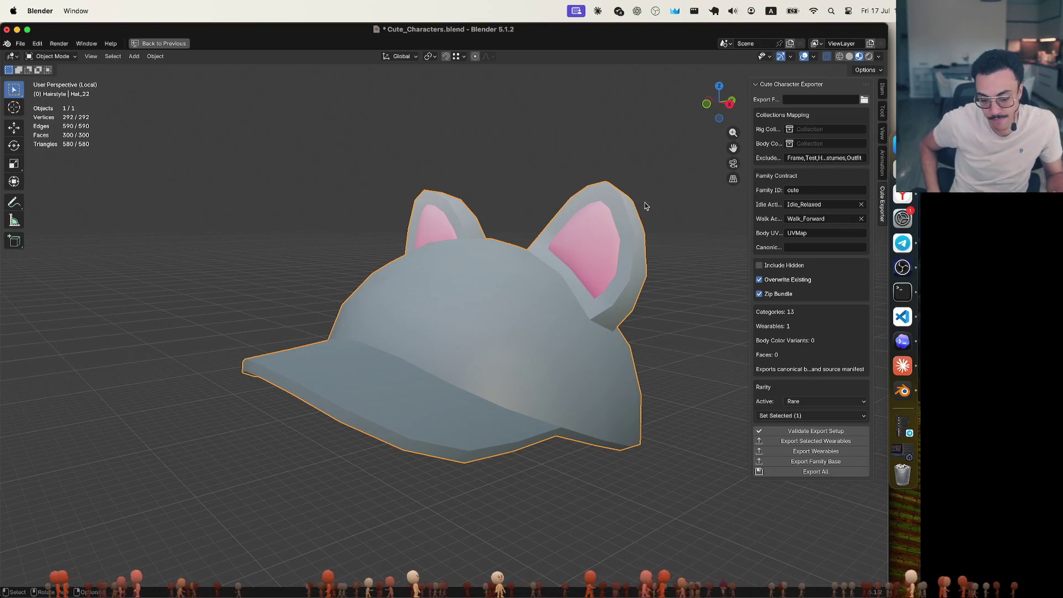
pyautogui.press('KP_Divide')
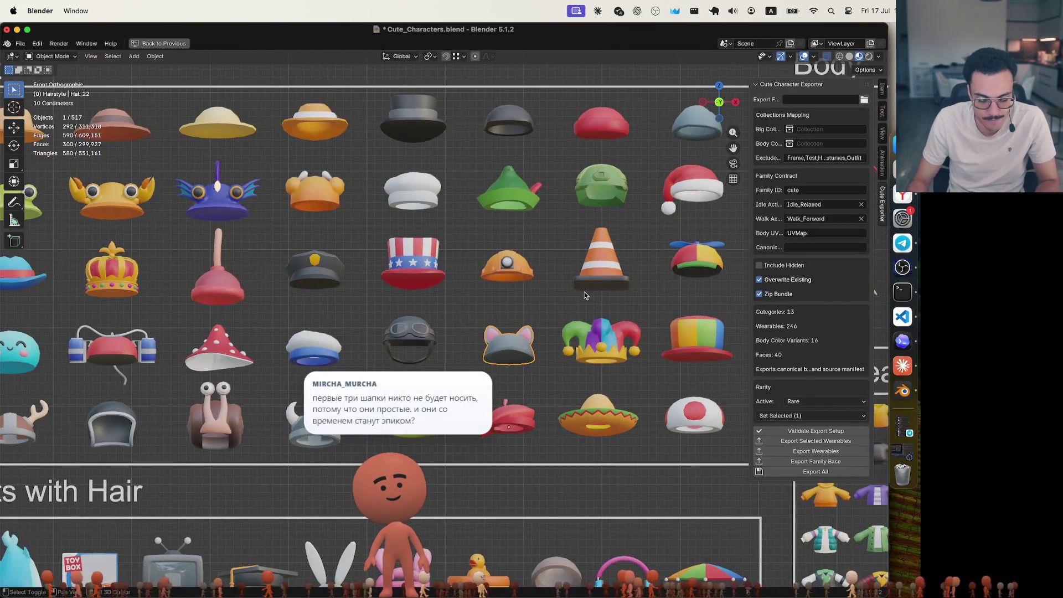
# Deselect the cat-ear cap and pan and zoom to frame the full Hat grid and Body section
pyautogui.click(612, 307)
pyautogui.keyDown('shift'); pyautogui.hscroll(5, 612, 288); pyautogui.keyUp('shift')
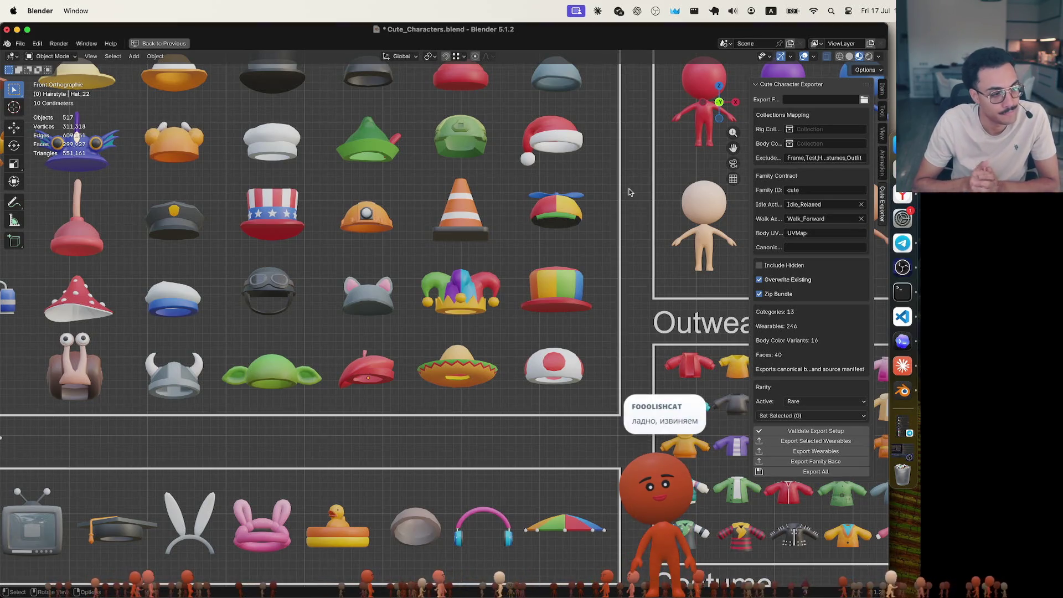
pyautogui.moveTo(418, 245)
pyautogui.keyDown('shift'); pyautogui.mouseDown(button='middle')
pyautogui.moveTo(556, 260)
pyautogui.moveTo(664, 328)
pyautogui.mouseUp(button='middle'); pyautogui.keyUp('shift')
pyautogui.scroll(-2, 506, 318)
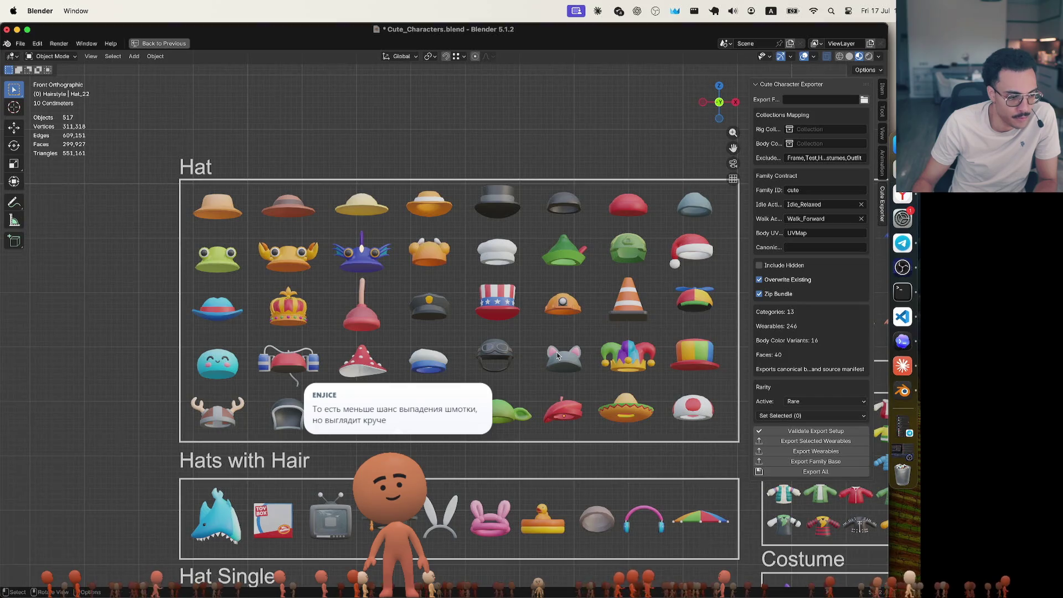
pyautogui.scroll(2, 591, 369)
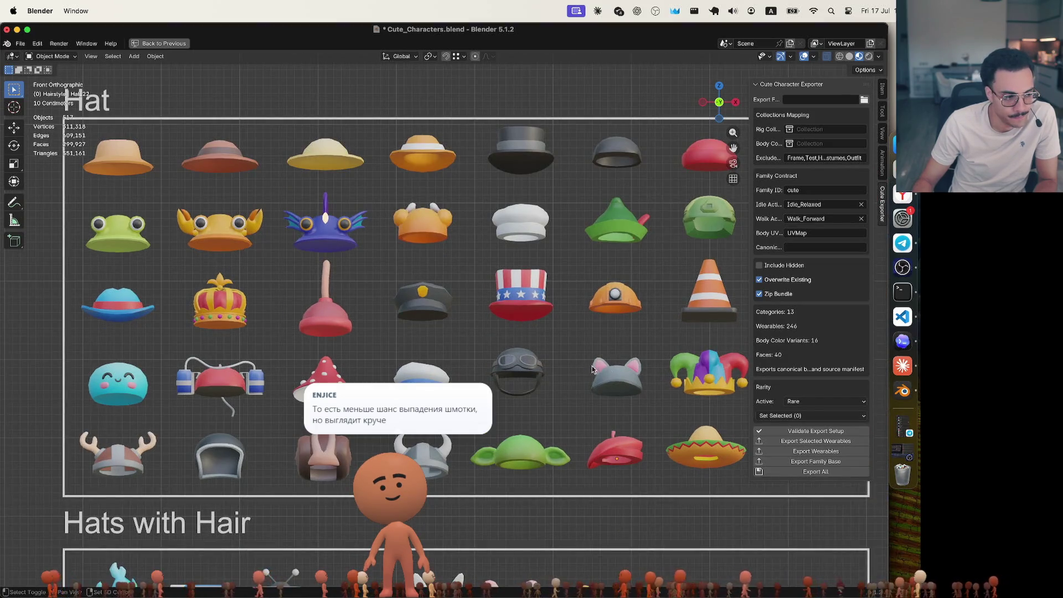
pyautogui.keyDown('shift'); pyautogui.moveTo(602, 365); pyautogui.dragTo(445, 346, button='middle'); pyautogui.keyUp('shift')
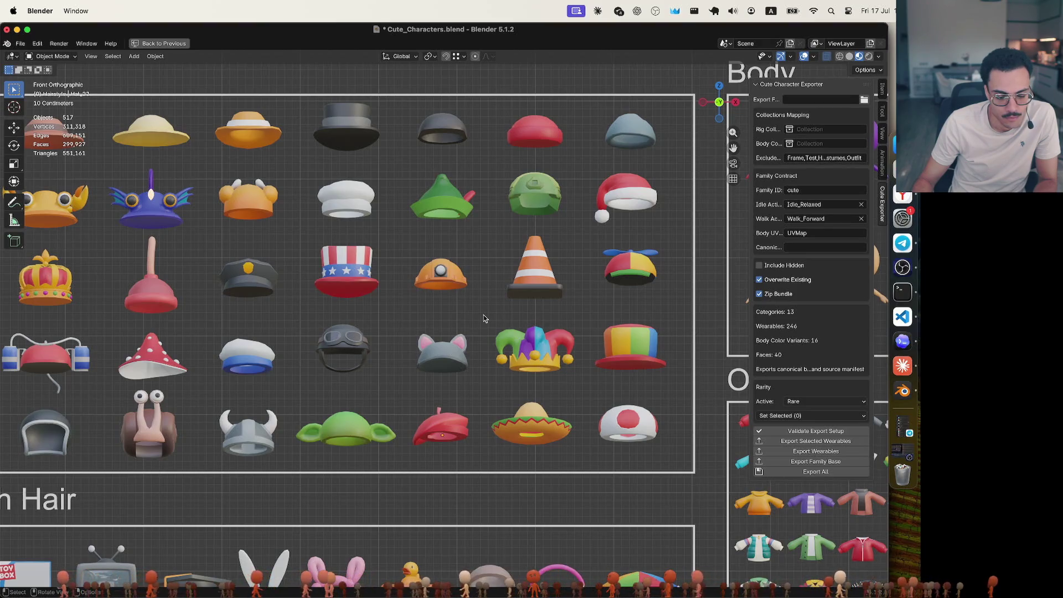
pyautogui.keyDown('shift'); pyautogui.moveTo(483, 317); pyautogui.dragTo(555, 321, button='middle'); pyautogui.keyUp('shift')
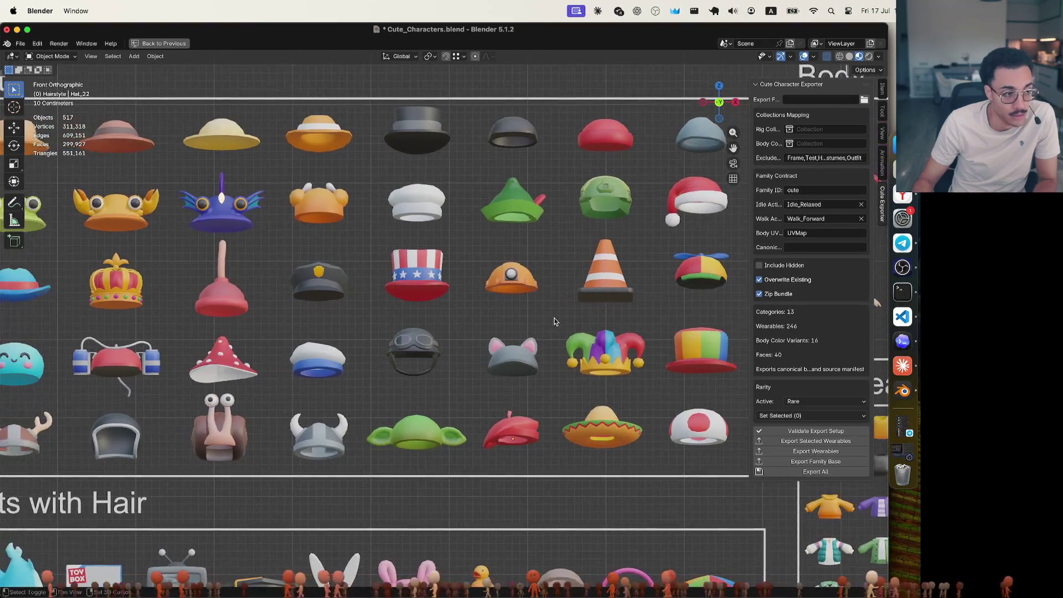
pyautogui.click(607, 280)
pyautogui.click(605, 197)
pyautogui.click(510, 202)
pyautogui.click(501, 284)
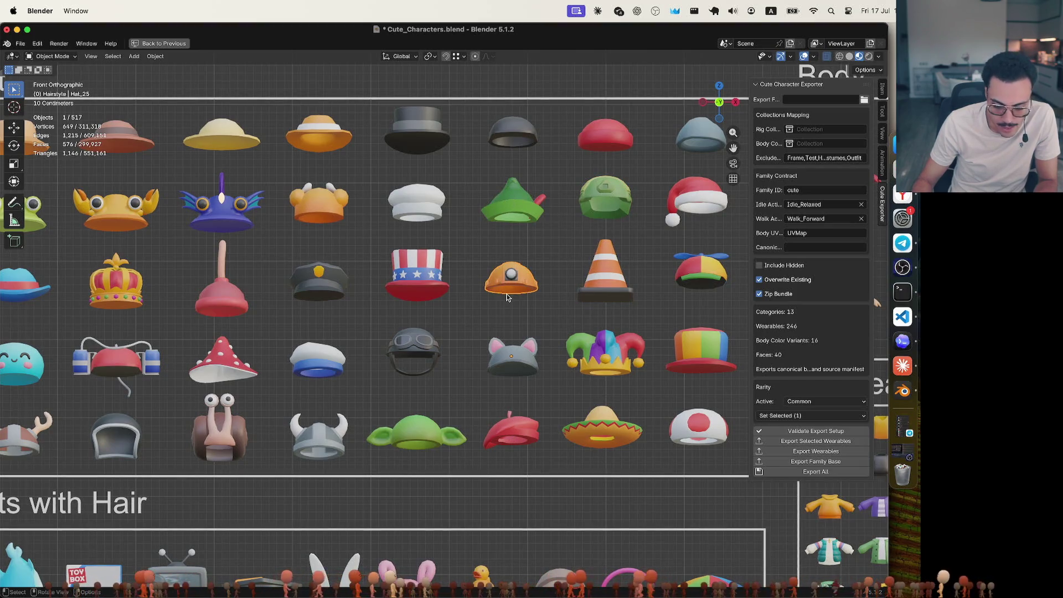
pyautogui.click(335, 290)
pyautogui.click(235, 295)
pyautogui.click(412, 287)
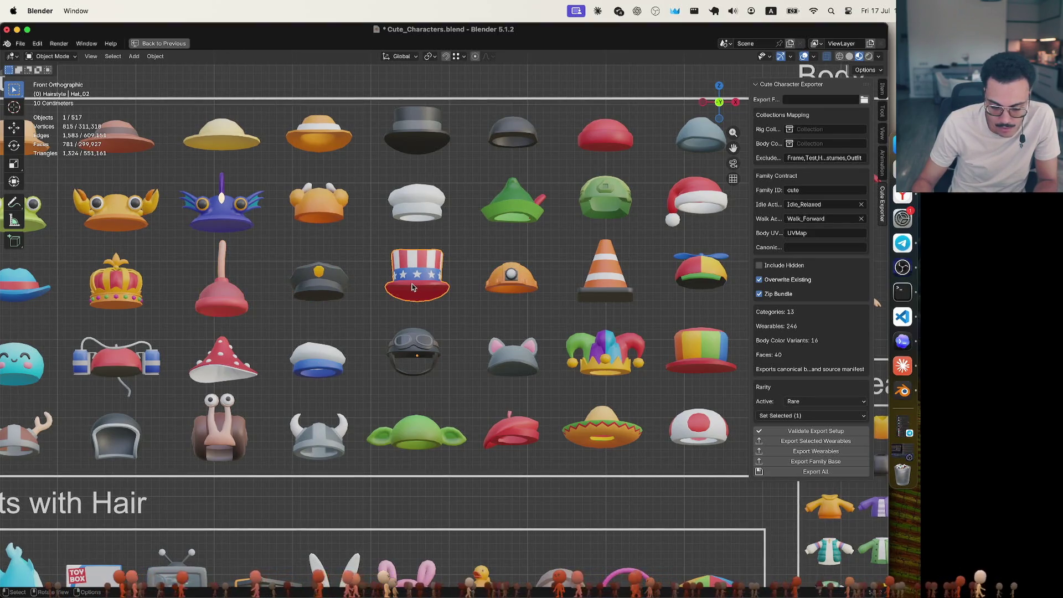
pyautogui.click(514, 287)
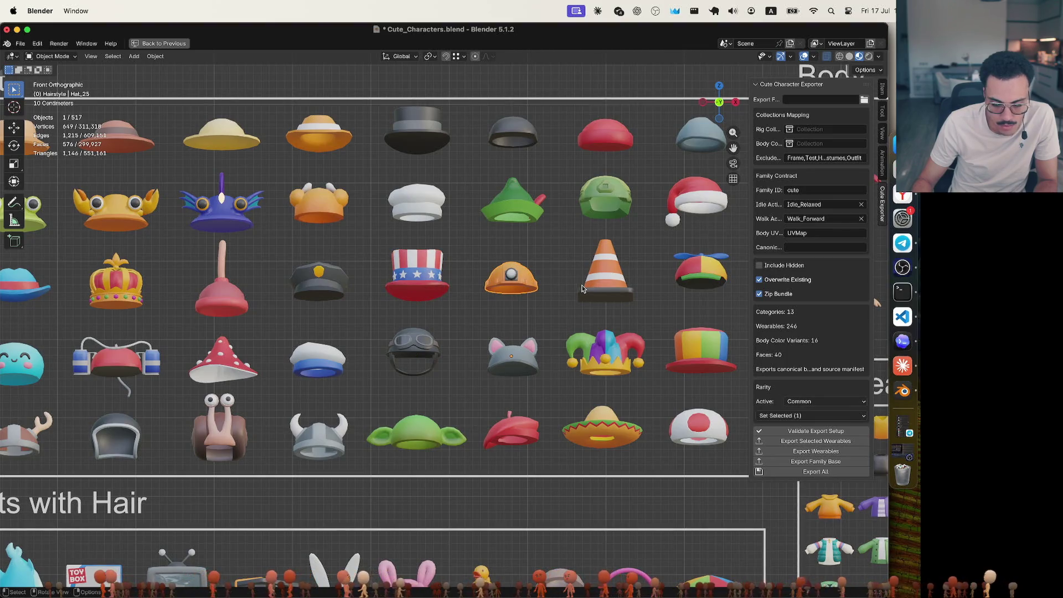
pyautogui.click(714, 278)
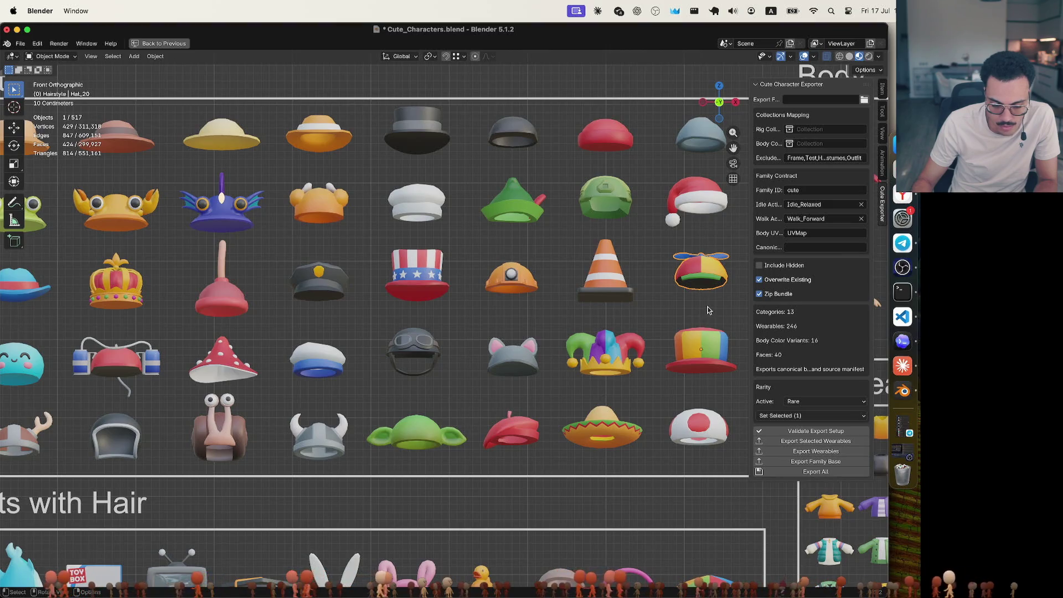
pyautogui.moveTo(711, 305)
pyautogui.mouseDown(button='middle')
pyautogui.moveTo(622, 310)
pyautogui.moveTo(633, 313)
pyautogui.moveTo(636, 380)
pyautogui.mouseUp(button='middle')
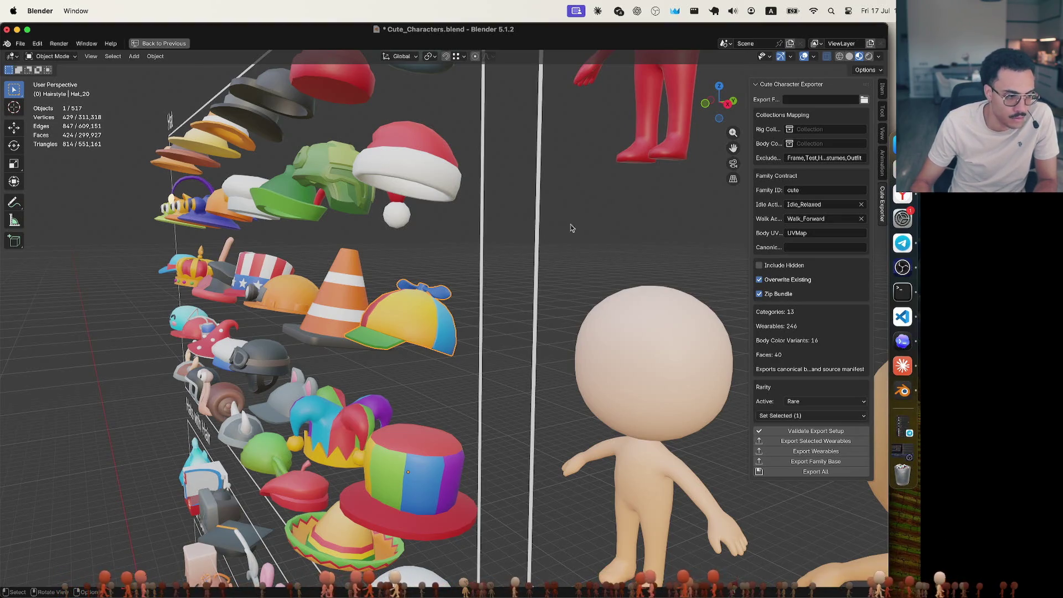
pyautogui.click(705, 104)
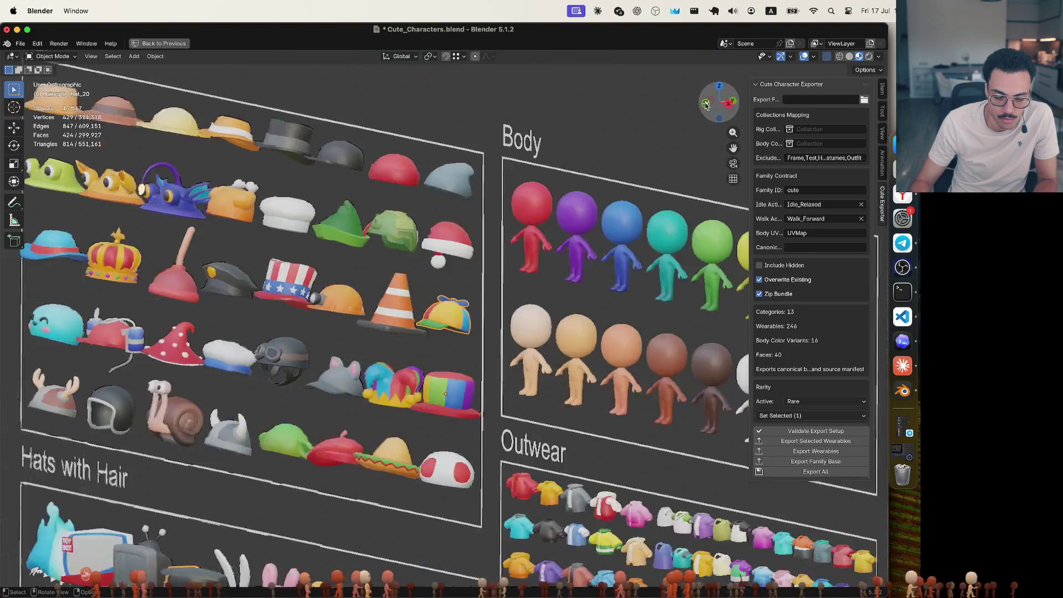
pyautogui.scroll(-1, 551, 277)
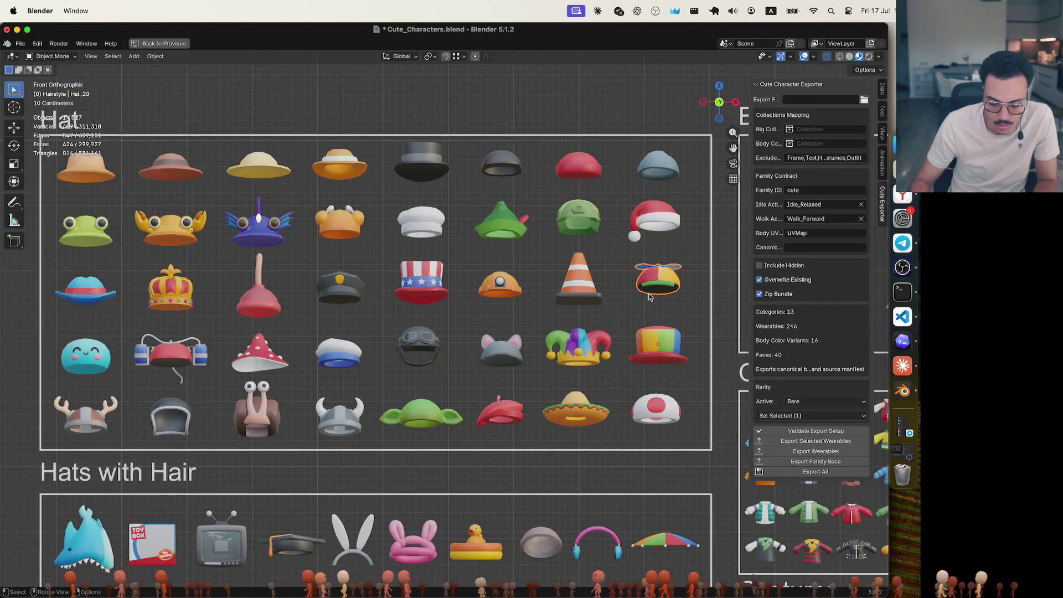
pyautogui.keyDown('shift'); pyautogui.moveTo(653, 296); pyautogui.dragTo(622, 283, button='middle'); pyautogui.keyUp('shift')
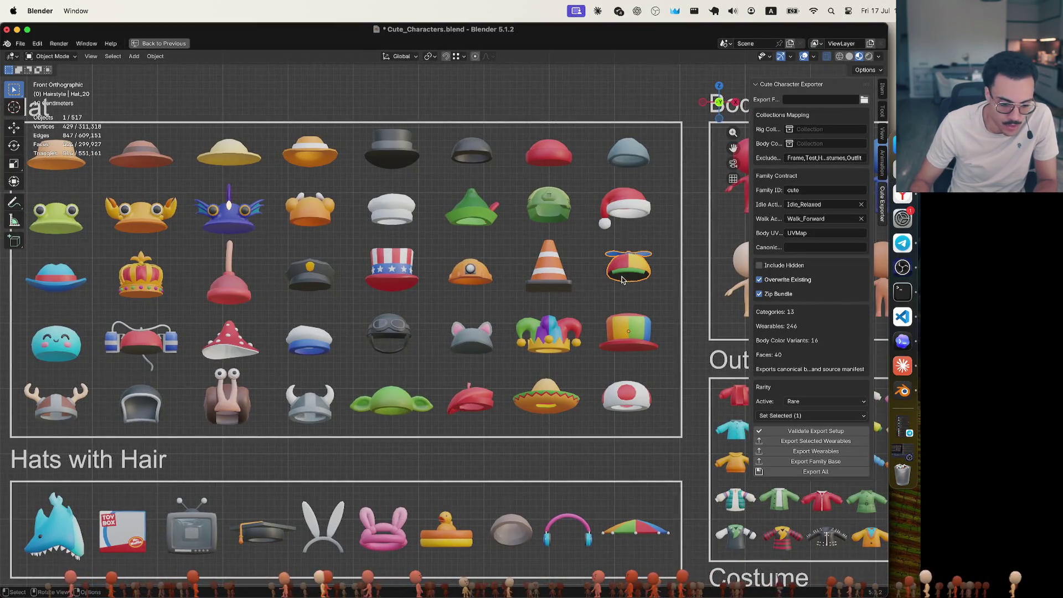
# Check the rarities of the goggles, sailor, mushroom, headphone and cyan blob hats
pyautogui.click(386, 340)
pyautogui.click(301, 344)
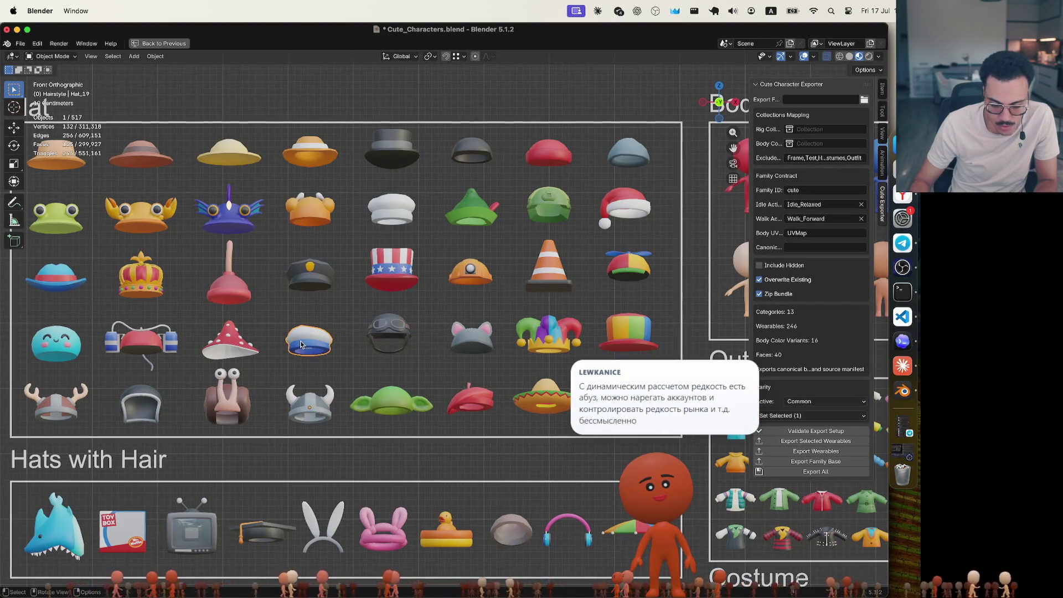
pyautogui.click(244, 347)
pyautogui.click(156, 347)
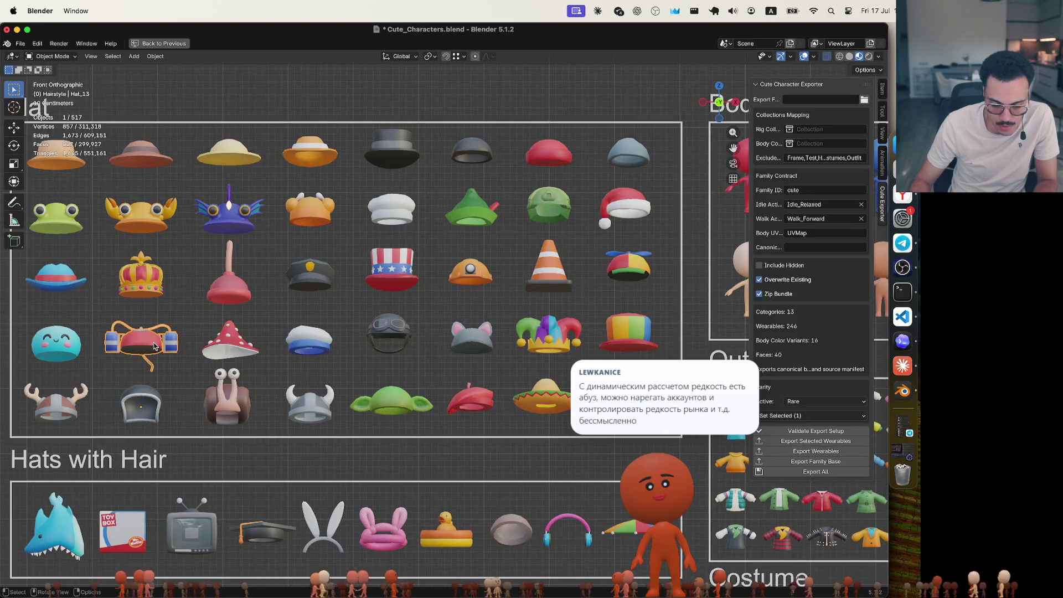
pyautogui.click(77, 350)
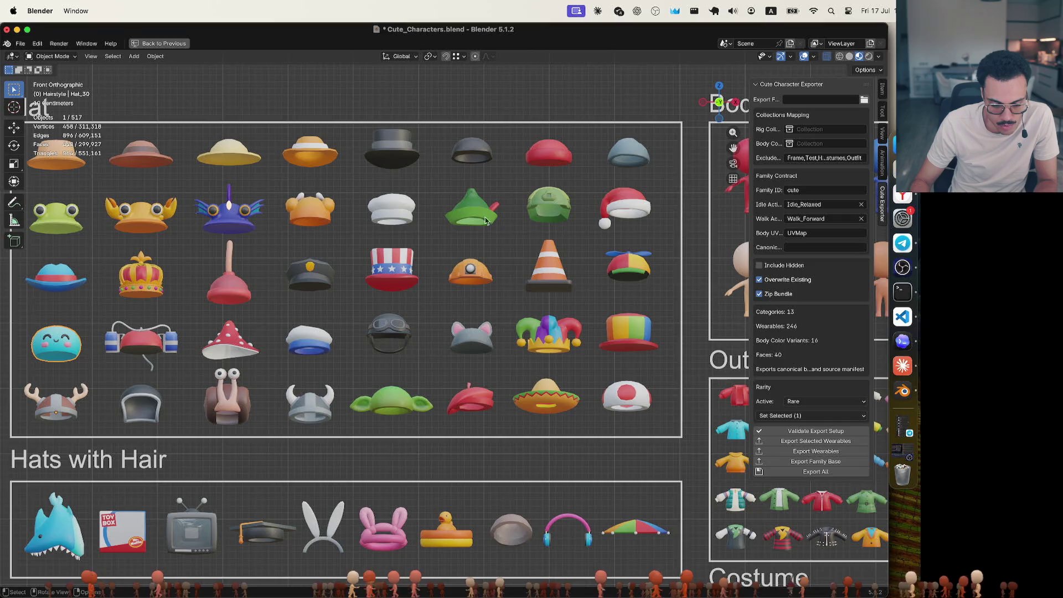
# Select the Santa hat and set its Rarity Active to Common
pyautogui.click(619, 208)
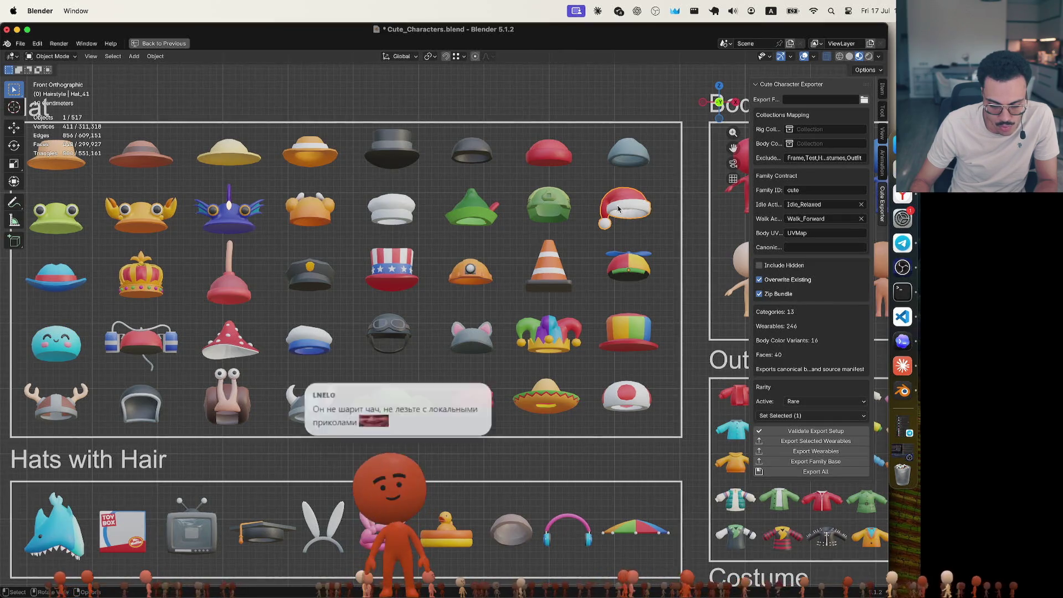
pyautogui.click(548, 207)
pyautogui.click(613, 209)
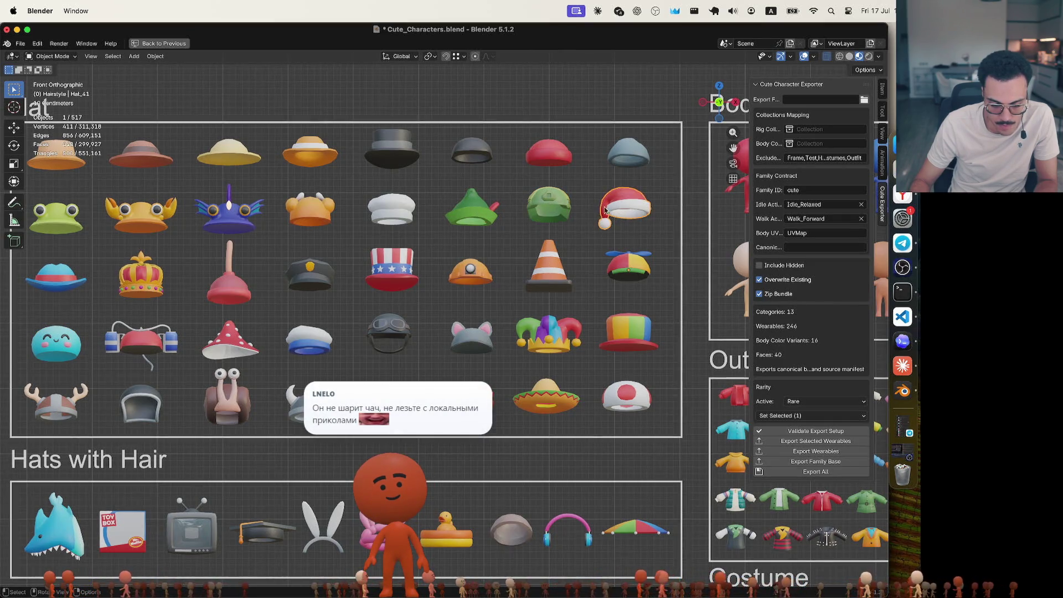
pyautogui.click(480, 217)
pyautogui.click(550, 209)
pyautogui.click(624, 211)
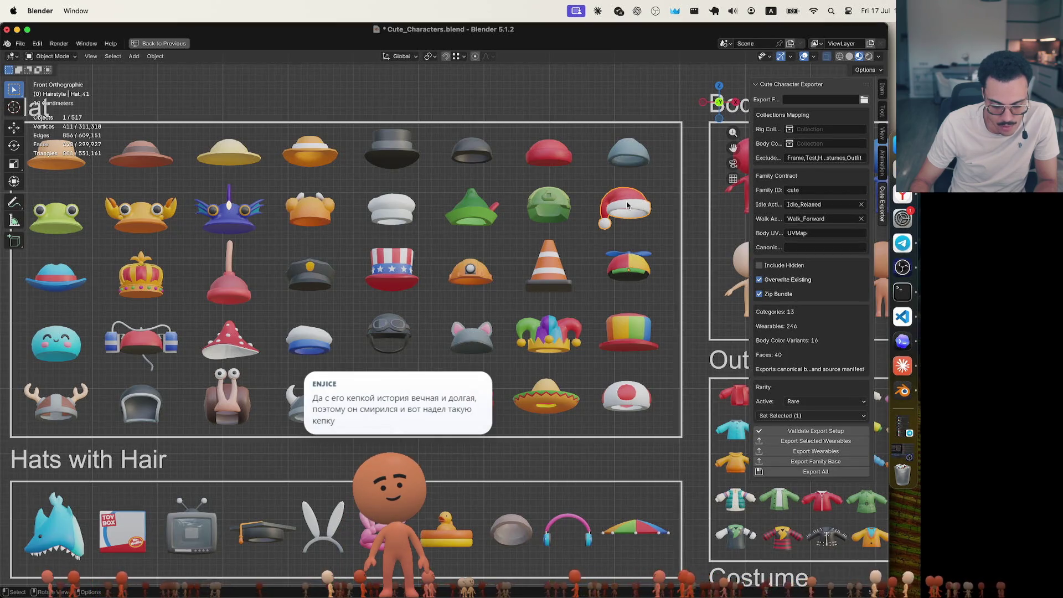
pyautogui.click(808, 401)
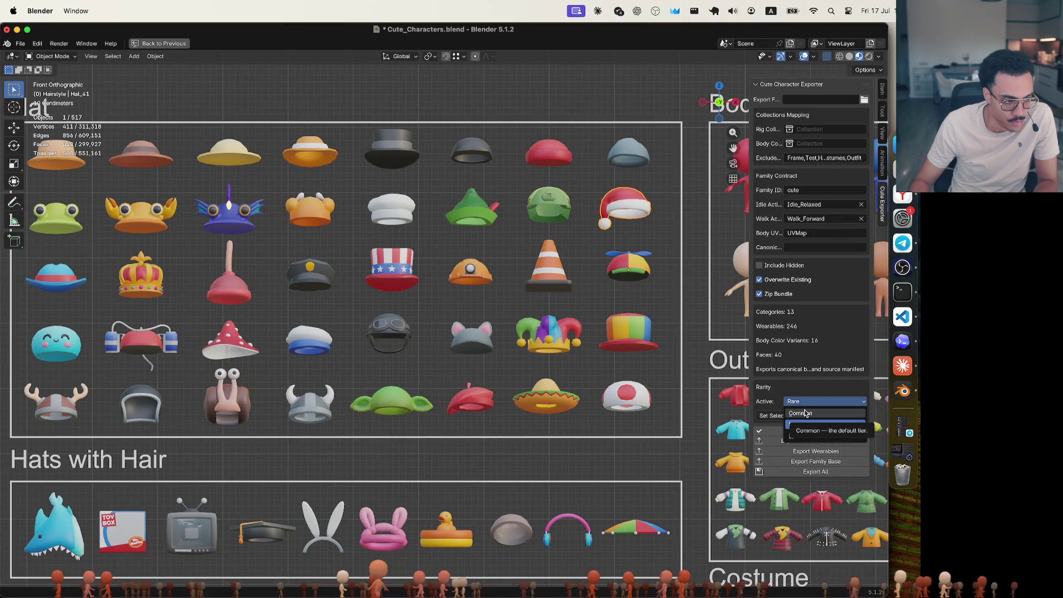
pyautogui.click(806, 413)
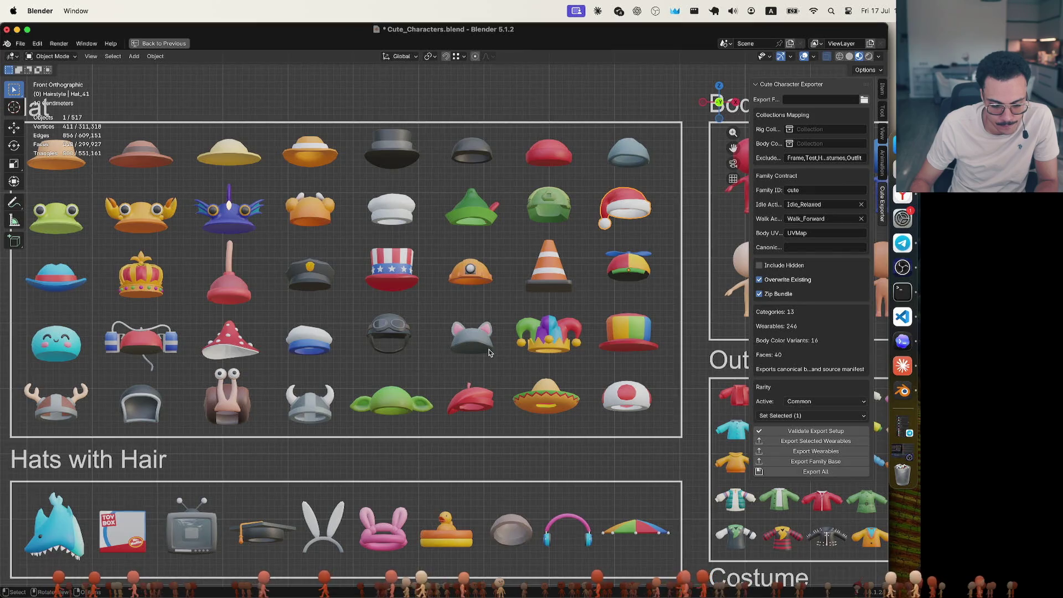
# Check the goggles, grey cat-ear and jester hat Hat_59 rarities, confirming Hat_59 is Common
pyautogui.click(398, 334)
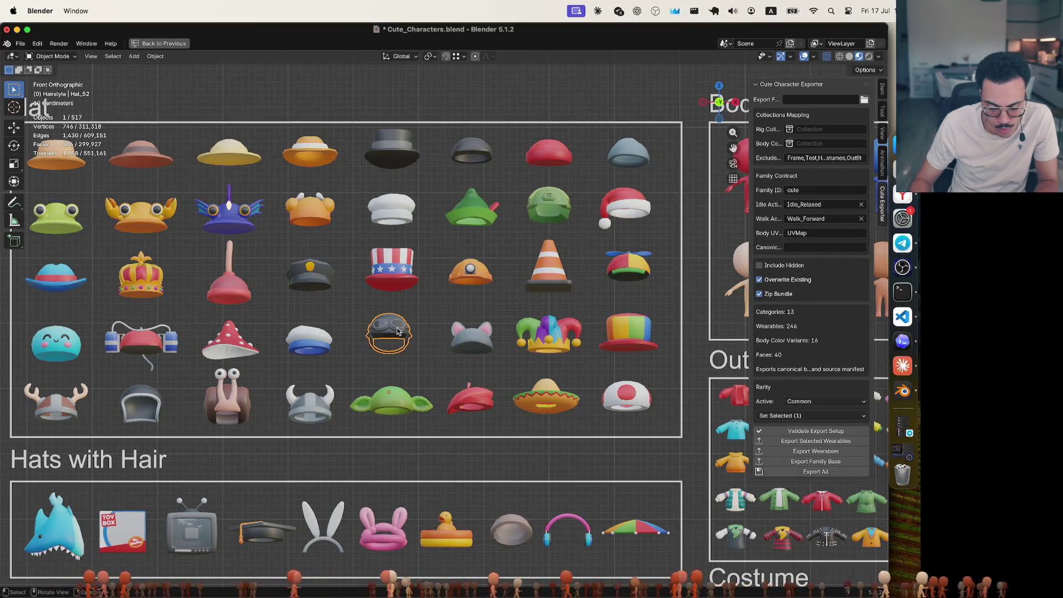
pyautogui.click(479, 340)
pyautogui.click(543, 342)
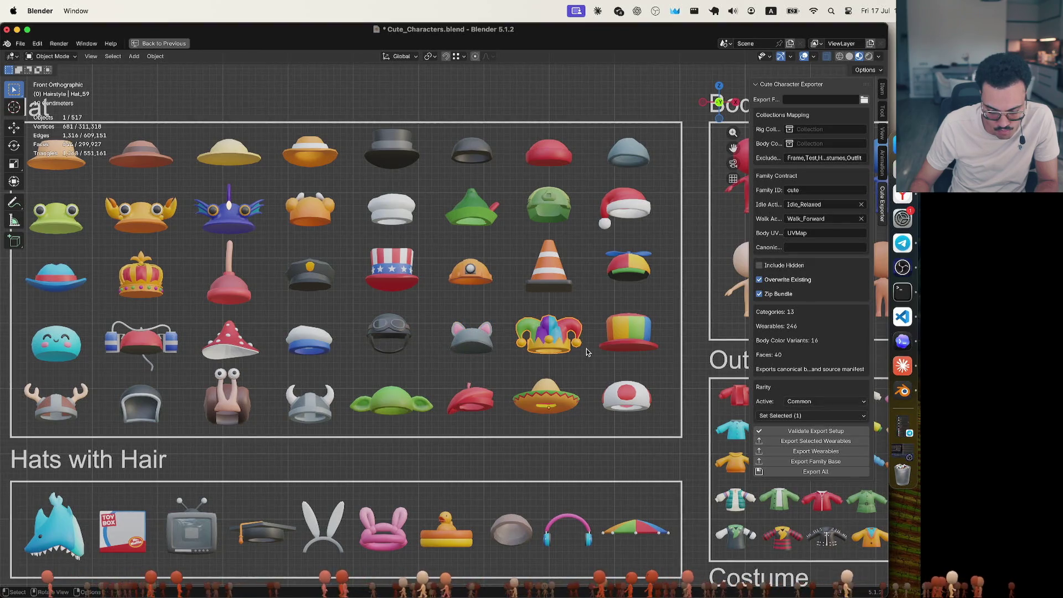
pyautogui.keyDown('shift'); pyautogui.hscroll(10, 587, 352); pyautogui.keyUp('shift')
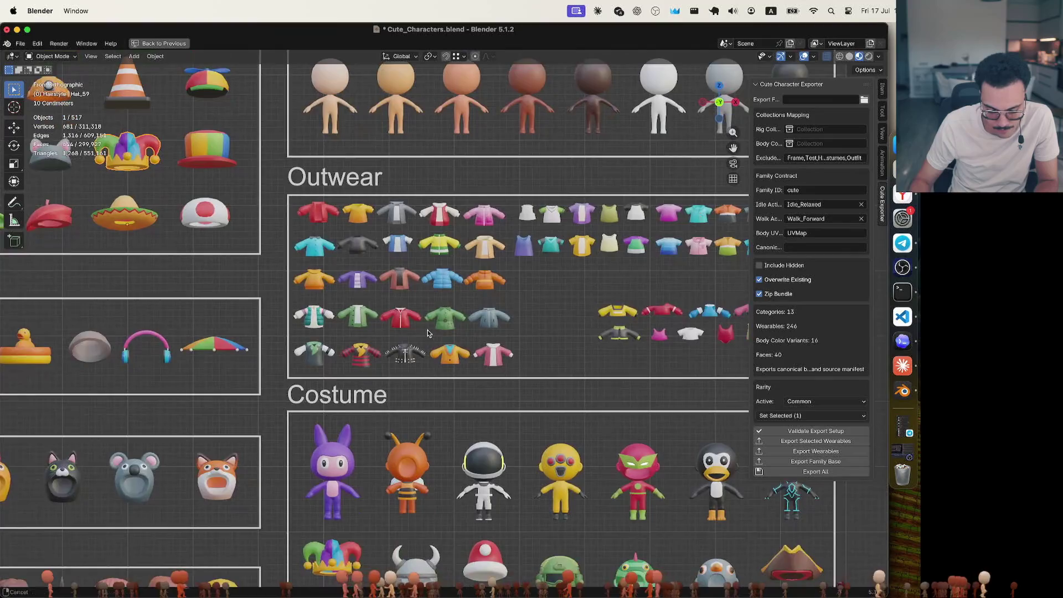
# Tag Hat_36, the rainbow striped top hat, as Epic and recentre the hat grid
pyautogui.scroll(-3, 427, 333)
pyautogui.moveTo(388, 263)
pyautogui.keyDown('shift'); pyautogui.mouseDown(button='middle')
pyautogui.moveTo(429, 303)
pyautogui.moveTo(592, 406)
pyautogui.mouseUp(button='middle'); pyautogui.keyUp('shift')
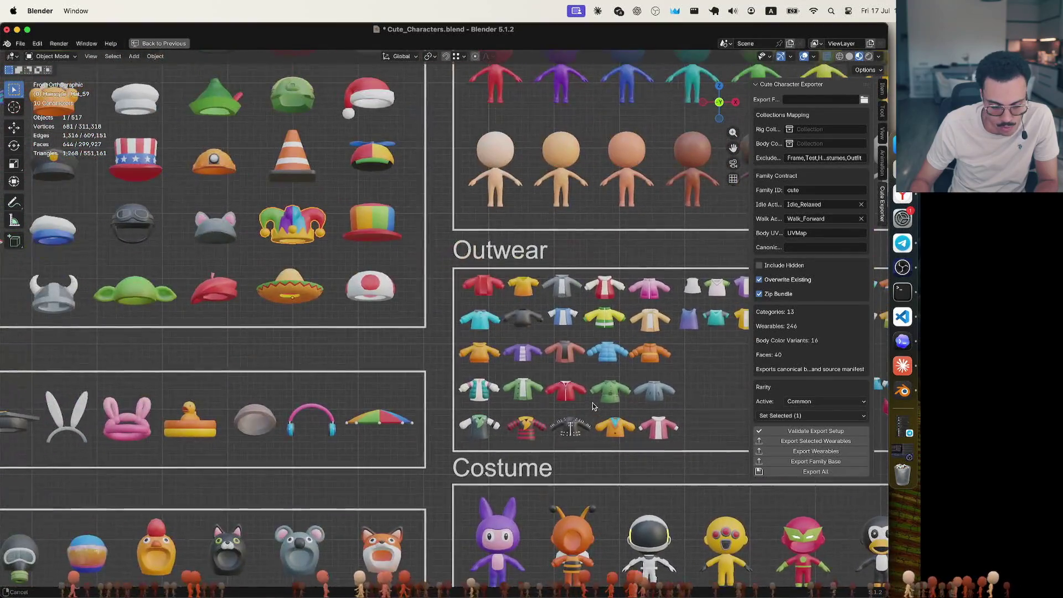
pyautogui.click(825, 401)
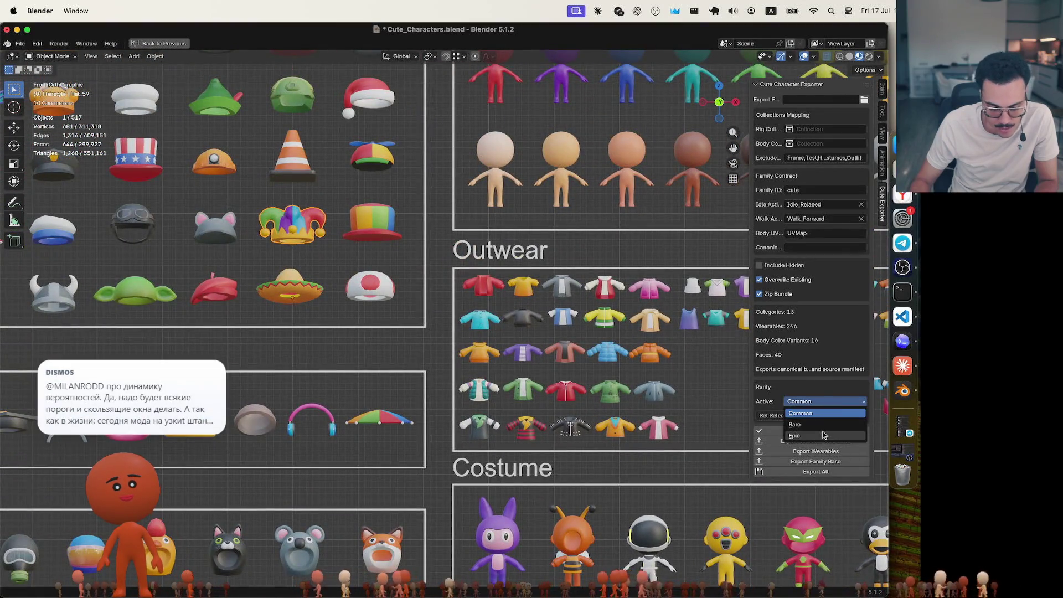
pyautogui.hscroll(-3, 537, 326)
pyautogui.scroll(2, 537, 325)
pyautogui.moveTo(537, 326)
pyautogui.keyDown('shift'); pyautogui.mouseDown(button='middle')
pyautogui.moveTo(365, 106)
pyautogui.moveTo(171, 76)
pyautogui.moveTo(520, 157)
pyautogui.moveTo(657, 311)
pyautogui.mouseUp(button='middle'); pyautogui.keyUp('shift')
pyautogui.click(825, 401)
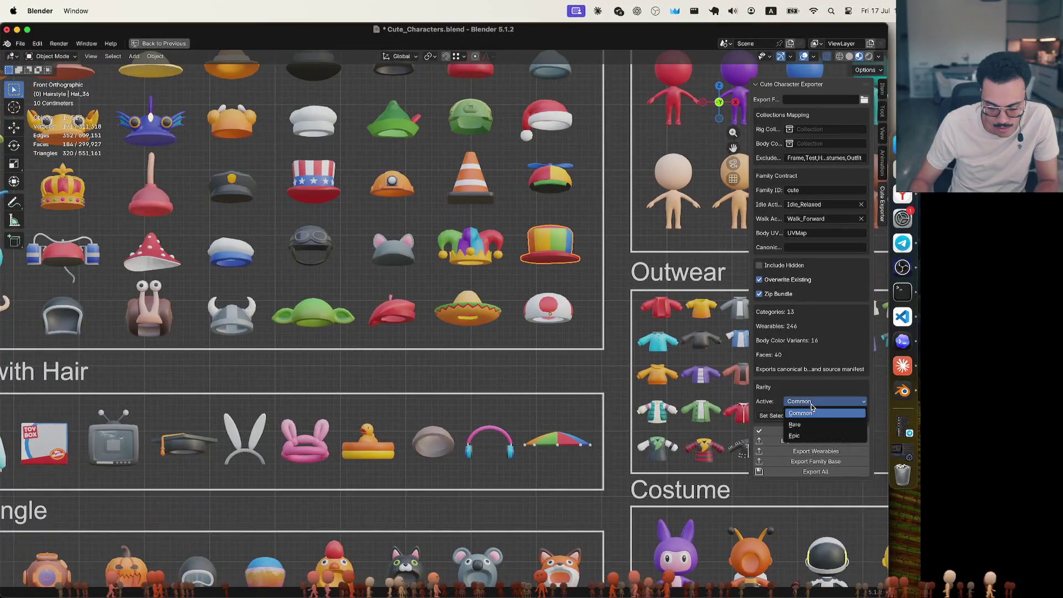
pyautogui.click(809, 437)
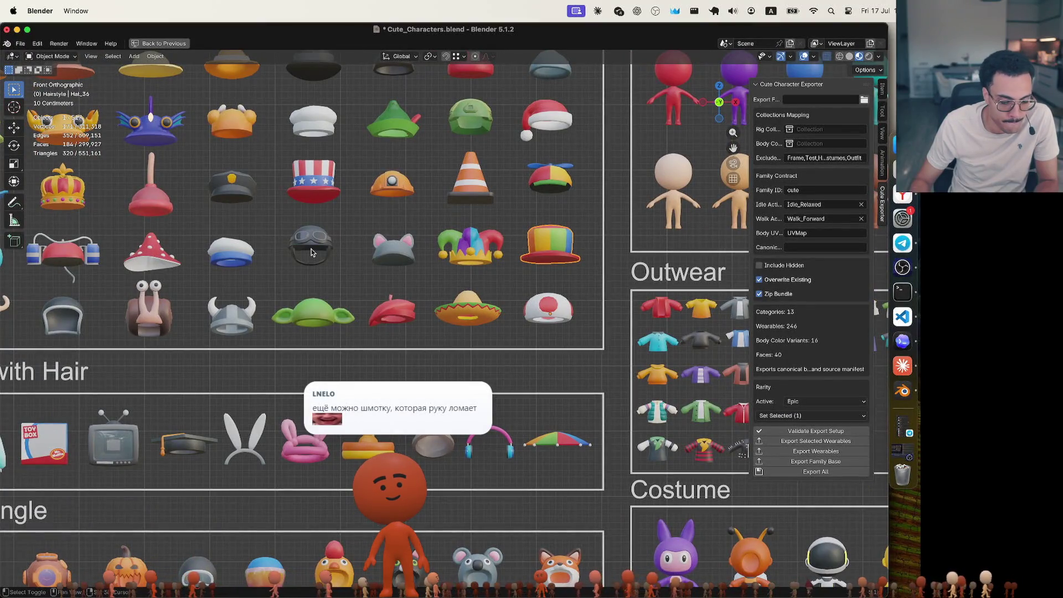
pyautogui.moveTo(318, 284)
pyautogui.keyDown('shift'); pyautogui.mouseDown(button='middle')
pyautogui.moveTo(388, 277)
pyautogui.moveTo(328, 294)
pyautogui.moveTo(637, 302)
pyautogui.moveTo(535, 302)
pyautogui.mouseUp(button='middle'); pyautogui.keyUp('shift')
pyautogui.click(195, 348)
# Check the helmet and snail hats' tiers, then tag the antler hat as Rare
pyautogui.keyDown('shift'); pyautogui.moveTo(395, 297); pyautogui.dragTo(284, 354, button='middle'); pyautogui.keyUp('shift')
pyautogui.click(193, 372)
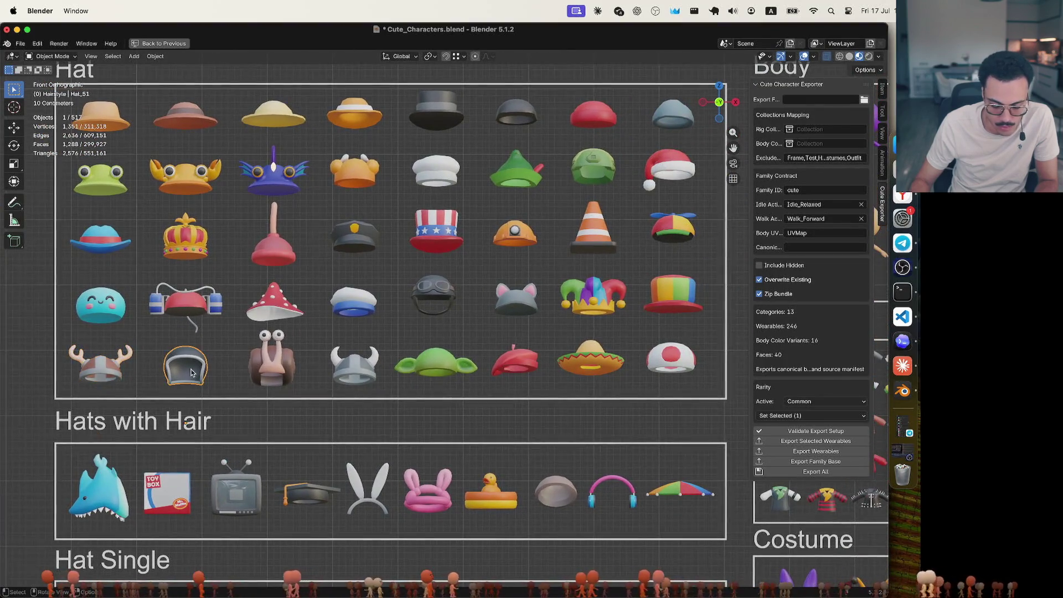
pyautogui.click(277, 365)
pyautogui.click(352, 371)
pyautogui.click(75, 371)
pyautogui.click(801, 402)
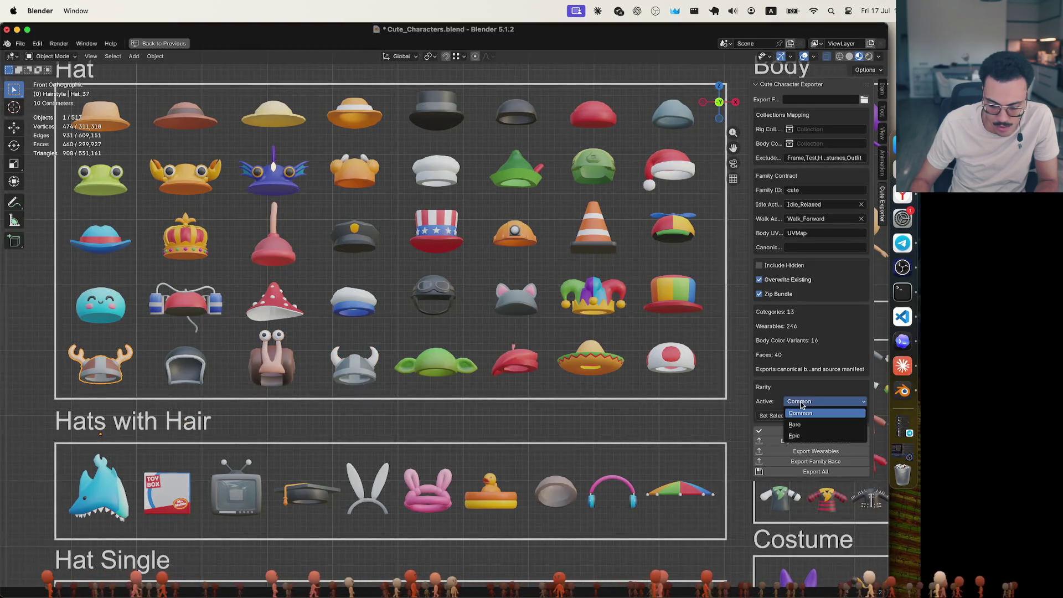
pyautogui.click(796, 424)
# Keep the viking helmet at Rare and tag the green hat as Epic
pyautogui.click(336, 366)
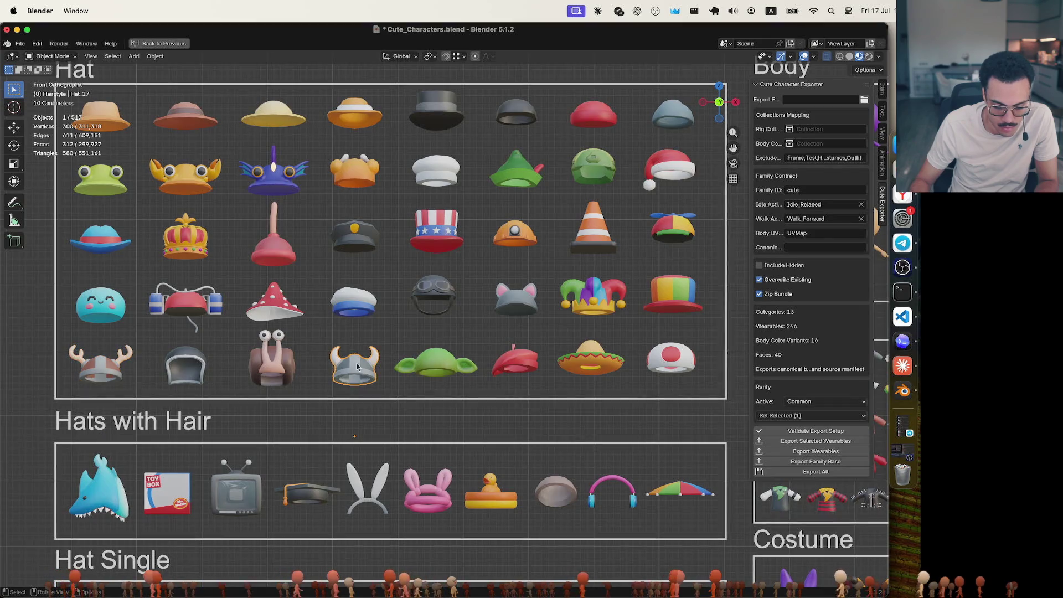
pyautogui.click(801, 402)
pyautogui.click(801, 426)
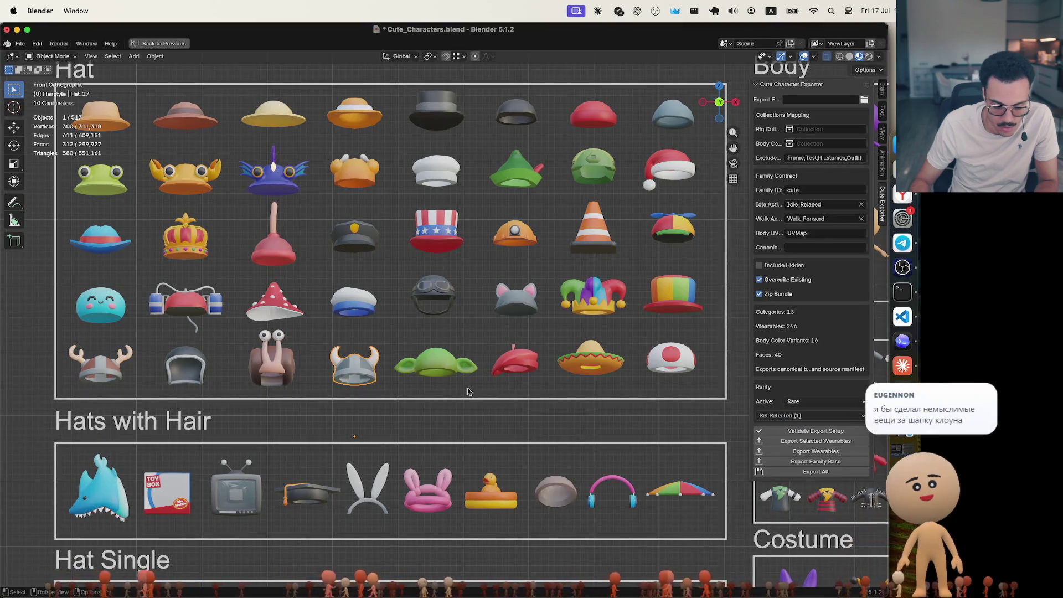
pyautogui.click(443, 367)
pyautogui.click(801, 402)
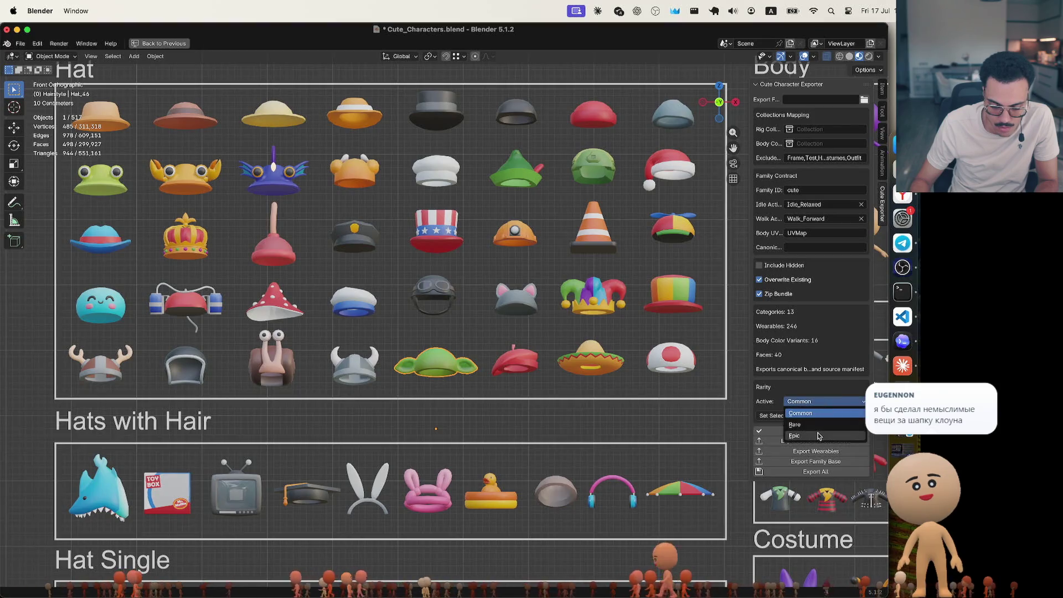
pyautogui.click(801, 437)
# Check the sombrero and red beret, then tag the red-and-white cap as Rare
pyautogui.click(620, 372)
pyautogui.click(681, 365)
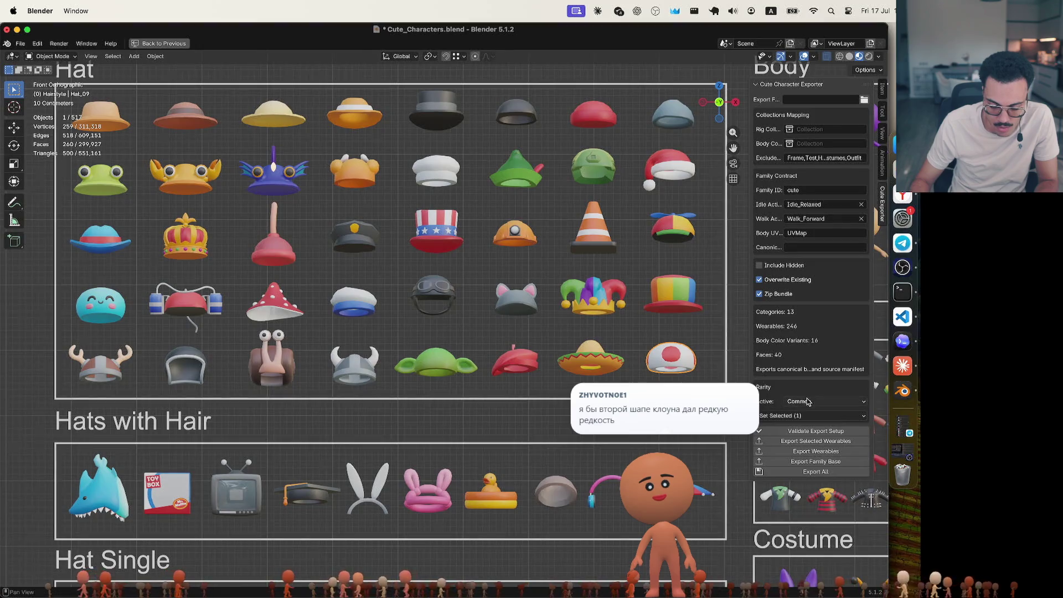
pyautogui.click(514, 352)
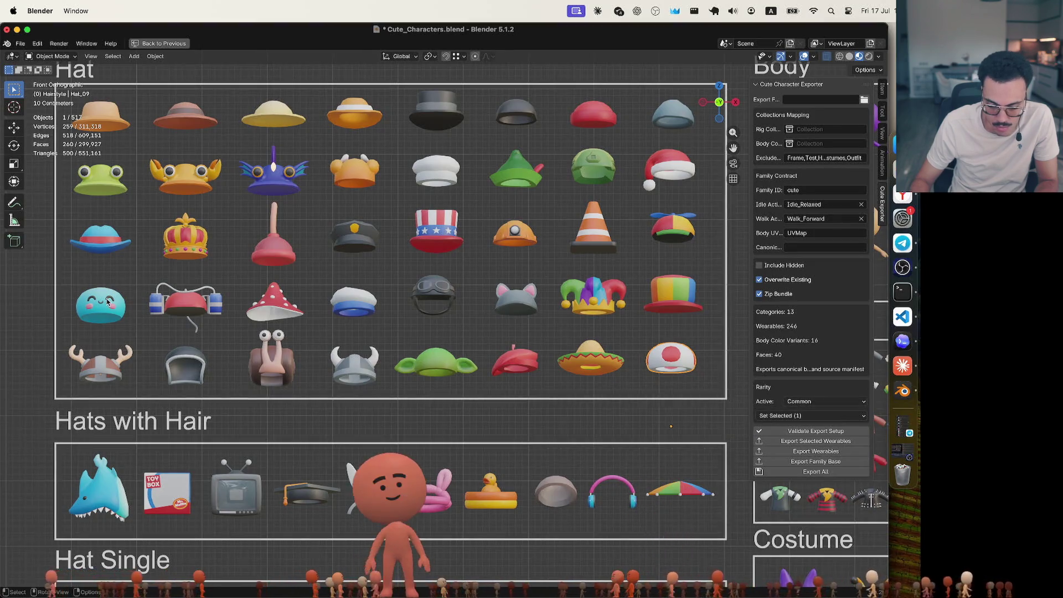
pyautogui.click(664, 369)
pyautogui.click(809, 416)
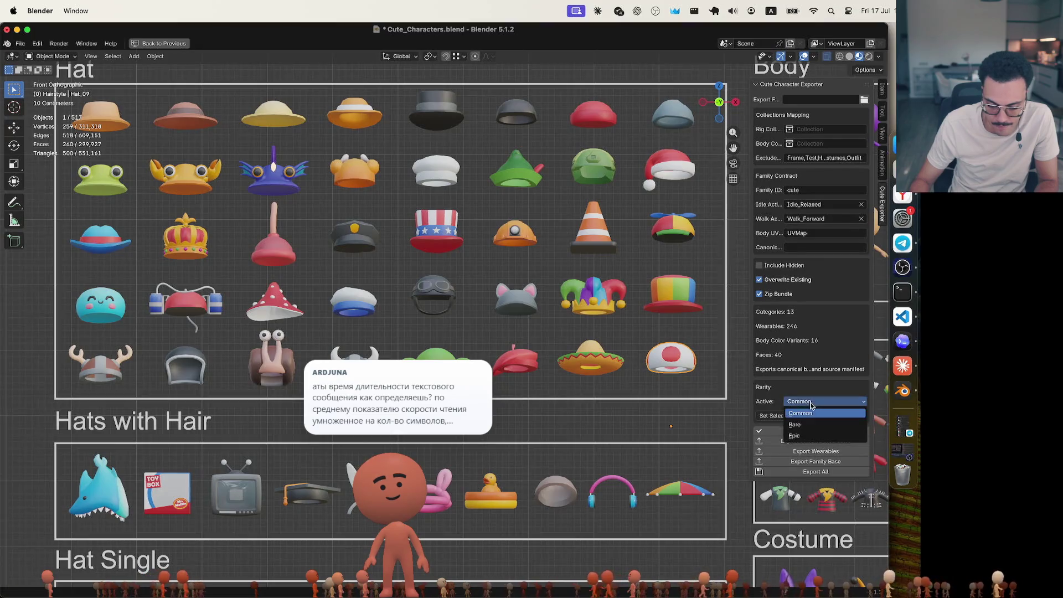
pyautogui.click(809, 424)
pyautogui.click(676, 395)
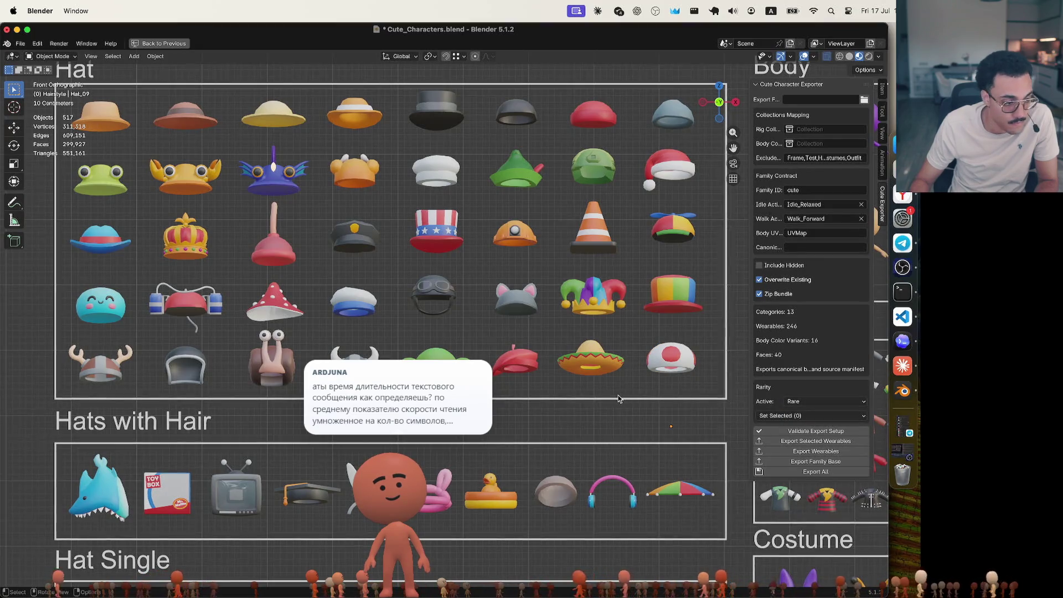
pyautogui.moveTo(616, 398)
pyautogui.keyDown('shift'); pyautogui.mouseDown(button='middle')
pyautogui.moveTo(603, 366)
pyautogui.moveTo(629, 368)
pyautogui.mouseUp(button='middle'); pyautogui.keyUp('shift')
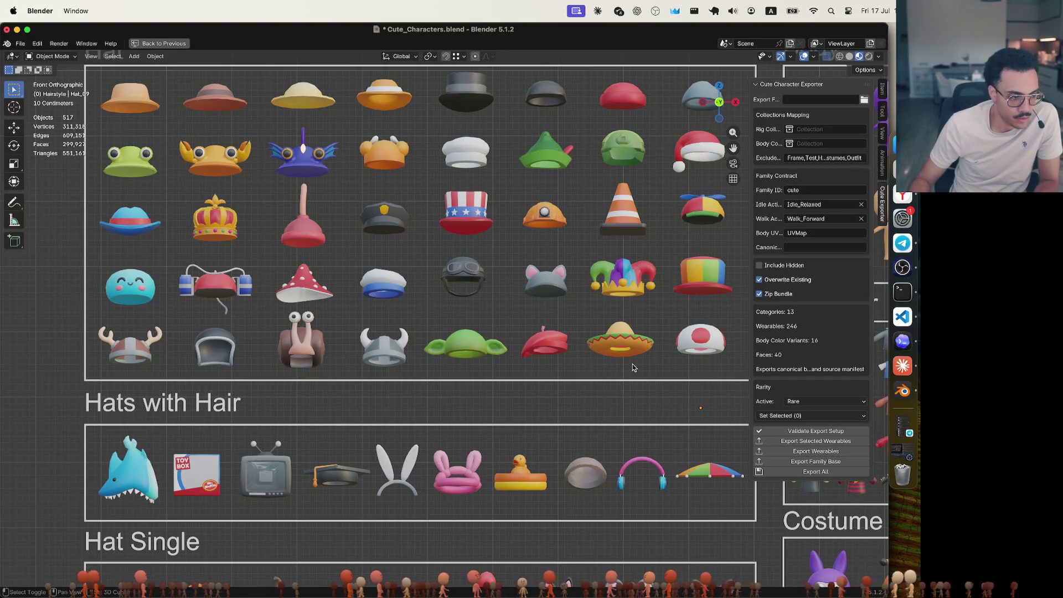
# Inspect the rainbow top hat's and propeller cap's current rarity tiers
pyautogui.click(701, 284)
pyautogui.click(714, 220)
pyautogui.click(702, 284)
pyautogui.click(706, 221)
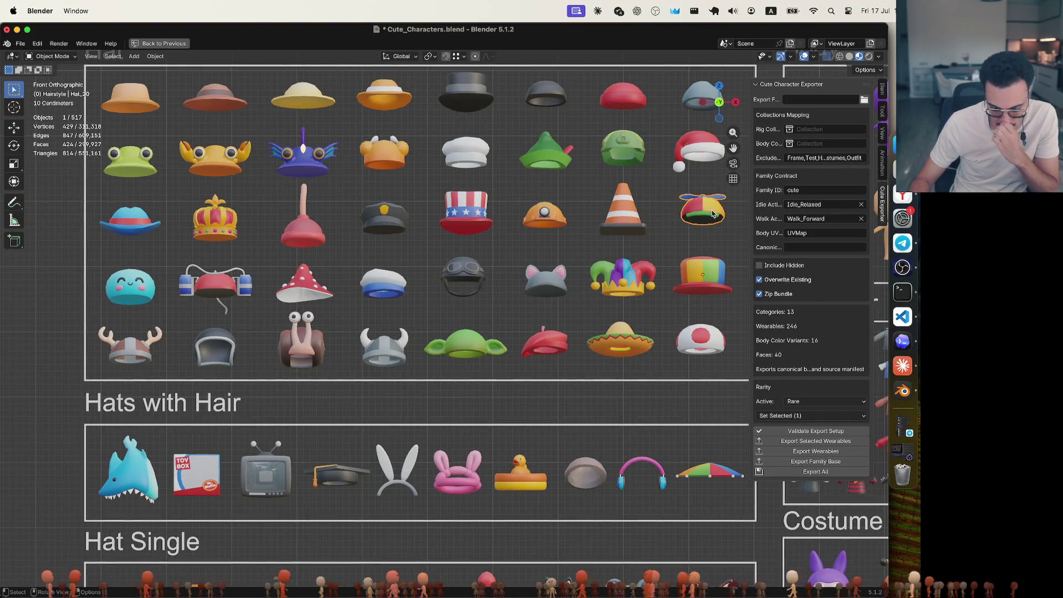
pyautogui.click(720, 267)
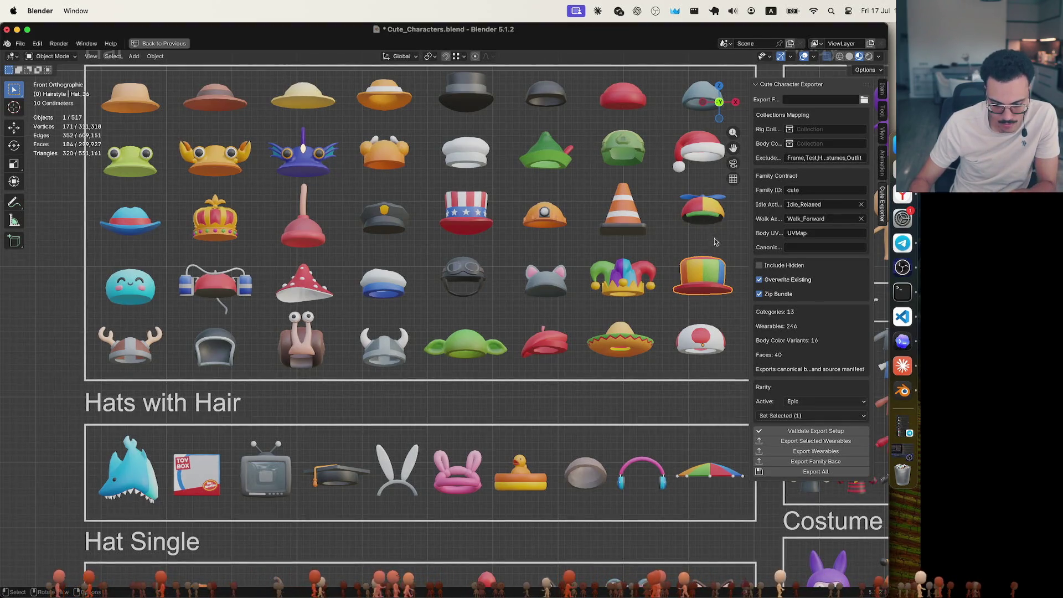
pyautogui.click(647, 288)
pyautogui.click(697, 282)
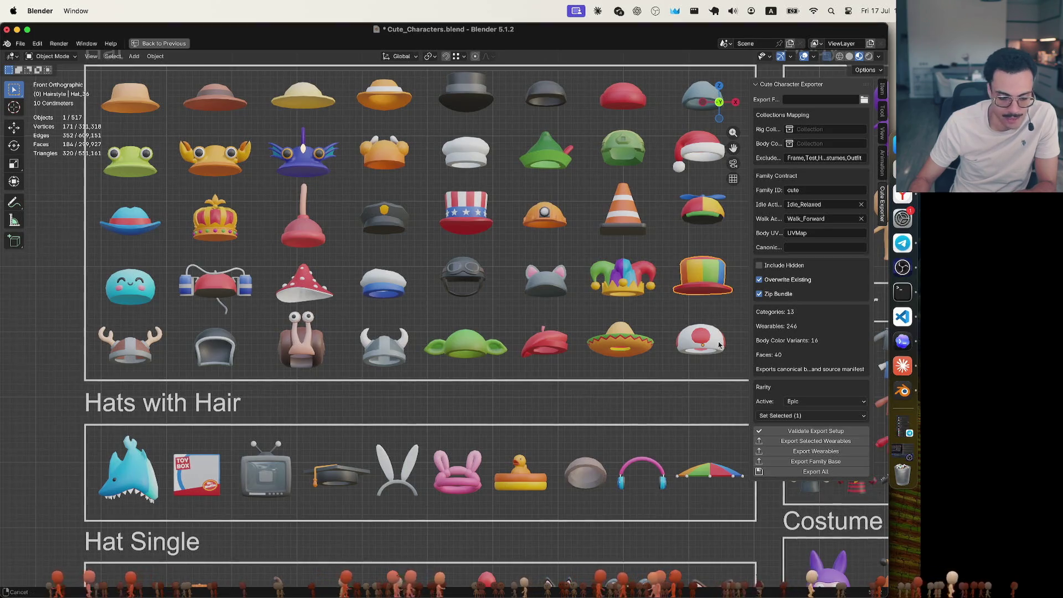
pyautogui.hscroll(10, 697, 281)
pyautogui.scroll(-4, 698, 282)
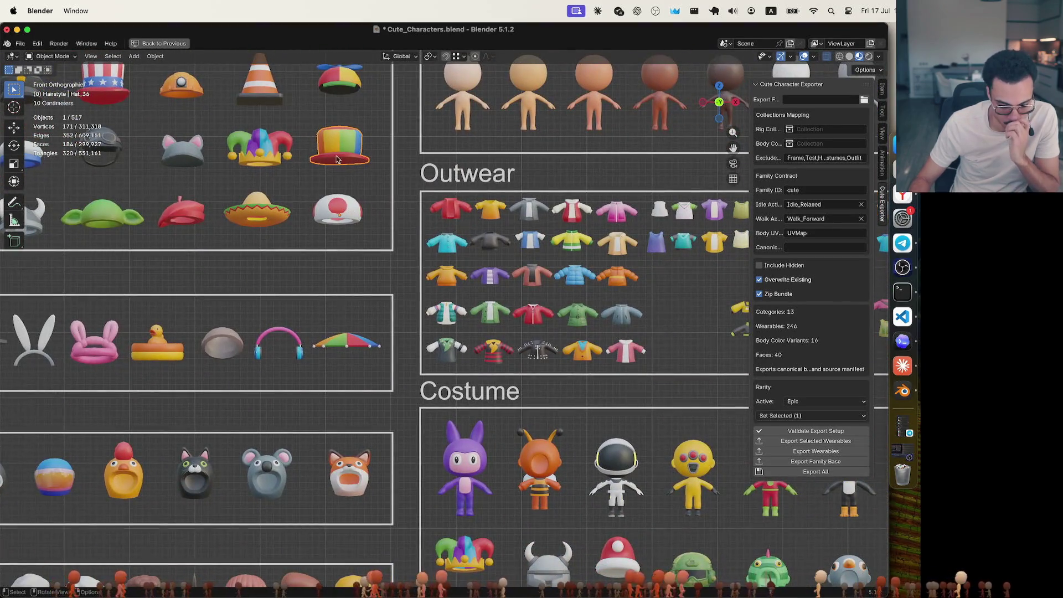
# Retag the rainbow top hat from Epic to Rare
pyautogui.click(287, 147)
pyautogui.click(327, 148)
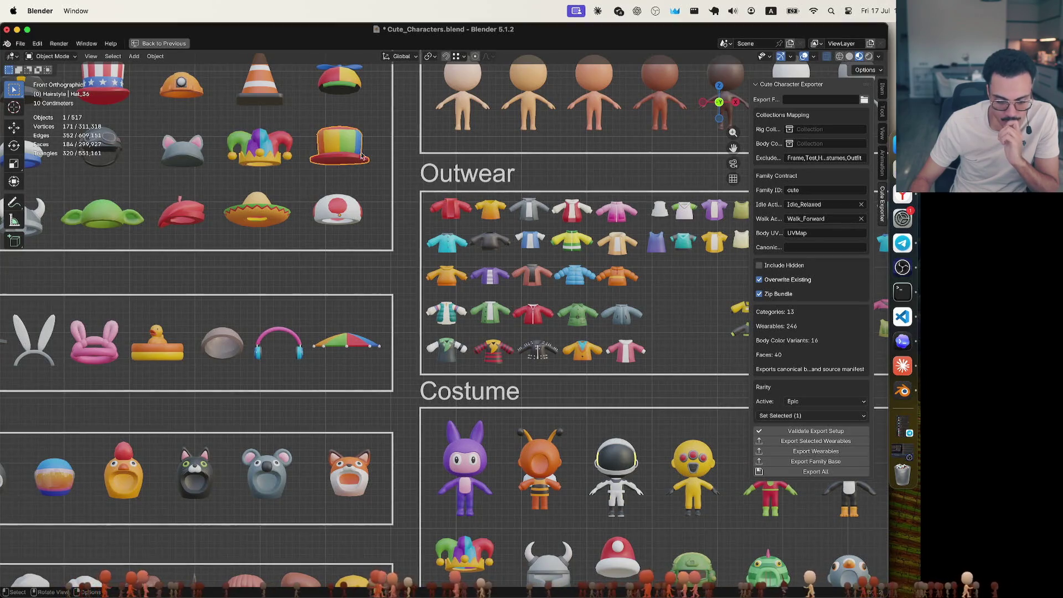
pyautogui.click(799, 400)
pyautogui.click(797, 424)
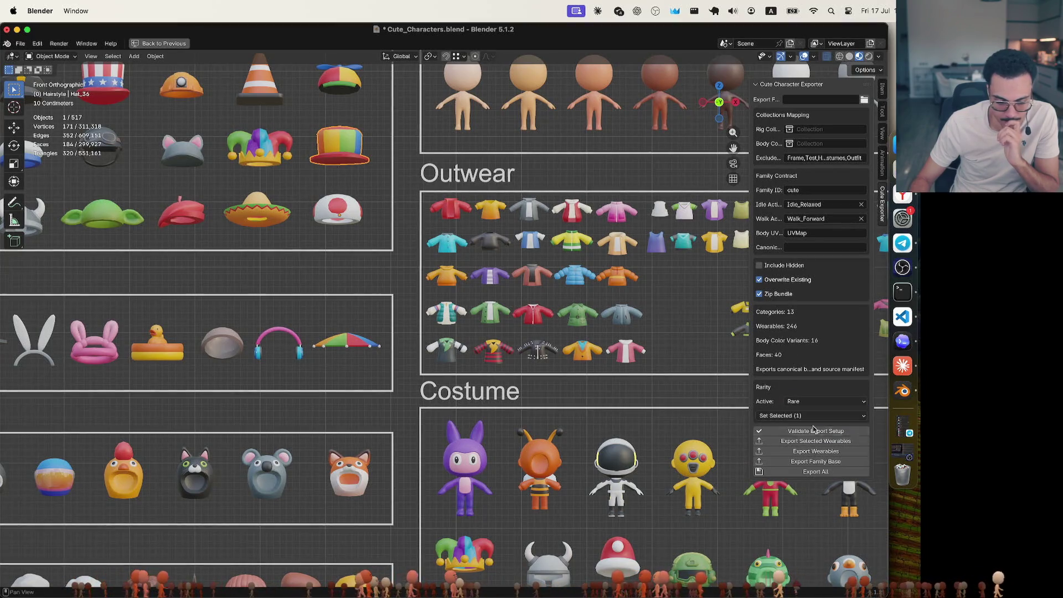
# Recheck the rainbow top hat's Rare tier and the jester hat's Epic tier
pyautogui.click(375, 187)
pyautogui.moveTo(374, 187)
pyautogui.keyDown('shift'); pyautogui.mouseDown(button='middle')
pyautogui.moveTo(603, 271)
pyautogui.moveTo(610, 287)
pyautogui.moveTo(592, 273)
pyautogui.mouseUp(button='middle'); pyautogui.keyUp('shift')
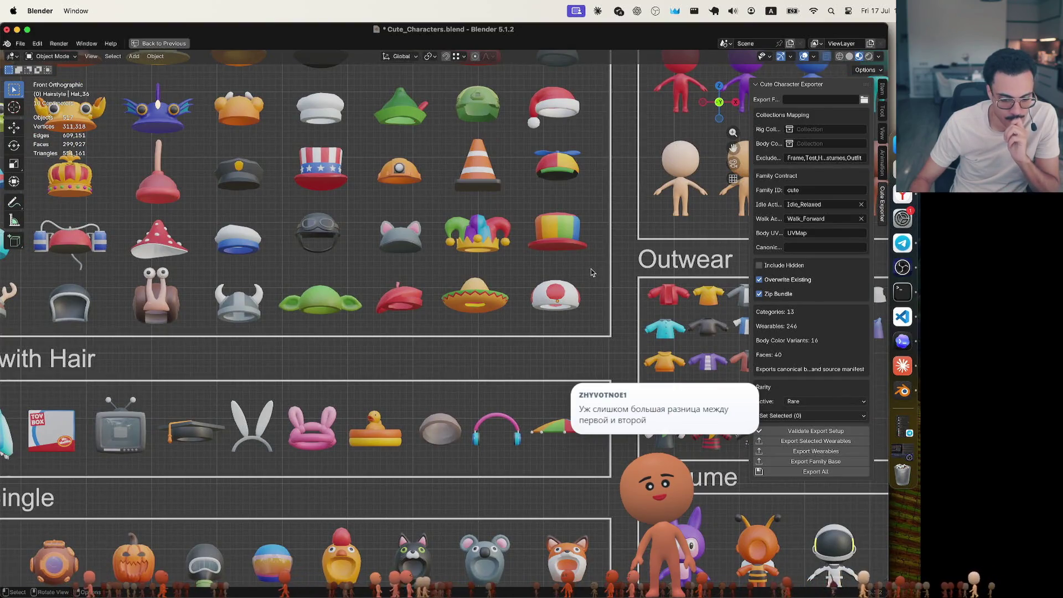
pyautogui.click(570, 249)
pyautogui.click(507, 243)
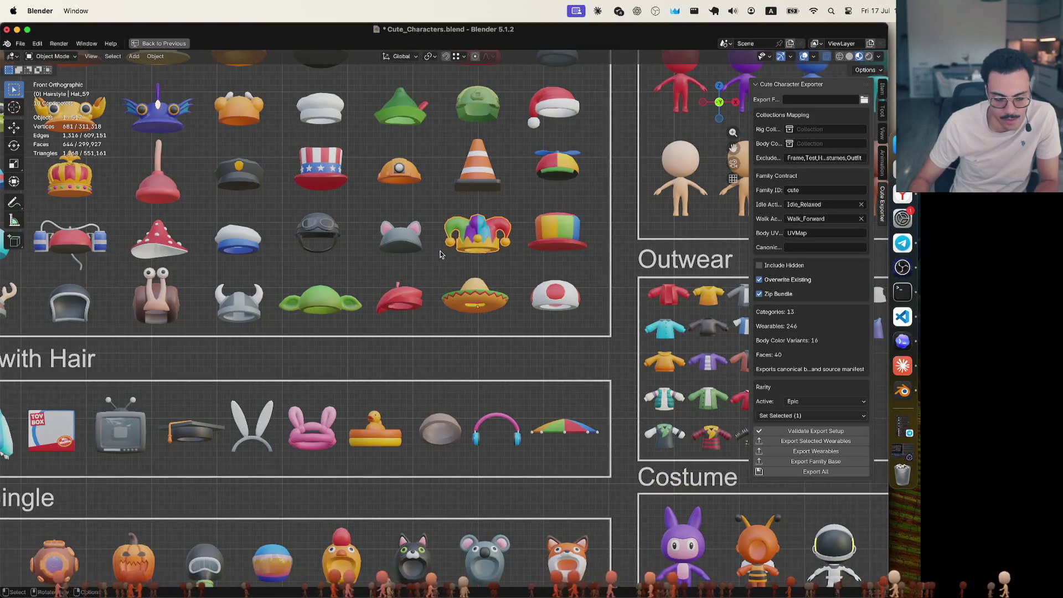
pyautogui.keyDown('shift'); pyautogui.moveTo(441, 254); pyautogui.dragTo(552, 198, button='middle'); pyautogui.keyUp('shift')
pyautogui.click(843, 402)
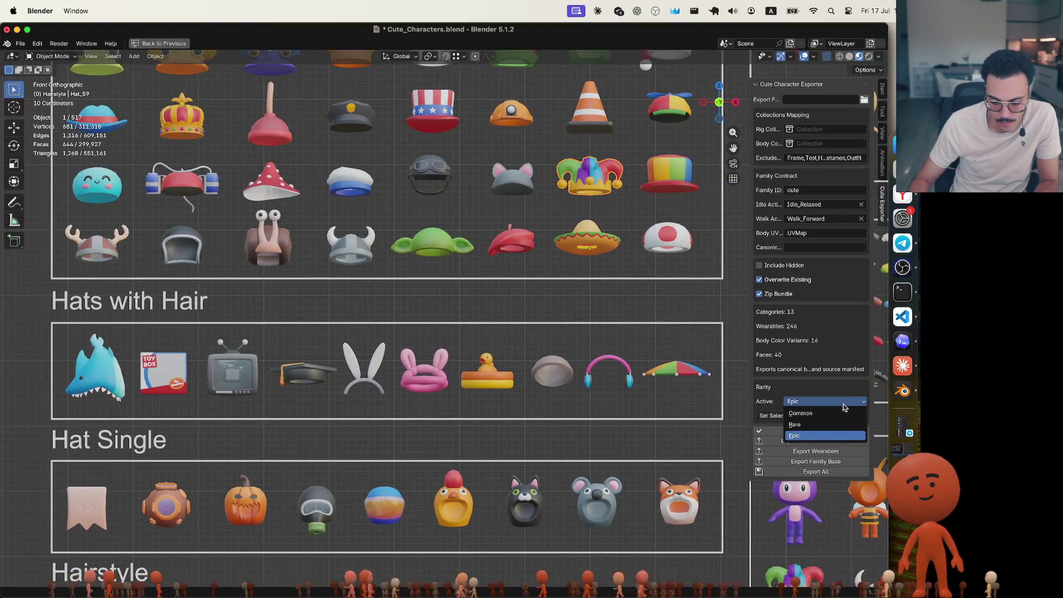
pyautogui.click(842, 407)
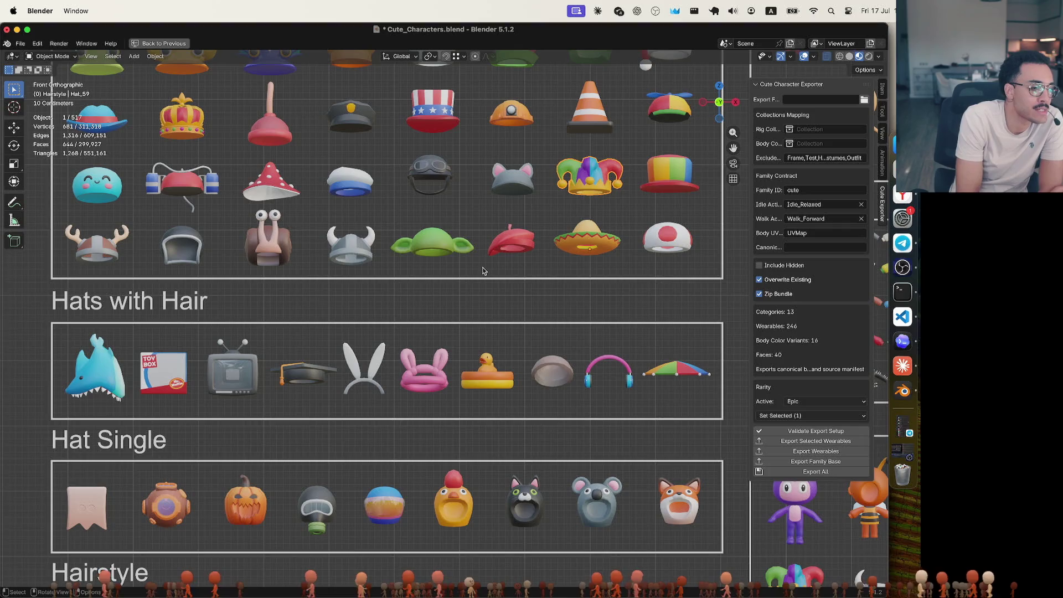
pyautogui.scroll(1, 392, 280)
pyautogui.scroll(-2, 392, 280)
pyautogui.scroll(2, 392, 280)
pyautogui.moveTo(392, 271)
pyautogui.keyDown('shift'); pyautogui.mouseDown(button='middle')
pyautogui.moveTo(438, 421)
pyautogui.moveTo(424, 432)
pyautogui.mouseUp(button='middle'); pyautogui.keyUp('shift')
pyautogui.scroll(-1, 438, 422)
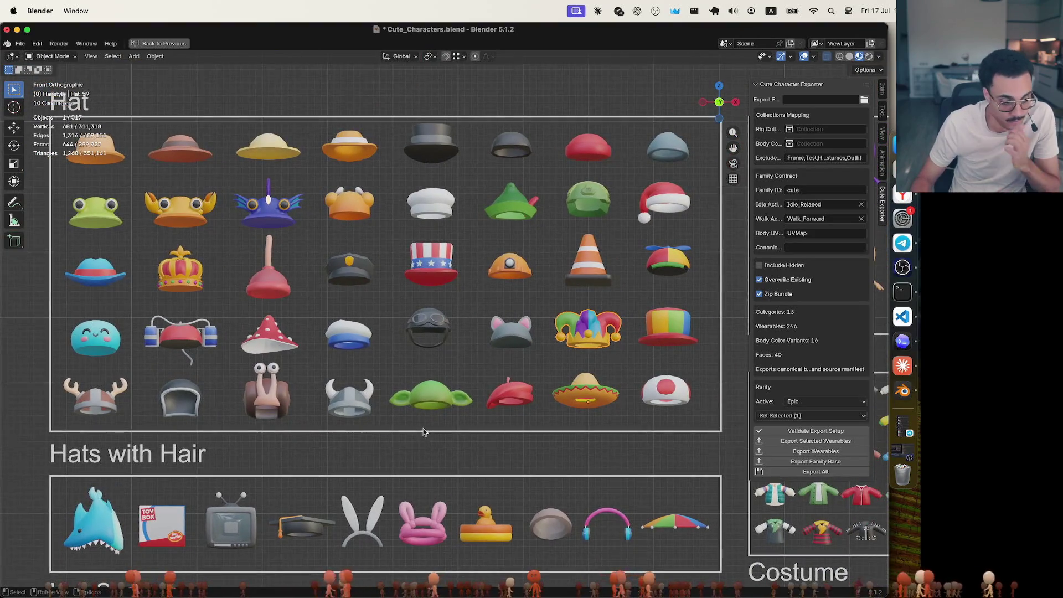
pyautogui.click(432, 401)
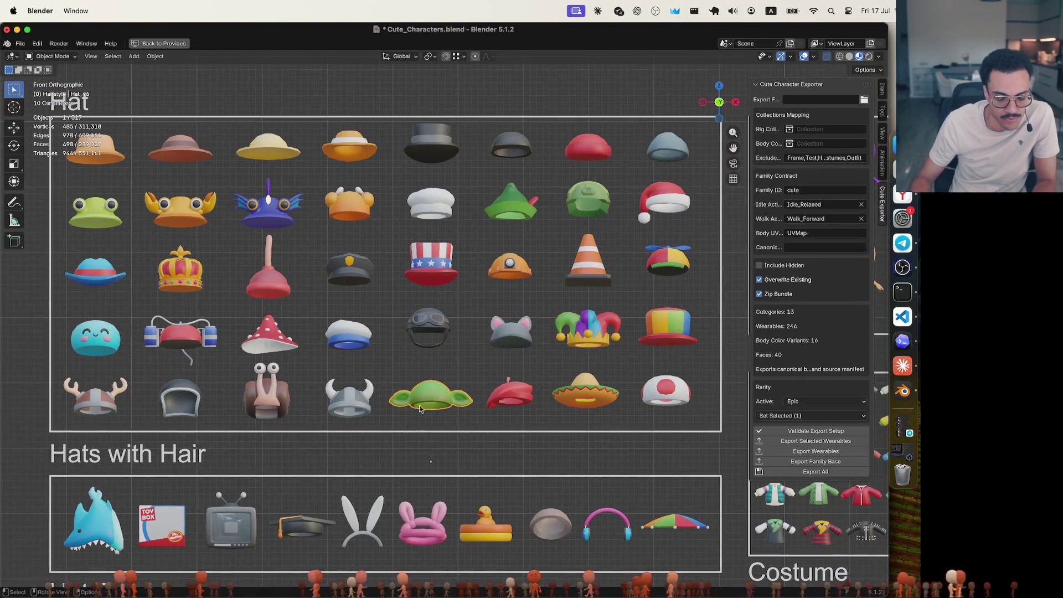
pyautogui.click(360, 407)
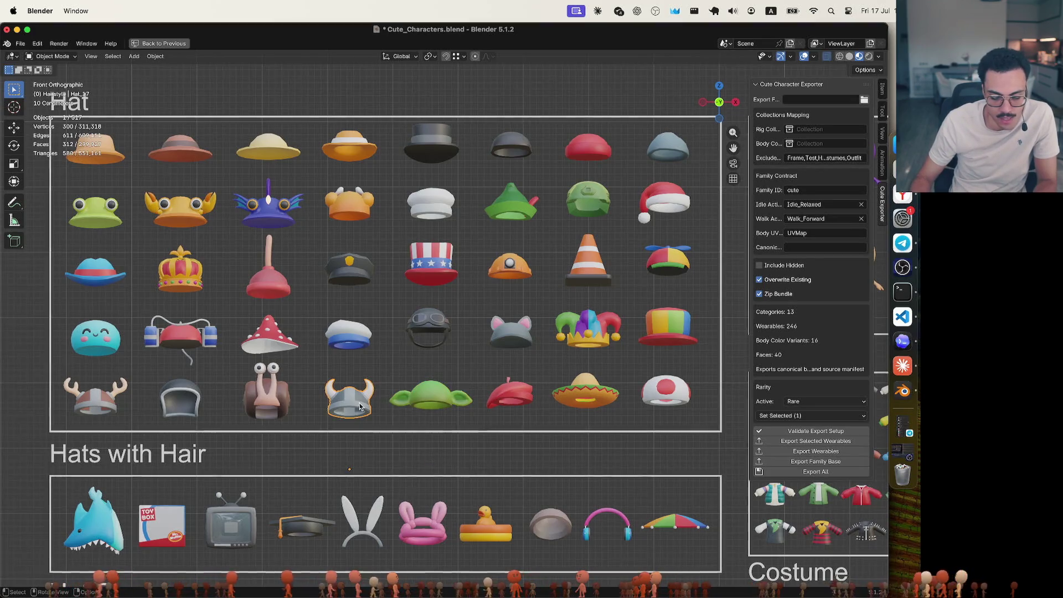
pyautogui.click(110, 399)
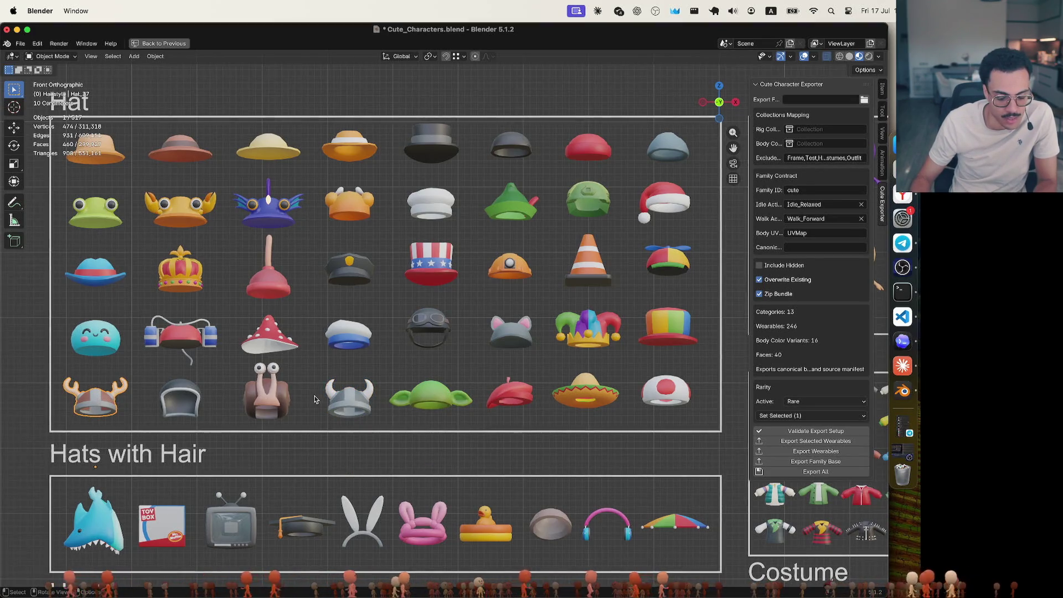
pyautogui.click(268, 394)
pyautogui.click(109, 399)
pyautogui.click(98, 146)
pyautogui.click(168, 147)
pyautogui.click(260, 147)
pyautogui.click(353, 151)
pyautogui.click(431, 145)
pyautogui.click(506, 148)
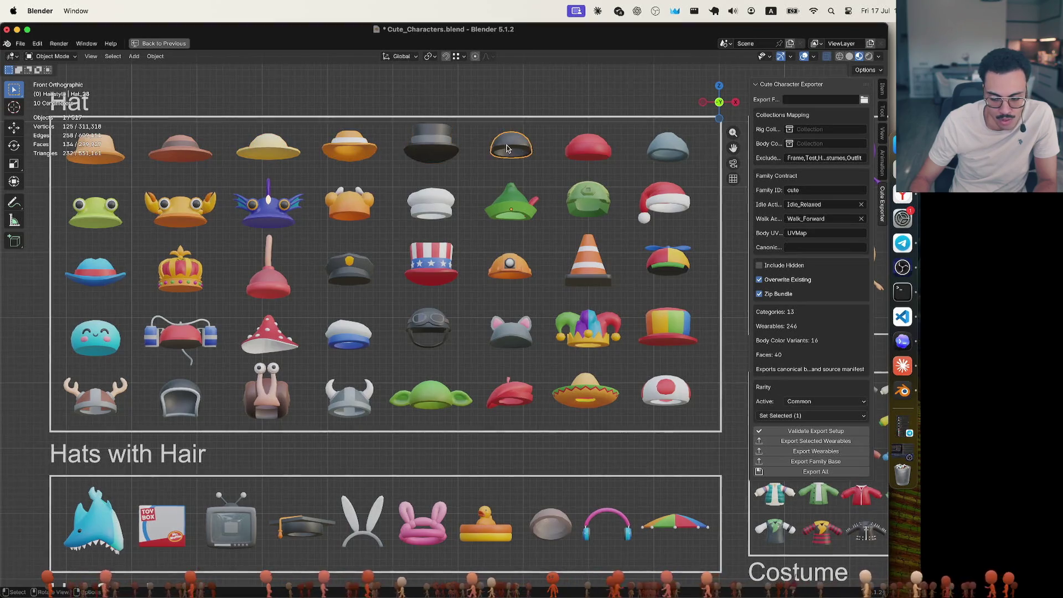
pyautogui.click(591, 146)
pyautogui.click(661, 151)
pyautogui.click(97, 223)
pyautogui.click(185, 217)
pyautogui.click(268, 208)
pyautogui.click(349, 204)
pyautogui.click(430, 203)
pyautogui.click(510, 203)
pyautogui.click(574, 209)
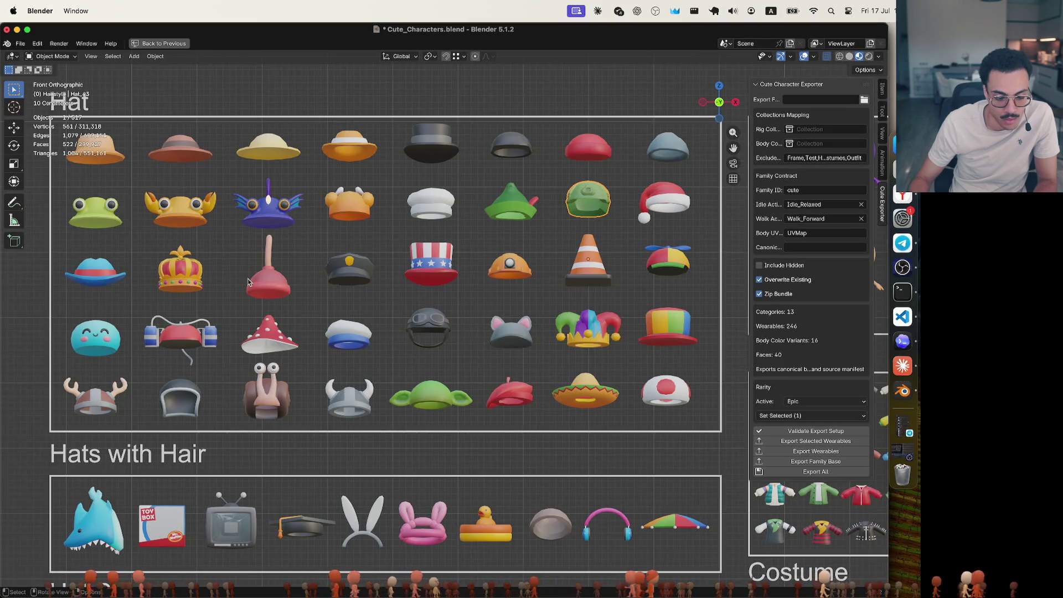
pyautogui.click(169, 279)
pyautogui.click(274, 285)
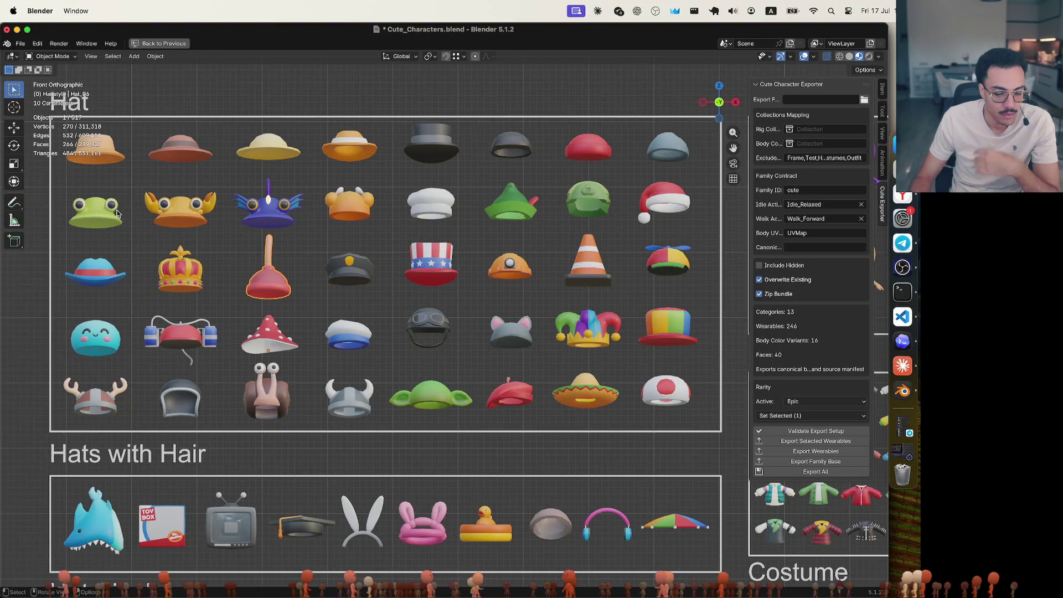
pyautogui.keyDown('shift'); pyautogui.moveTo(118, 214); pyautogui.dragTo(161, 235, button='middle'); pyautogui.keyUp('shift')
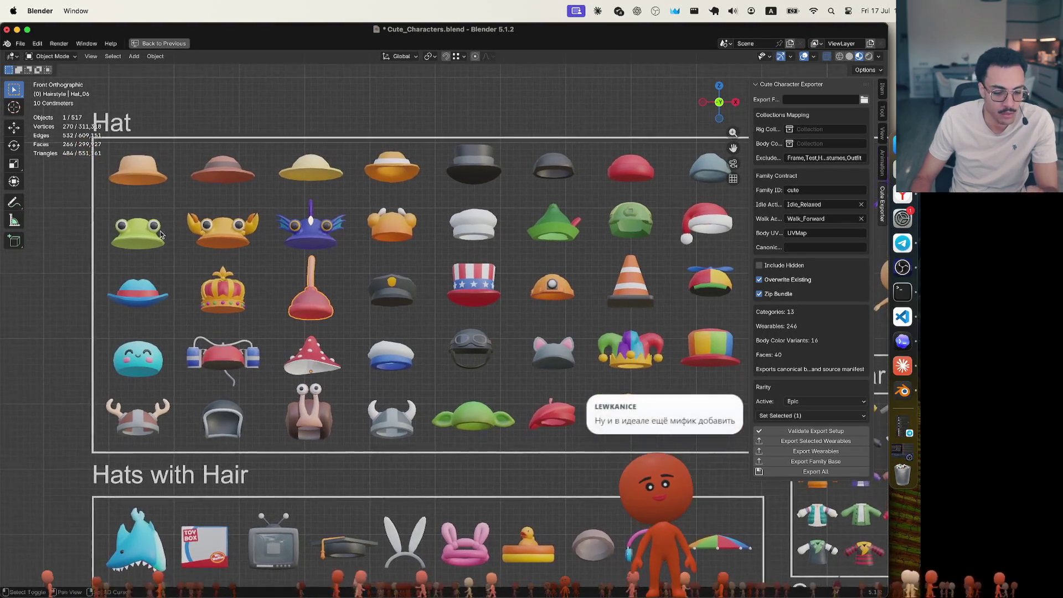
pyautogui.click(178, 249)
pyautogui.moveTo(183, 131); pyautogui.dragTo(93, 264)
pyautogui.click(221, 230)
pyautogui.click(310, 227)
pyautogui.click(396, 234)
pyautogui.click(319, 231)
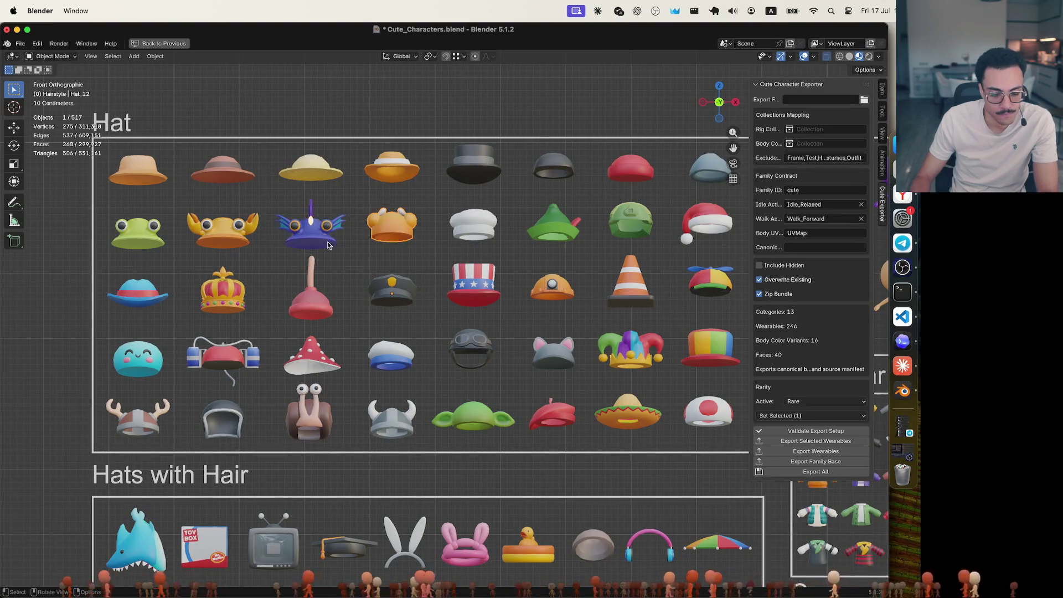
pyautogui.click(229, 243)
pyautogui.click(147, 239)
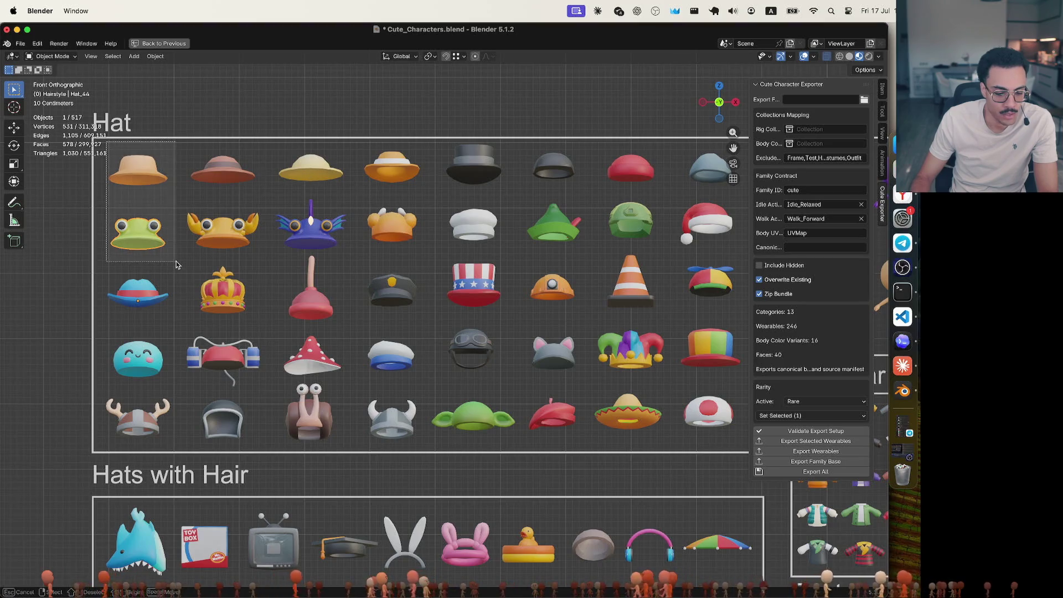
pyautogui.moveTo(175, 262)
pyautogui.mouseDown()
pyautogui.moveTo(88, 136)
pyautogui.moveTo(185, 105)
pyautogui.mouseUp()
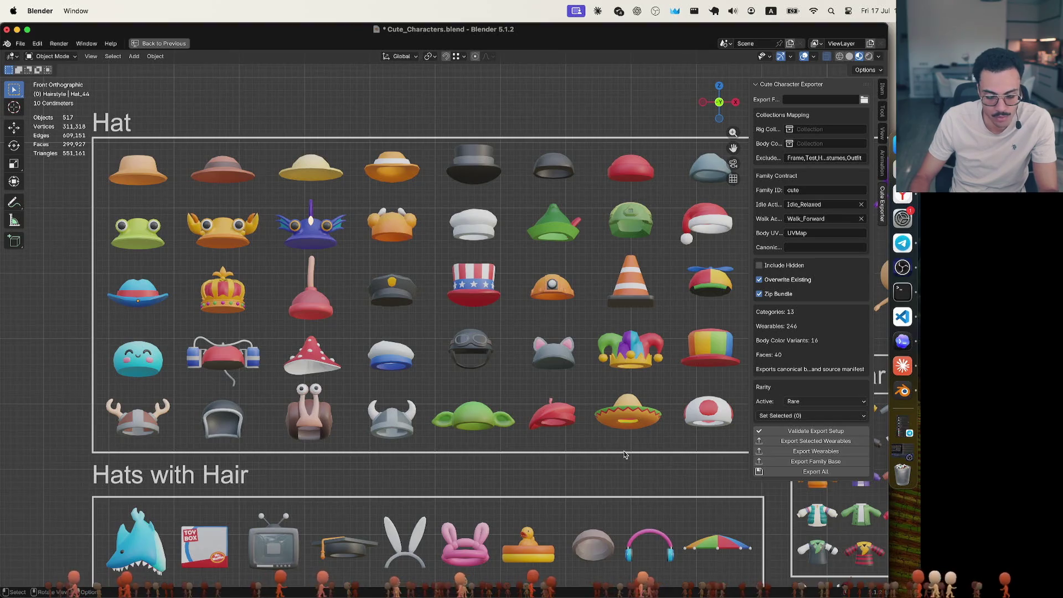
pyautogui.click(542, 420)
pyautogui.click(627, 424)
pyautogui.click(710, 425)
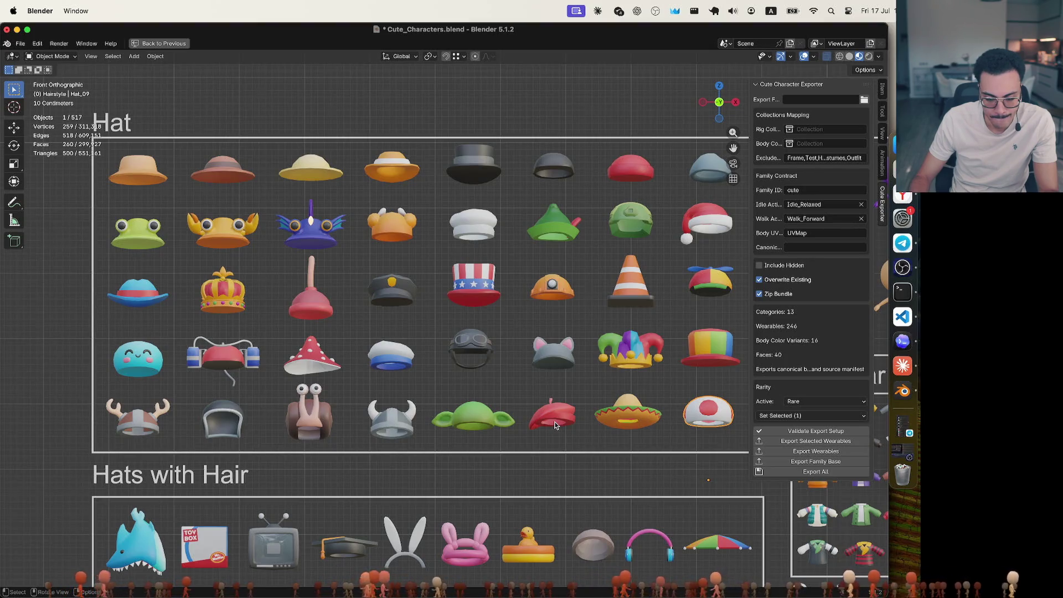
pyautogui.click(230, 296)
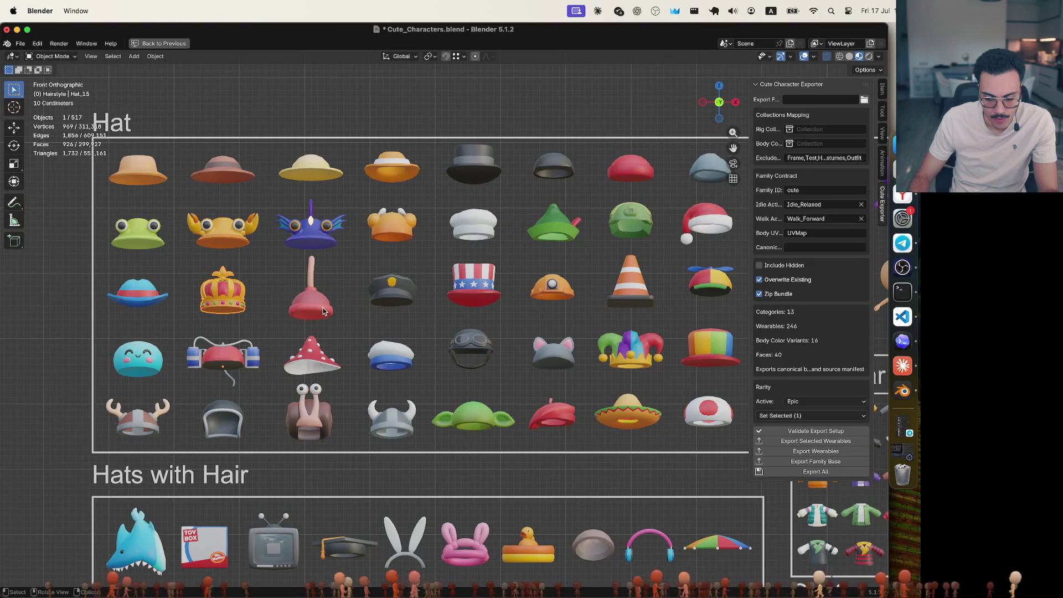
pyautogui.click(324, 311)
pyautogui.click(310, 362)
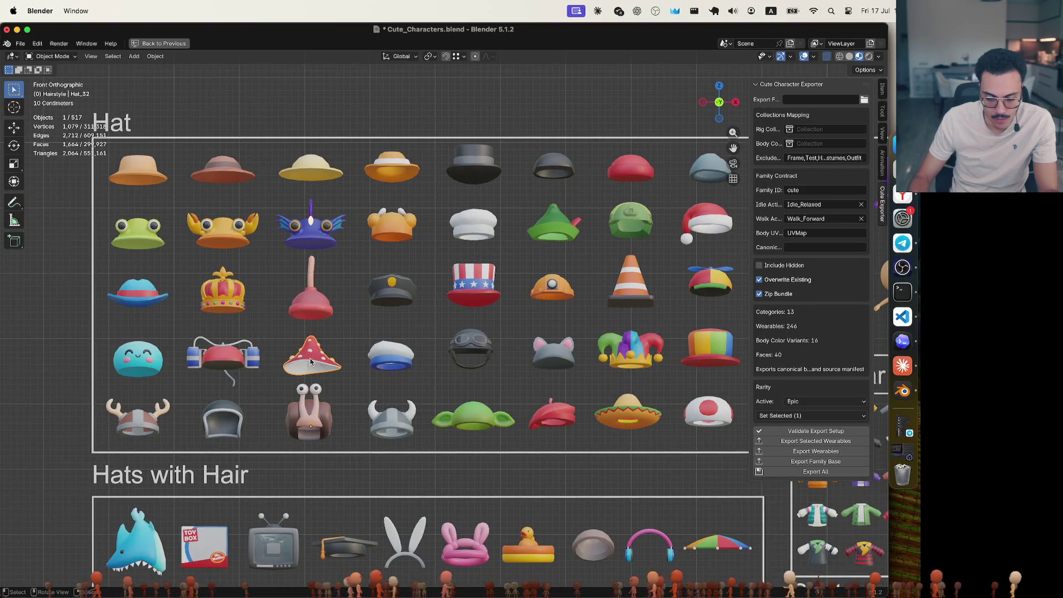
pyautogui.click(239, 361)
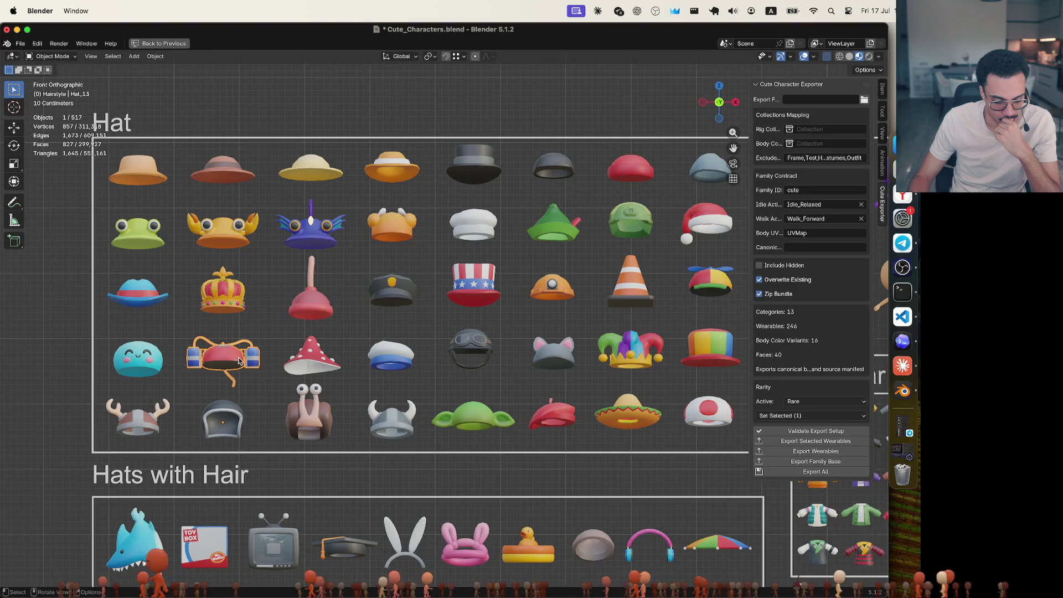
pyautogui.click(847, 401)
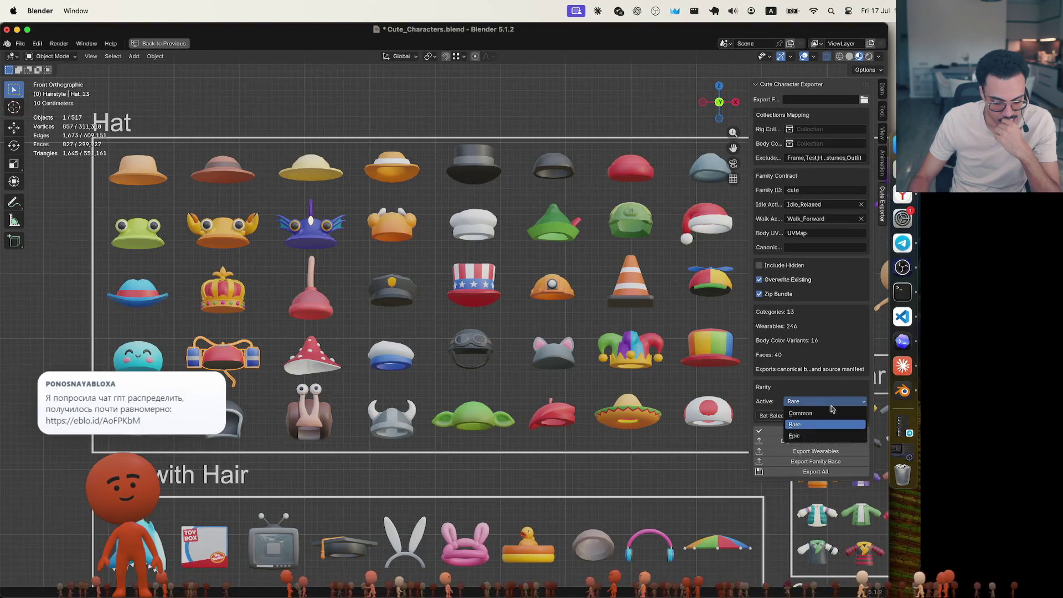
pyautogui.click(822, 436)
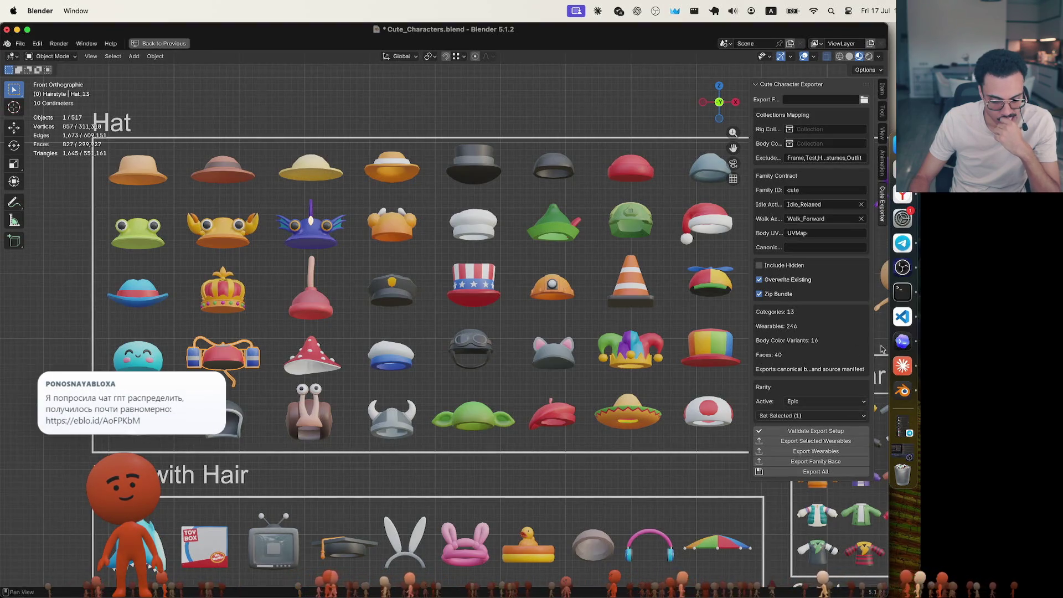
pyautogui.click(842, 401)
pyautogui.click(825, 424)
pyautogui.click(815, 402)
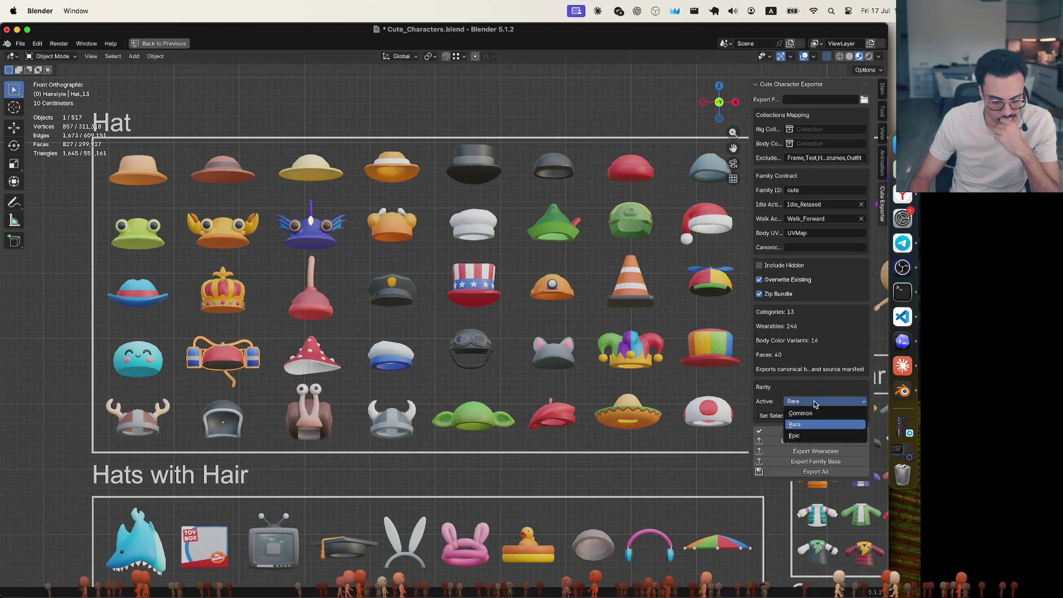
pyautogui.click(814, 436)
pyautogui.click(818, 403)
pyautogui.click(825, 424)
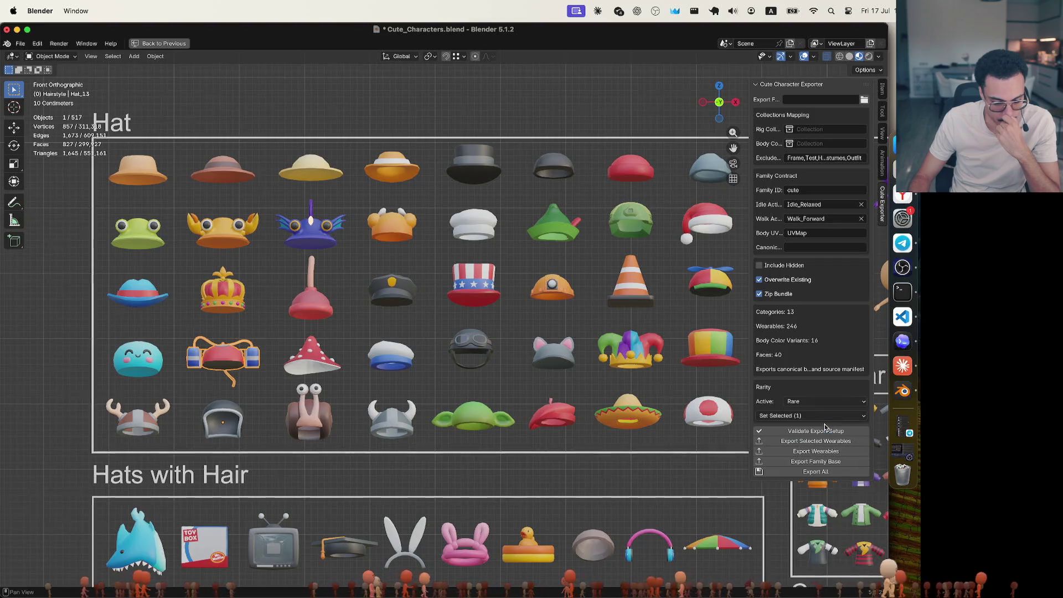
pyautogui.click(519, 118)
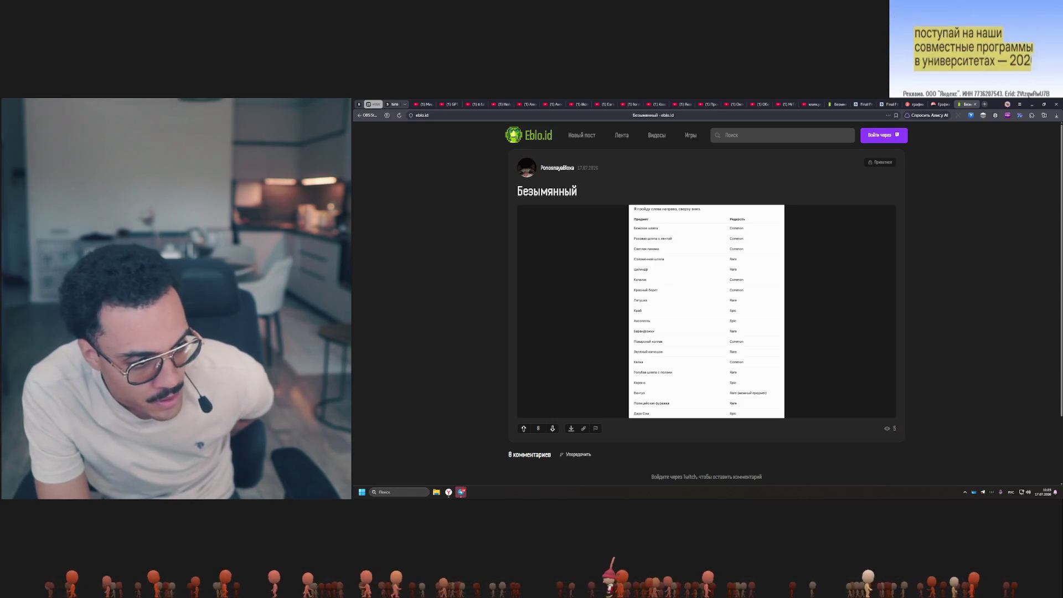
# Flip the Eblo.id carousel between the hat rarity table and the bulleted Common/Rare/Epic list
pyautogui.moveTo(823, 325)
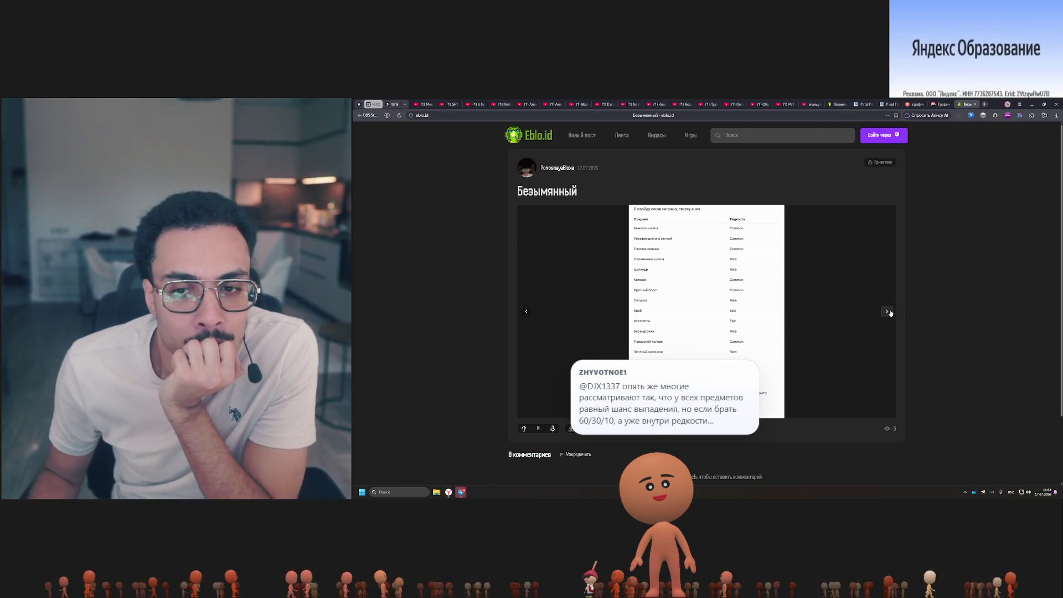
pyautogui.click(888, 311)
pyautogui.click(888, 311)
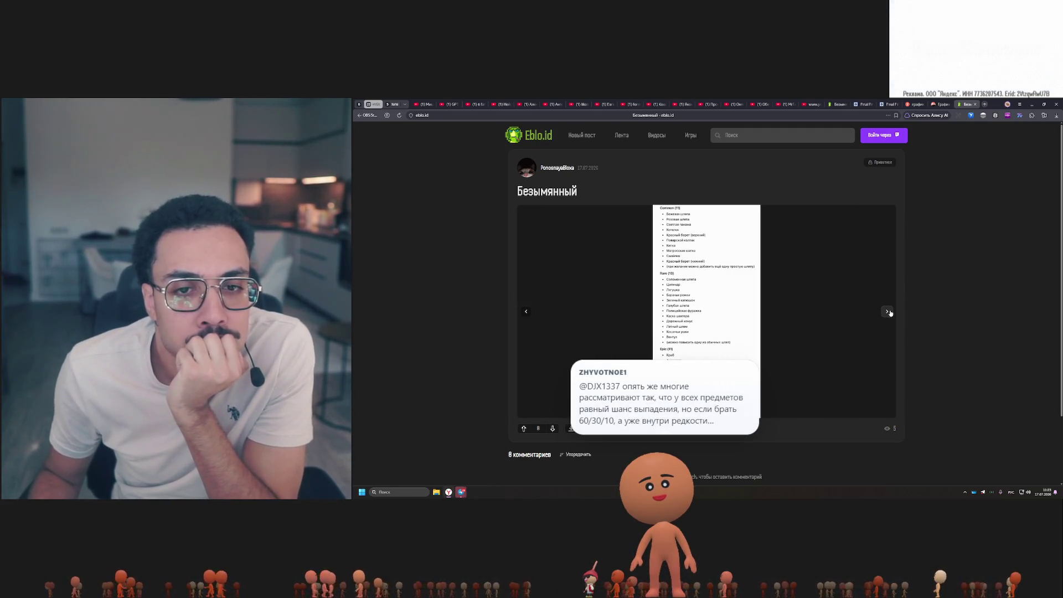
pyautogui.click(888, 311)
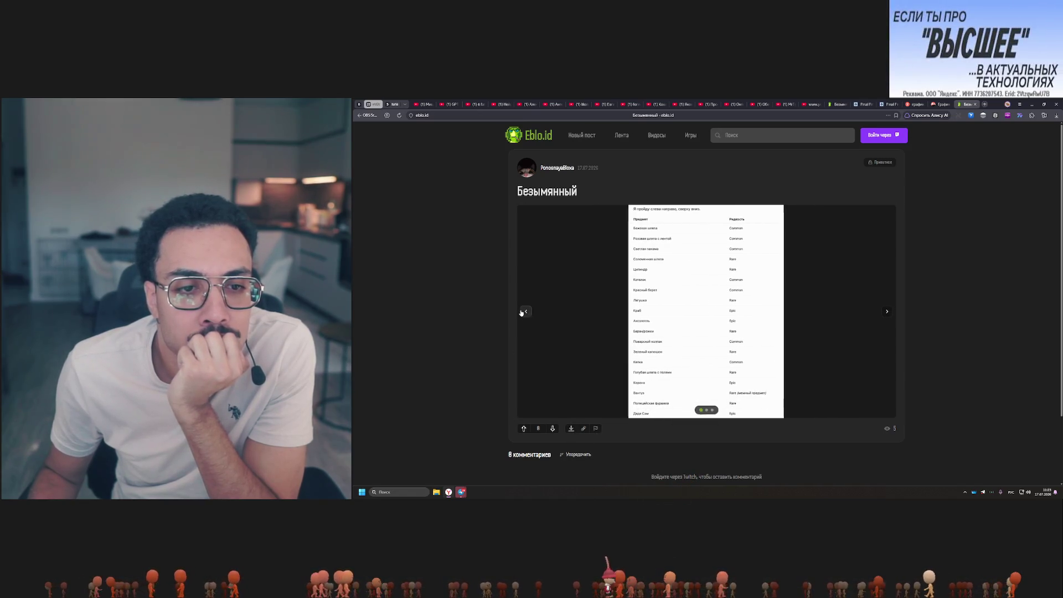
pyautogui.click(526, 311)
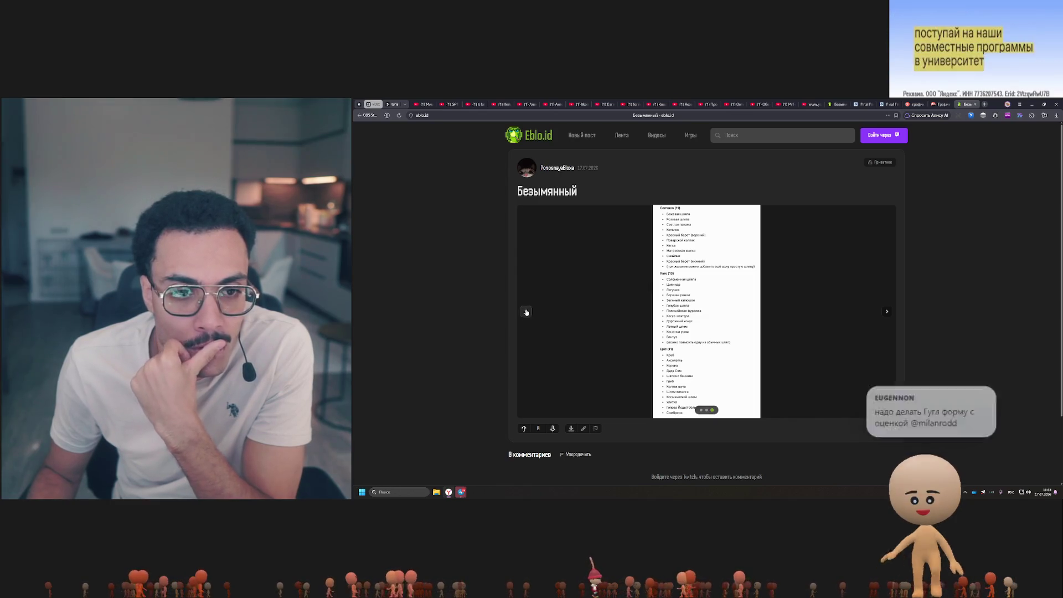
pyautogui.click(526, 312)
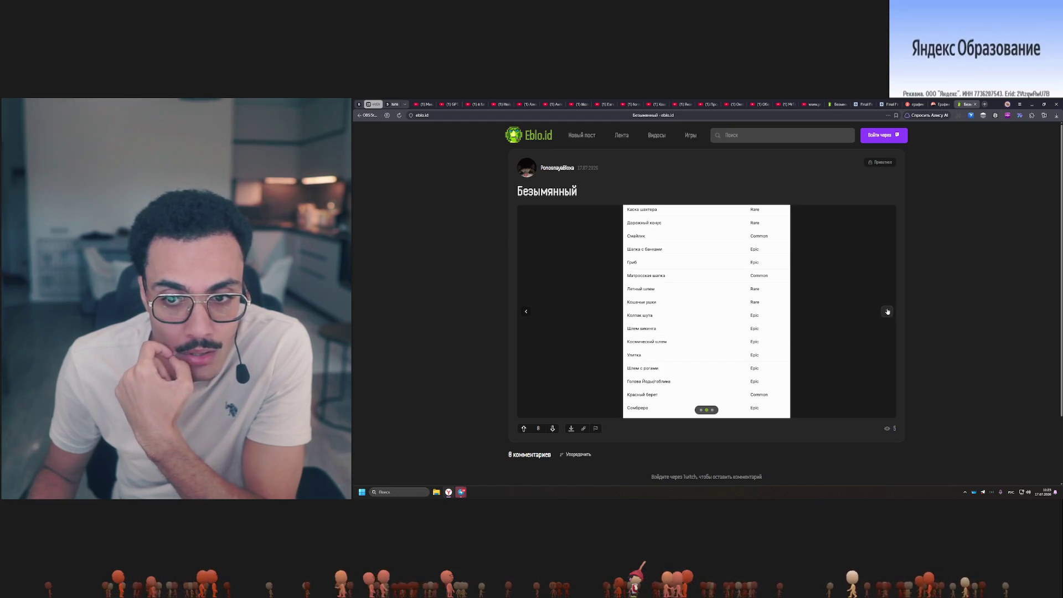
pyautogui.click(887, 311)
pyautogui.click(529, 314)
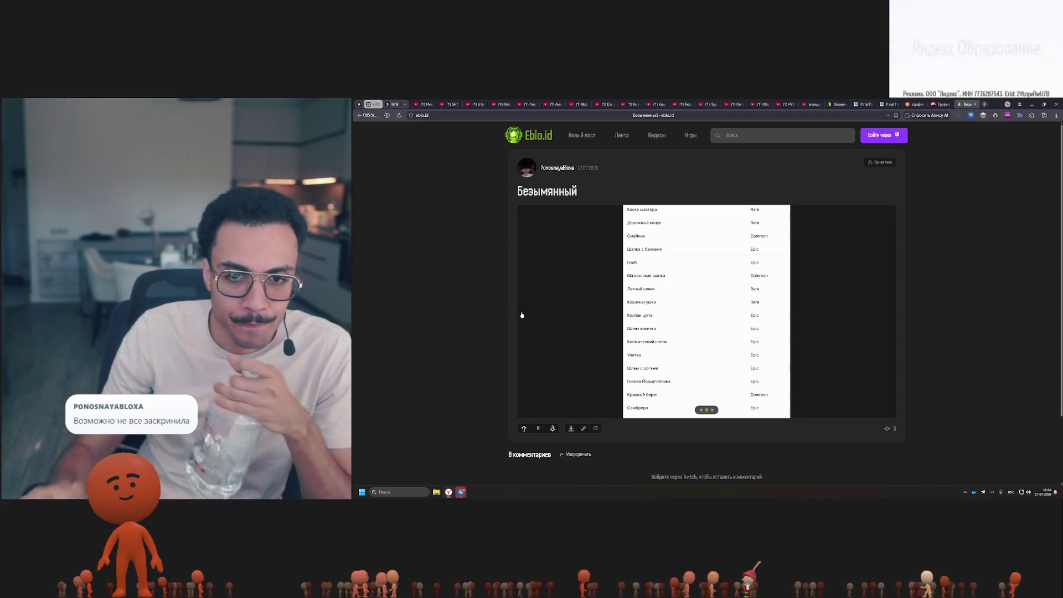
# Advance the carousel to the bulleted hat list grouped into Common, Rare and Epic
pyautogui.click(884, 313)
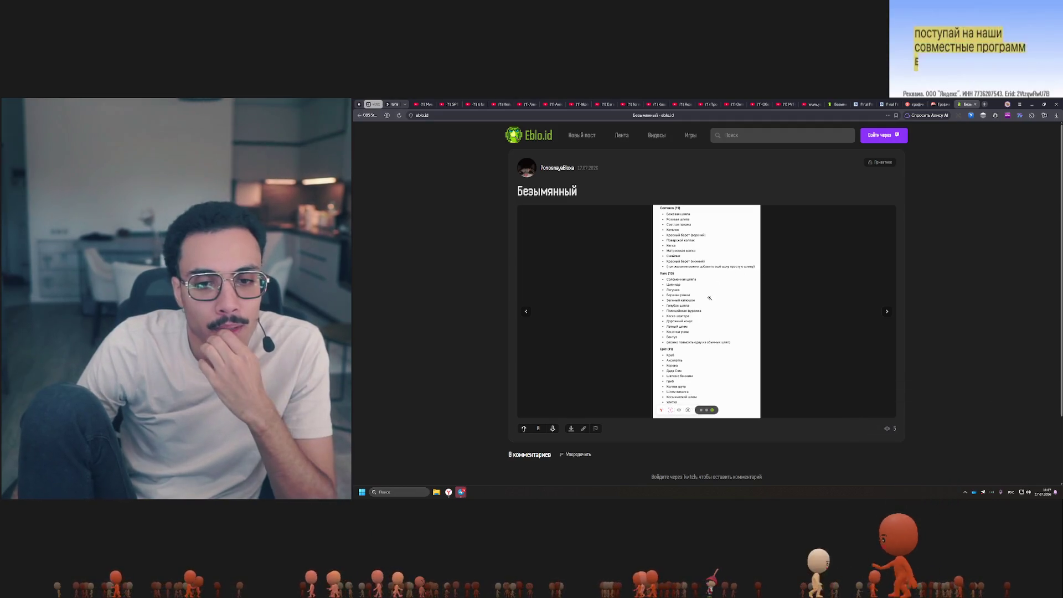
# Compare the rarity table and bulleted hat list images, ending on the table
pyautogui.click(526, 314)
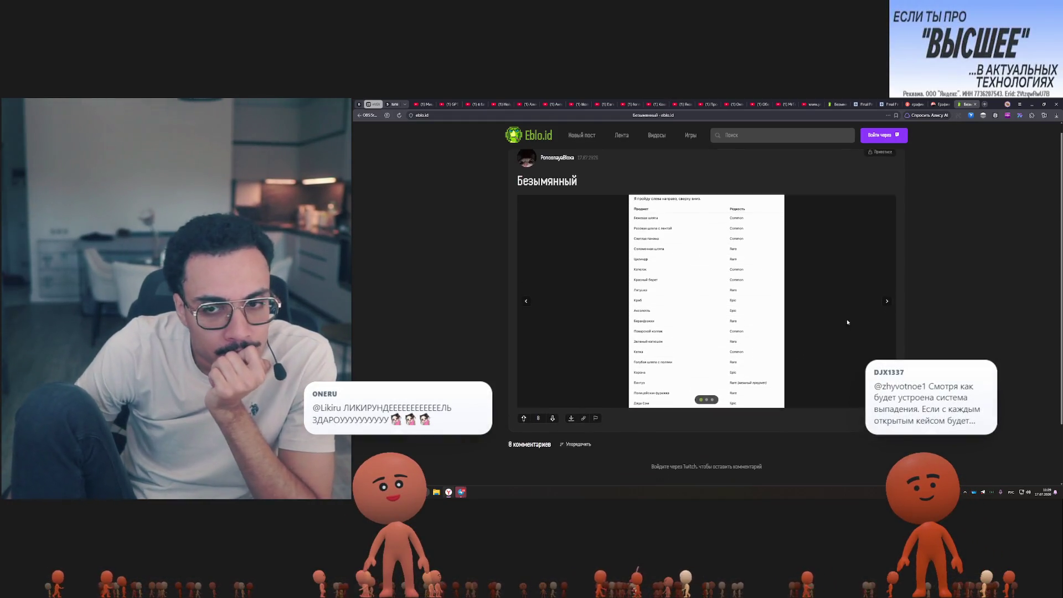
pyautogui.click(888, 313)
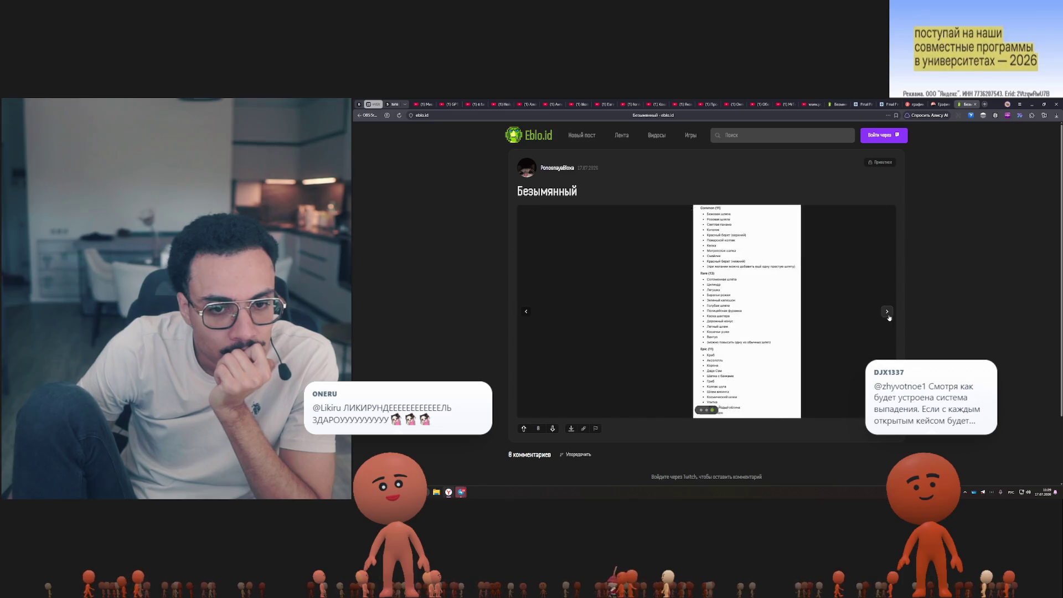
pyautogui.click(887, 313)
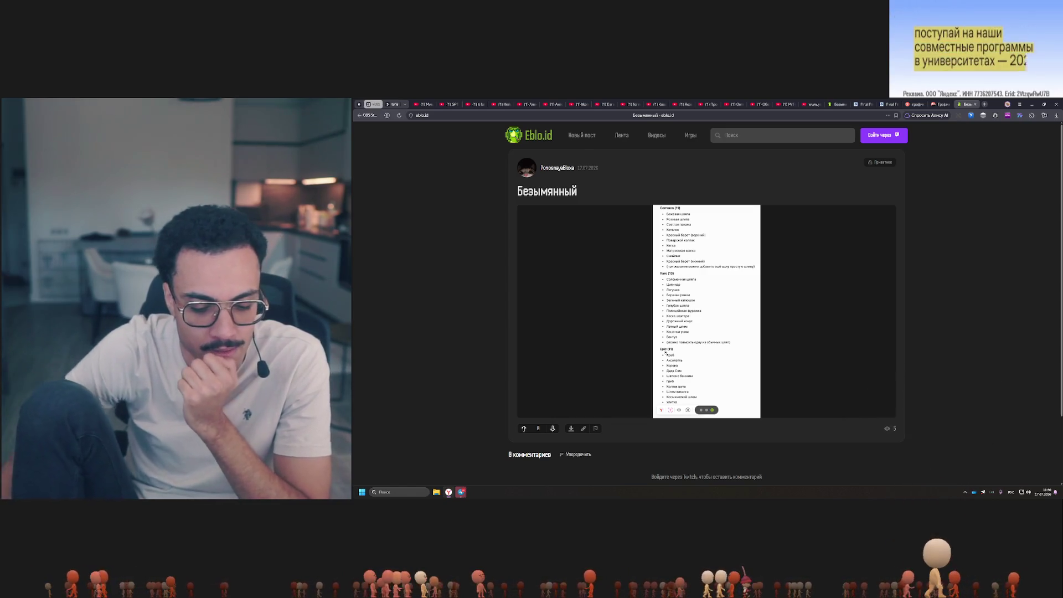
pyautogui.click(529, 313)
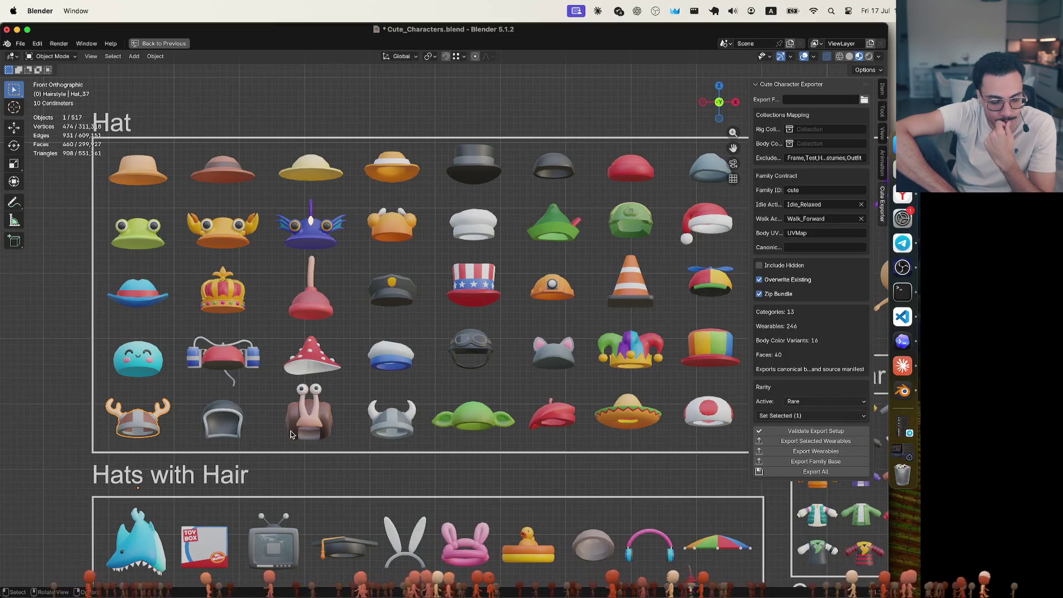
# Check the rarity tiers of the antler, helmet, snail, goggles and cat-ear hats
pyautogui.keyDown('shift'); pyautogui.click(139, 424); pyautogui.keyUp('shift')
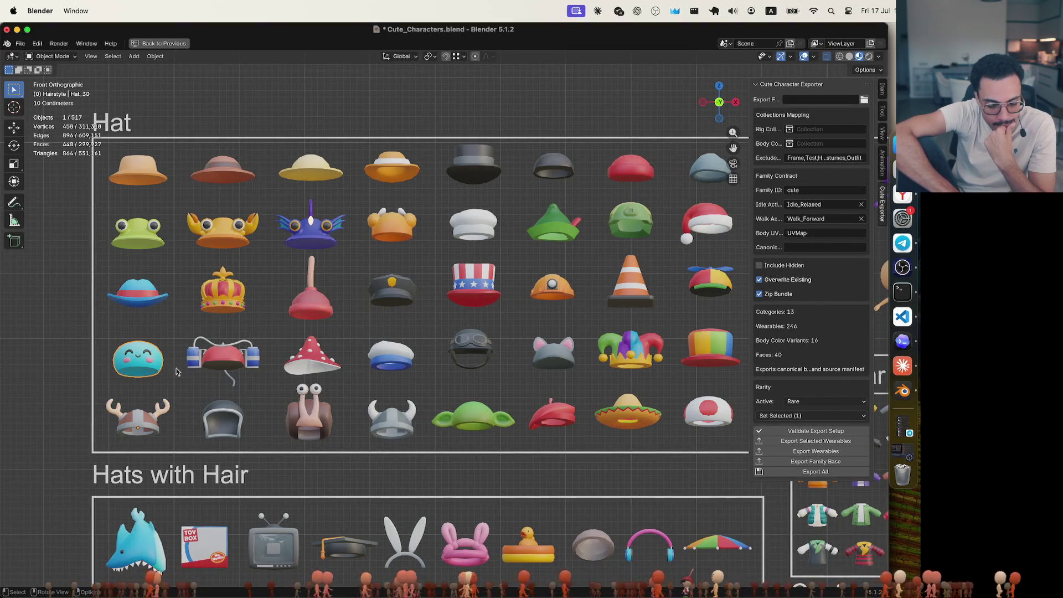
pyautogui.click(175, 418)
pyautogui.click(223, 419)
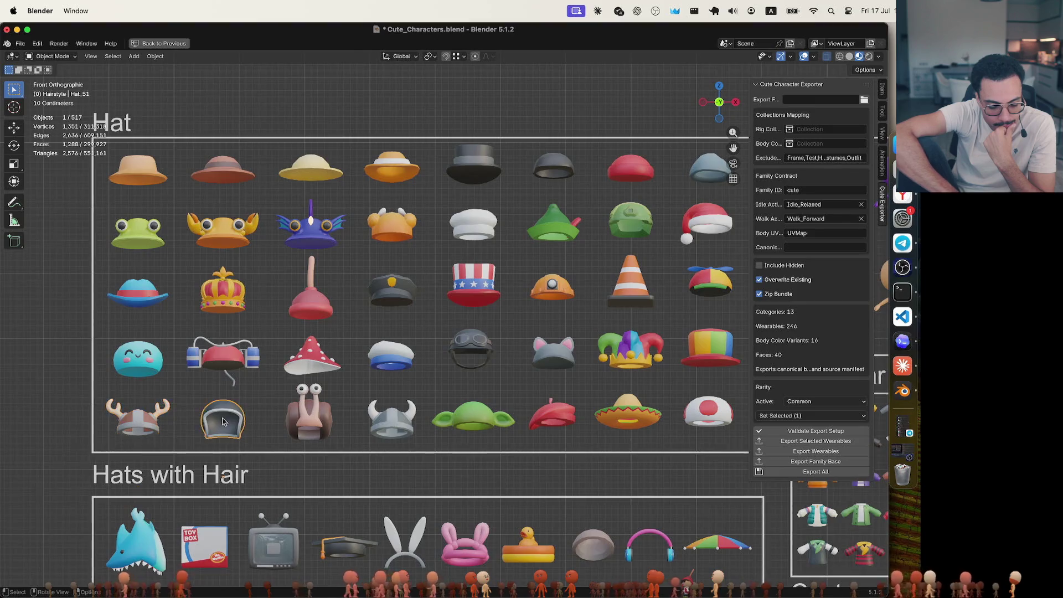
pyautogui.hotkey('ctrl', 'z')
pyautogui.click(305, 430)
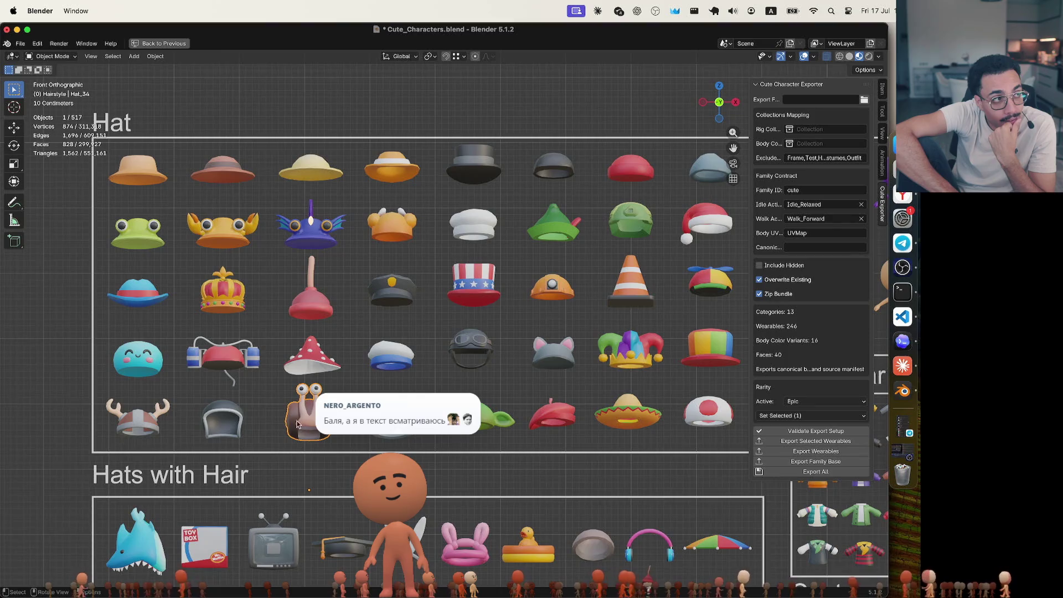
pyautogui.click(109, 409)
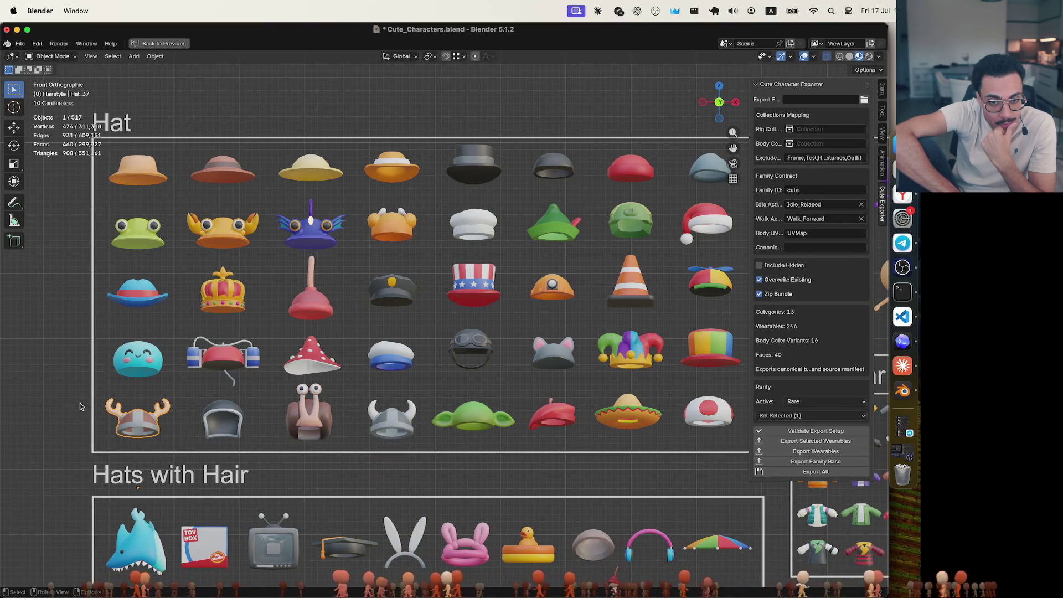
pyautogui.click(491, 347)
pyautogui.click(569, 361)
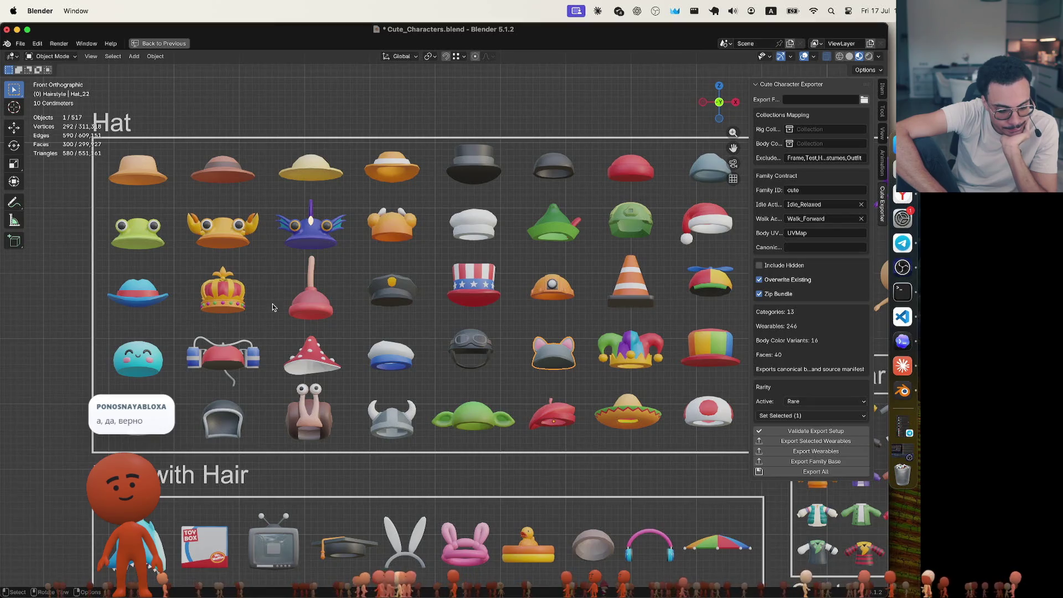
# Compare the drink-helmet, frog and purple winged hats, then isolate the Rare crab hat
pyautogui.click(146, 420)
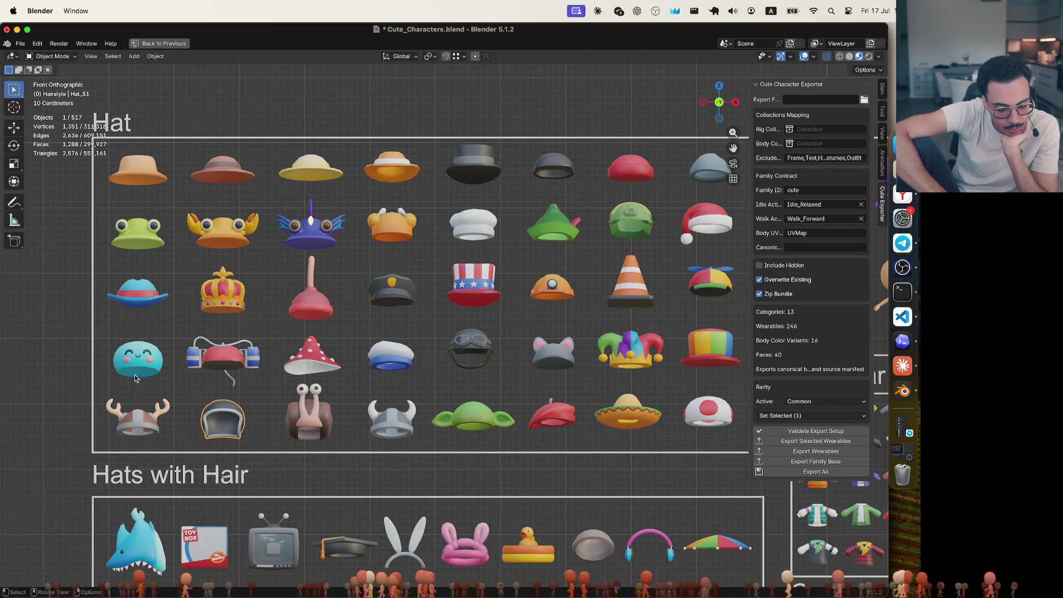
pyautogui.click(224, 358)
pyautogui.click(231, 264)
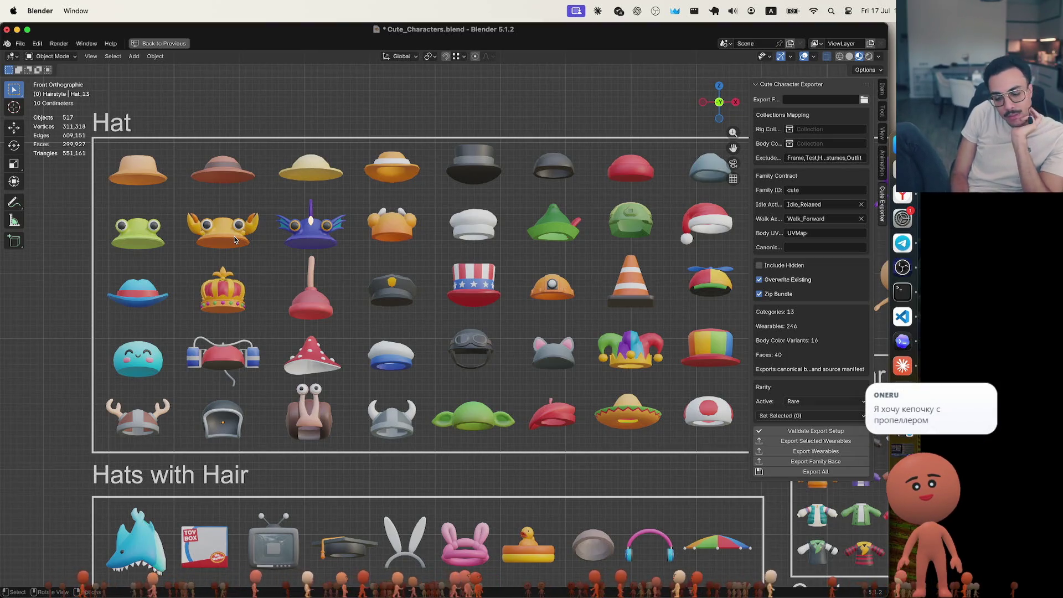
pyautogui.click(311, 225)
pyautogui.click(240, 224)
pyautogui.click(146, 238)
pyautogui.click(235, 245)
pyautogui.click(324, 244)
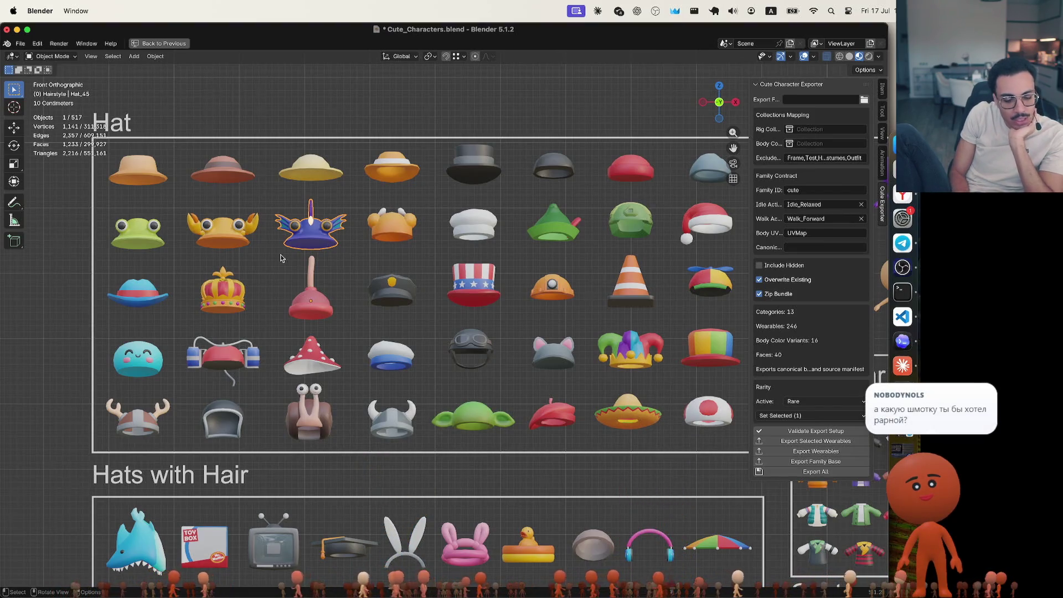
pyautogui.click(245, 237)
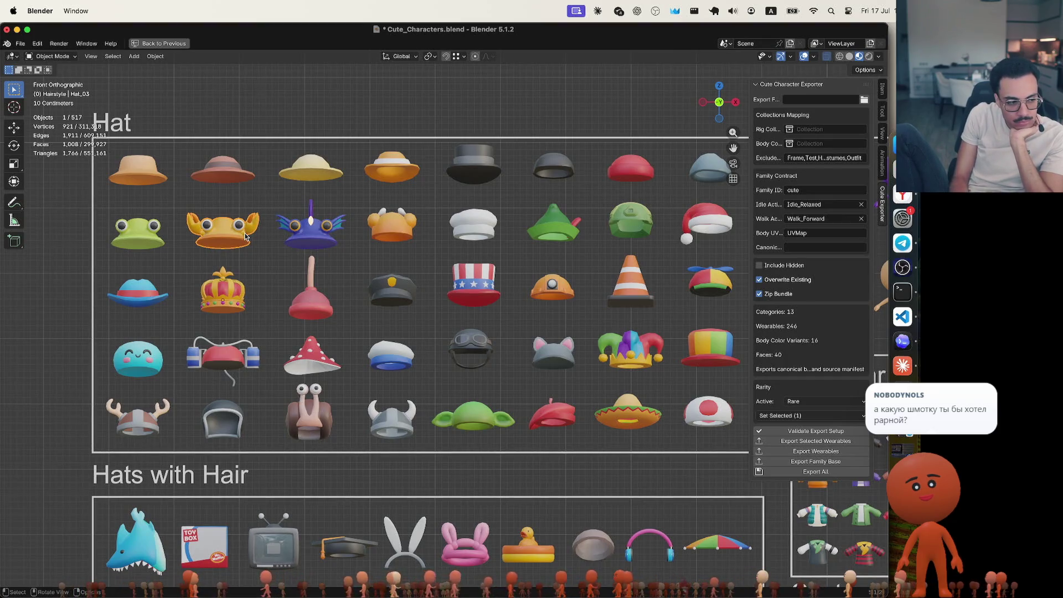
pyautogui.press('/')
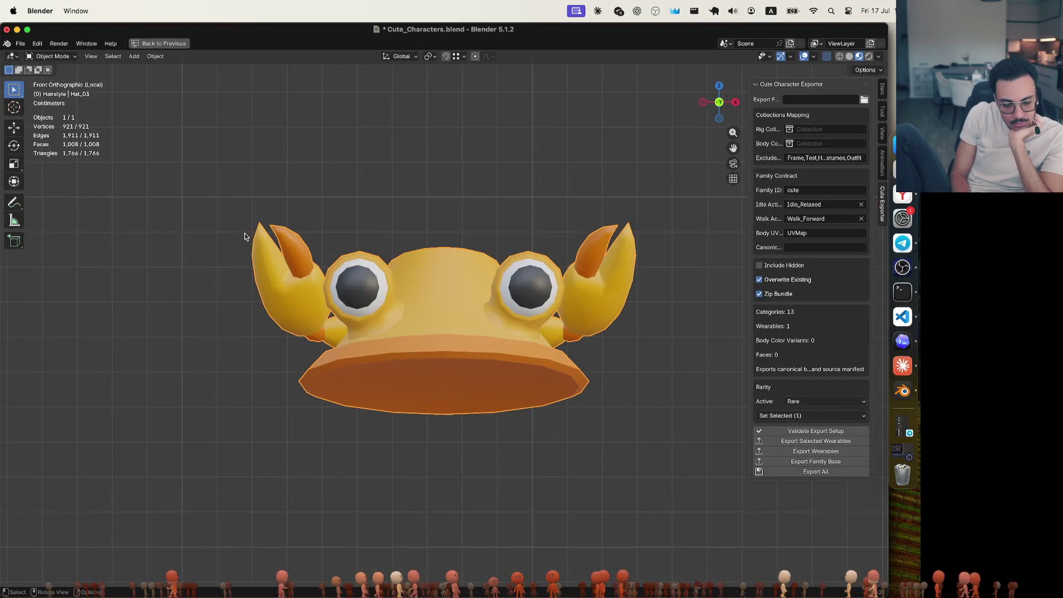
# Orbit the crab hat, snap to front orthographic, and exit local view to show all hats
pyautogui.moveTo(367, 291); pyautogui.dragTo(367, 291, button='middle')
pyautogui.press('KP_1')
pyautogui.press('/')
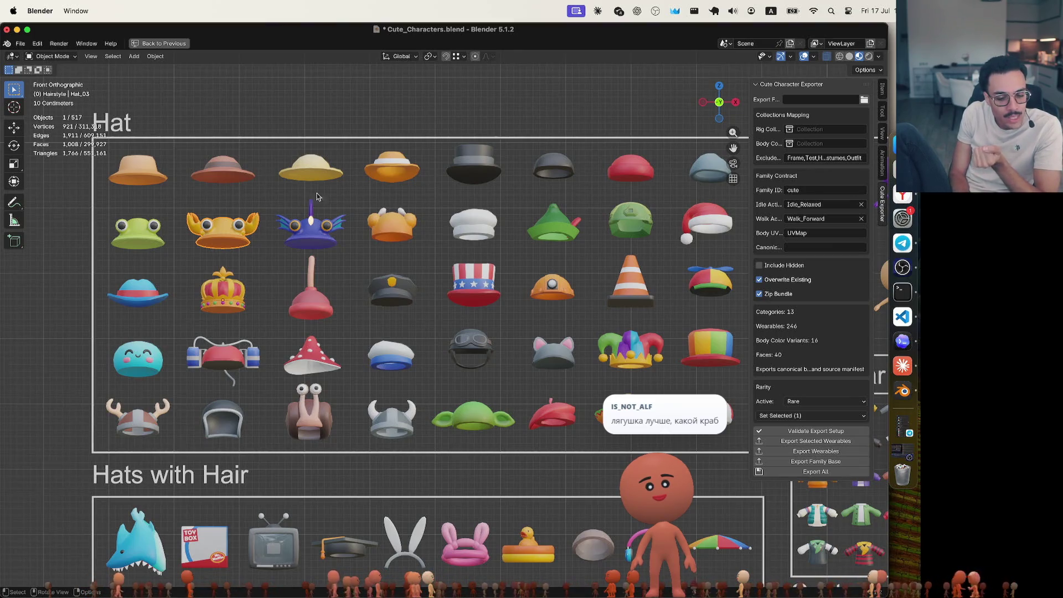
# Box-select the frog, crab, purple and plunger hats, then pick the plunger hat alone (Epic)
pyautogui.click(264, 198)
pyautogui.moveTo(101, 206)
pyautogui.mouseDown()
pyautogui.moveTo(359, 264)
pyautogui.moveTo(351, 261)
pyautogui.mouseUp()
pyautogui.click(267, 213)
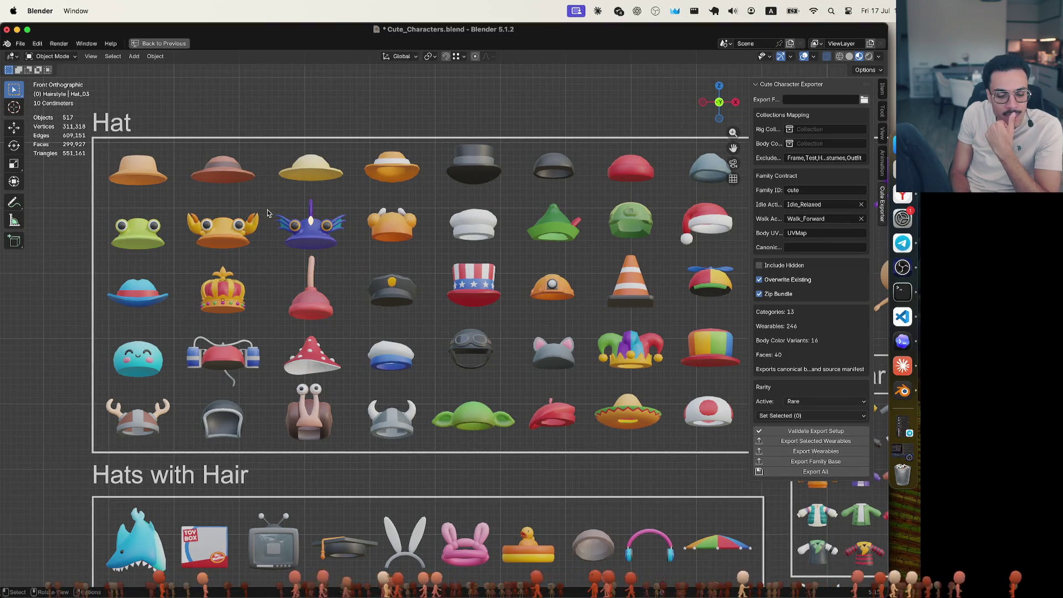
pyautogui.click(313, 300)
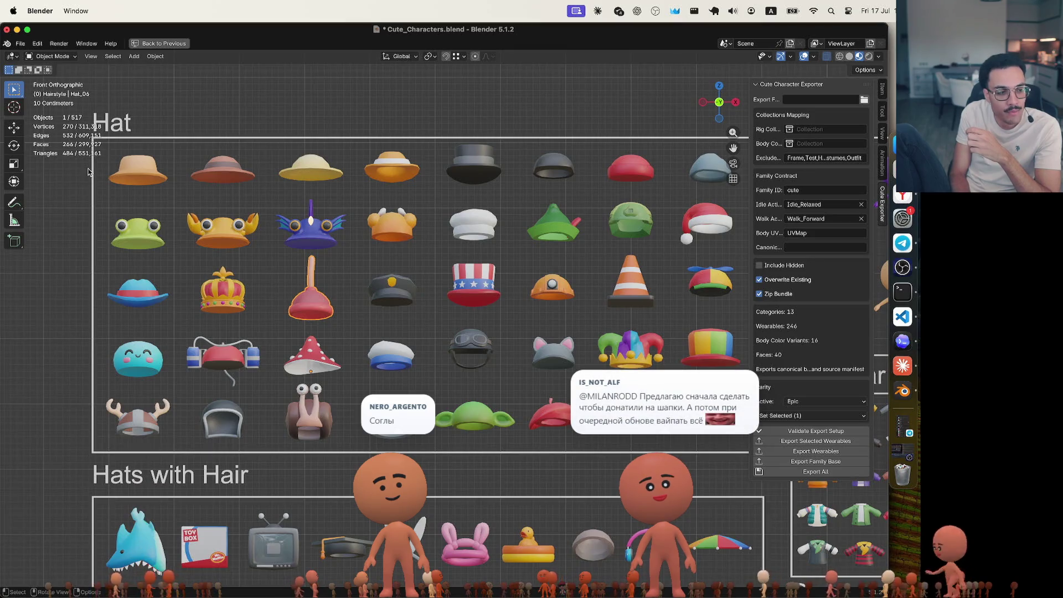
# Box-select groups of top-row hats, including the frog, crab and purple hats, then deselect
pyautogui.moveTo(101, 189); pyautogui.dragTo(351, 258)
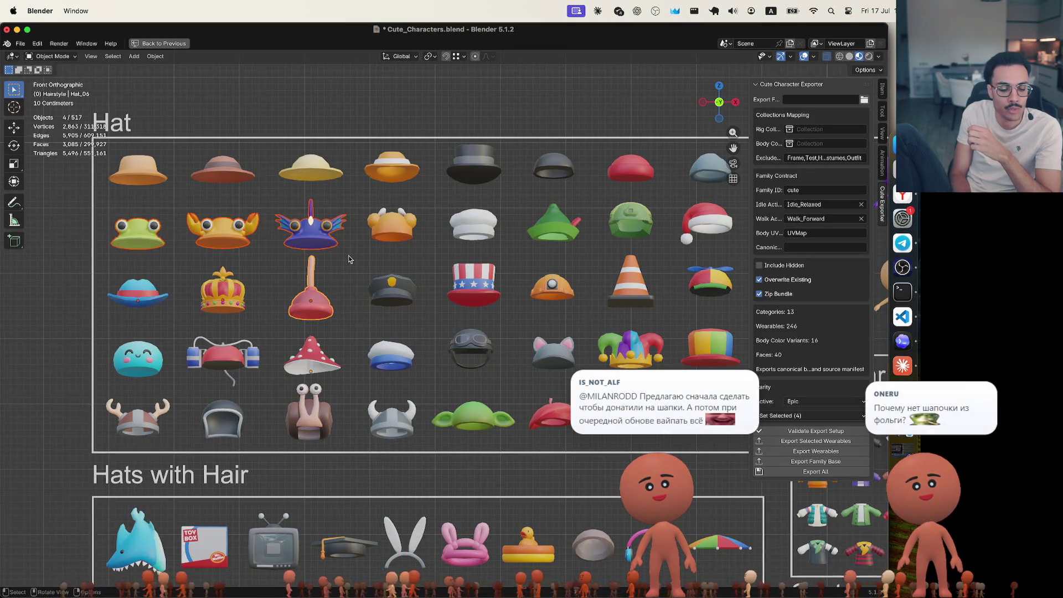
pyautogui.click(360, 205)
pyautogui.moveTo(350, 203)
pyautogui.mouseDown()
pyautogui.moveTo(75, 240)
pyautogui.moveTo(48, 259)
pyautogui.mouseUp()
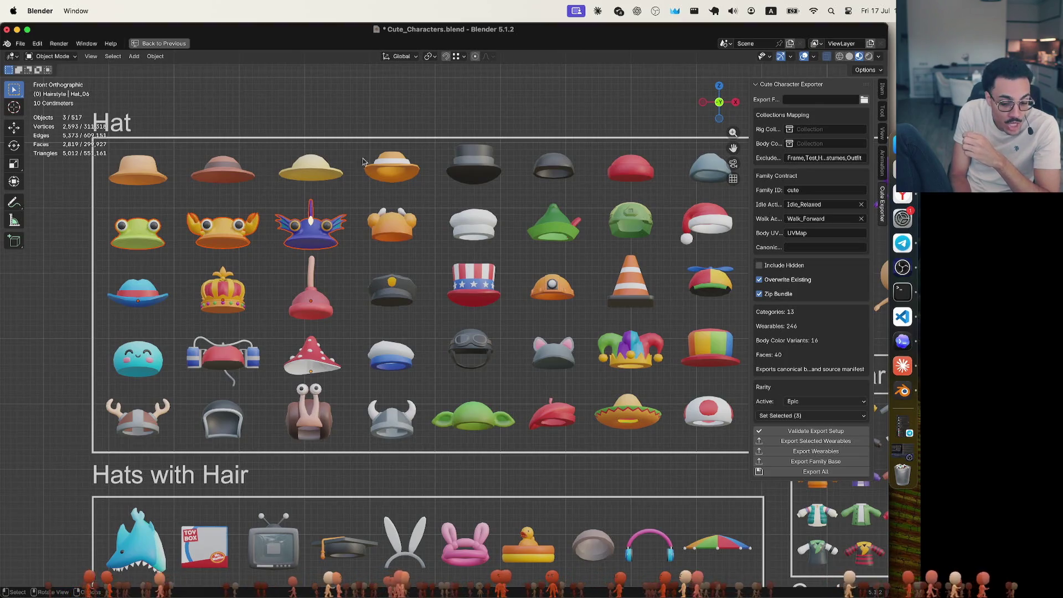
pyautogui.click(368, 206)
# Compare the jester hat's Epic tier against the propeller and rainbow hats' Rare tiers
pyautogui.click(632, 355)
pyautogui.click(711, 293)
pyautogui.keyDown('shift'); pyautogui.click(712, 295); pyautogui.keyUp('shift')
pyautogui.click(722, 290)
pyautogui.click(690, 362)
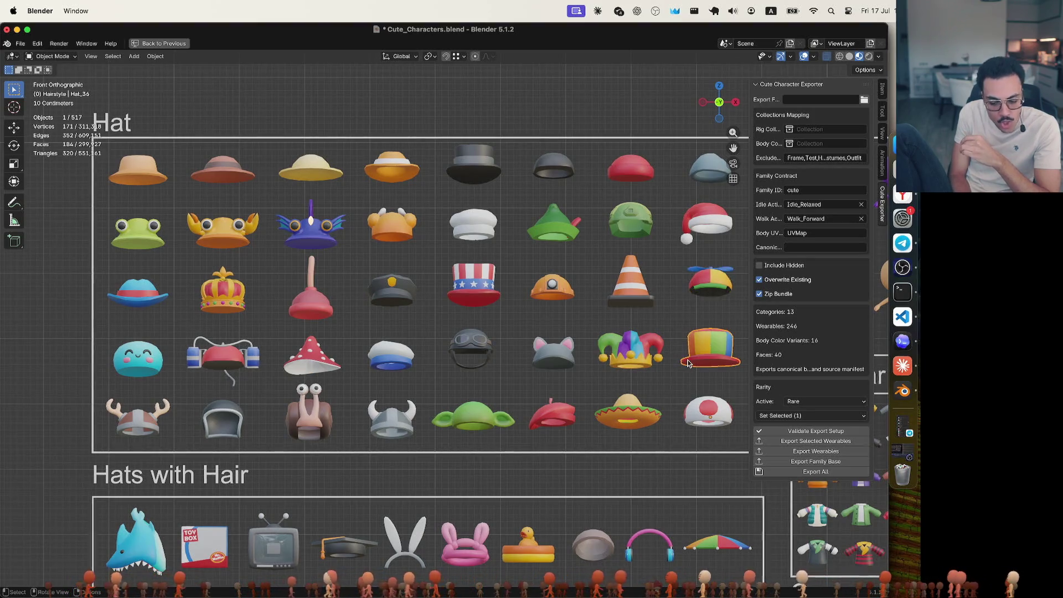
pyautogui.click(635, 354)
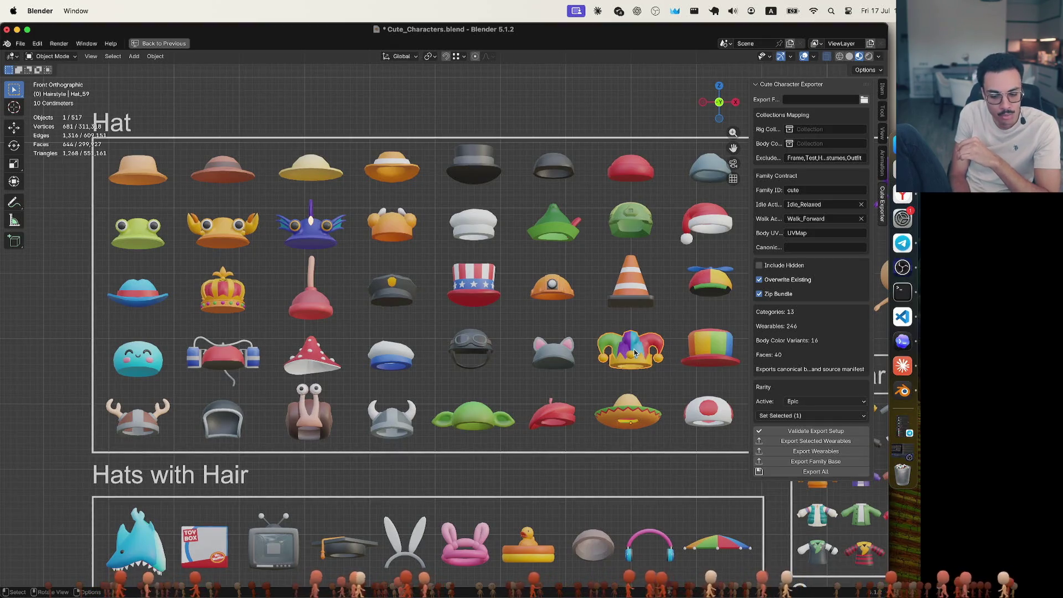
pyautogui.click(708, 285)
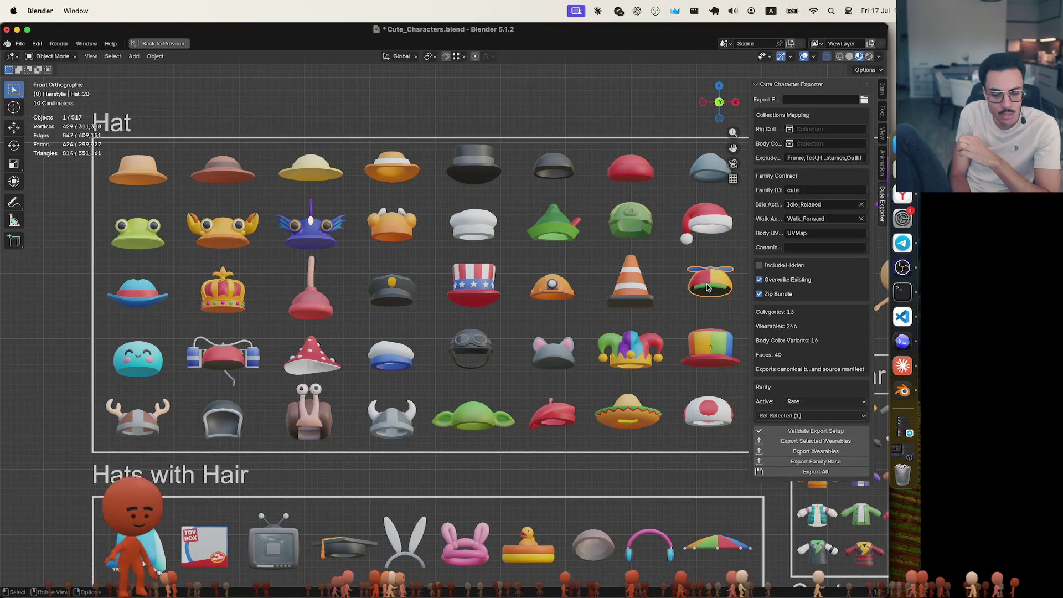
pyautogui.click(705, 347)
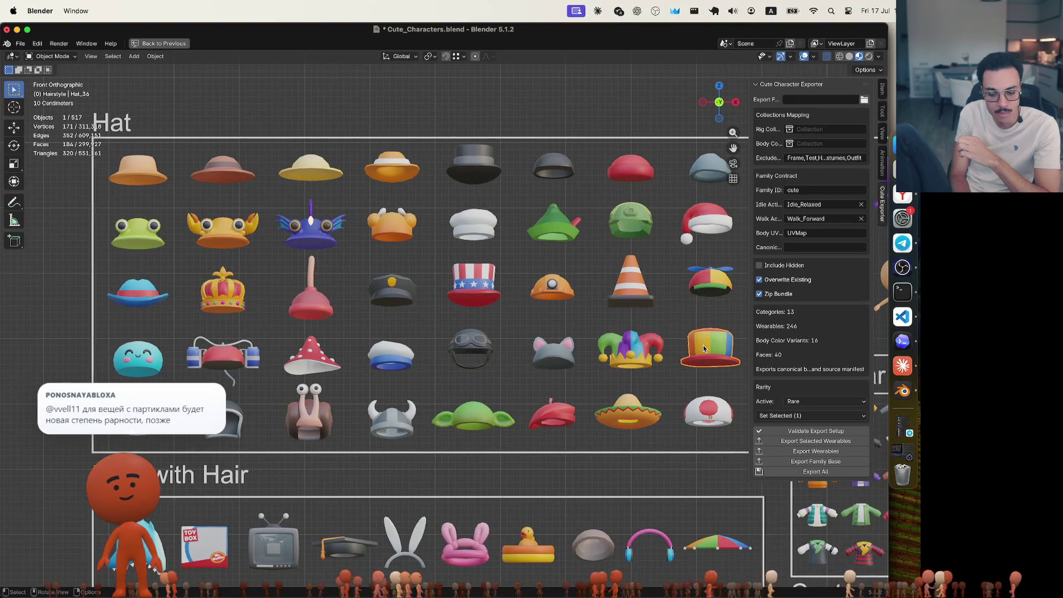
pyautogui.click(642, 349)
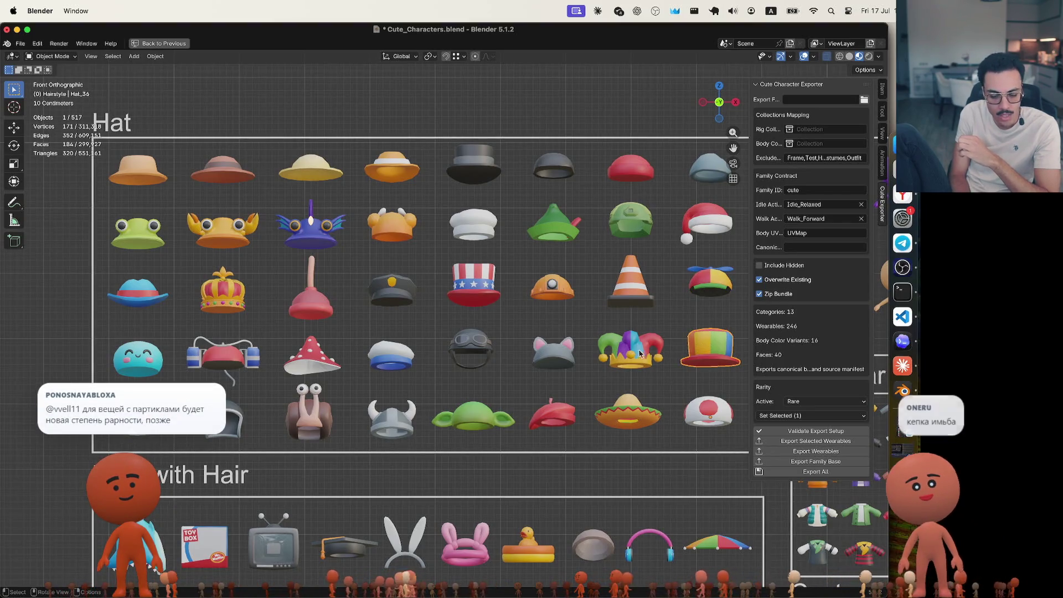
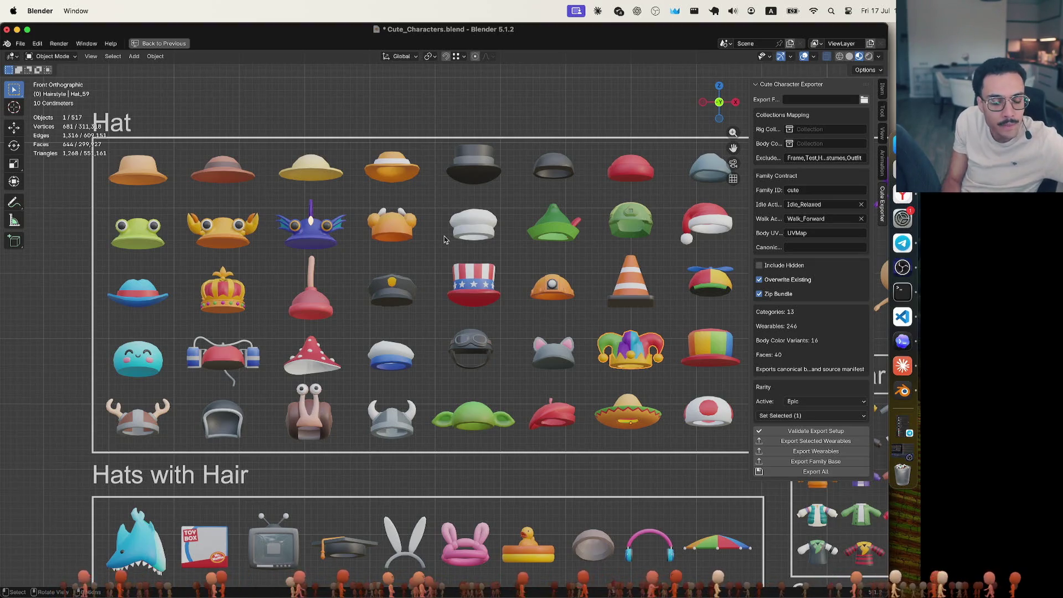
# Check the first hats' rarities and set the orange brimmed hat Hat_40 to Rare
pyautogui.click(133, 167)
pyautogui.click(242, 168)
pyautogui.click(317, 175)
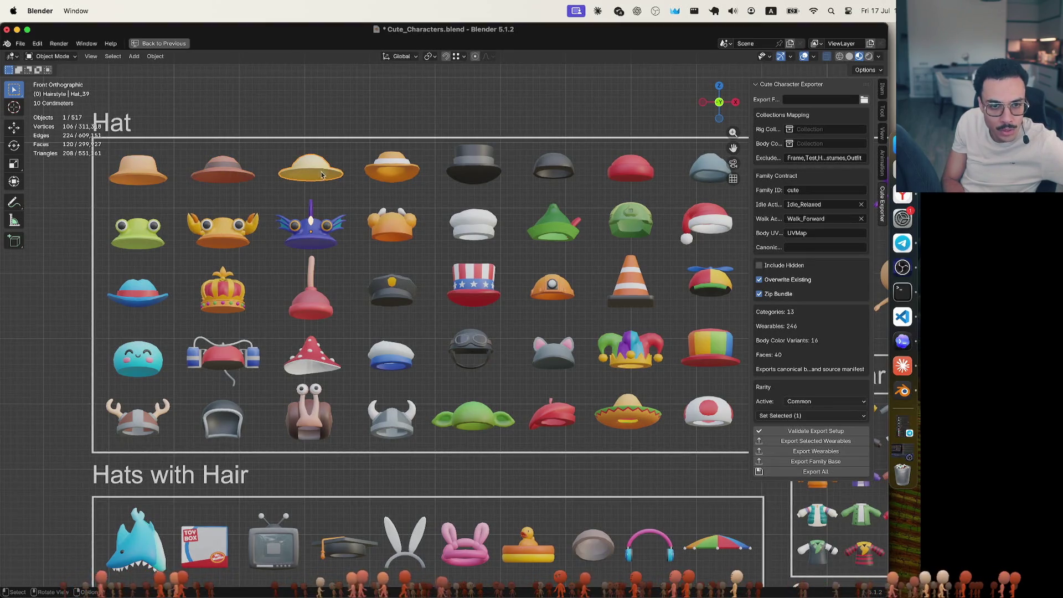
pyautogui.click(386, 167)
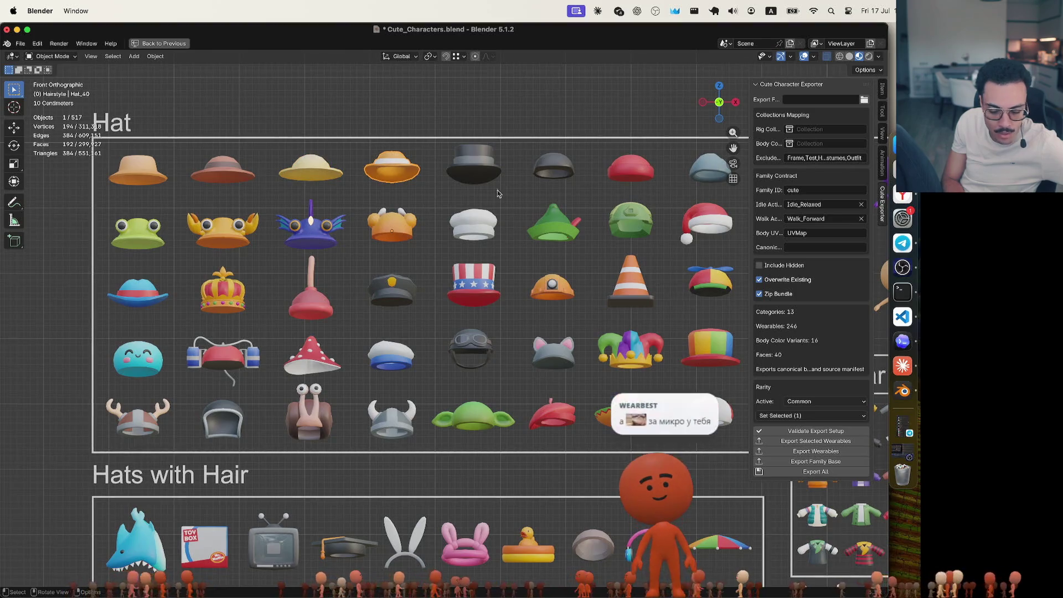
pyautogui.click(809, 402)
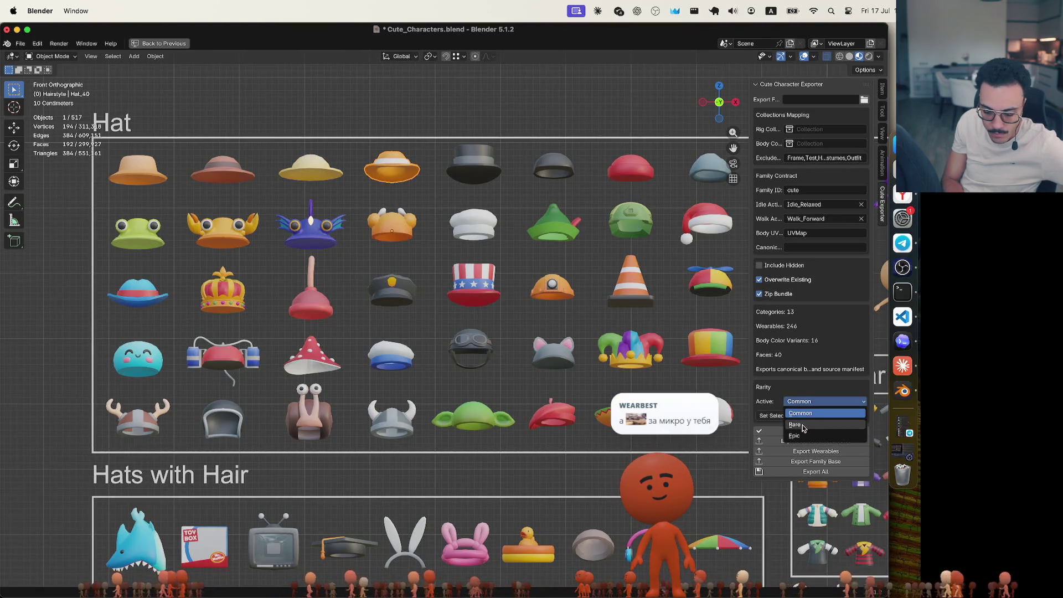
pyautogui.click(803, 425)
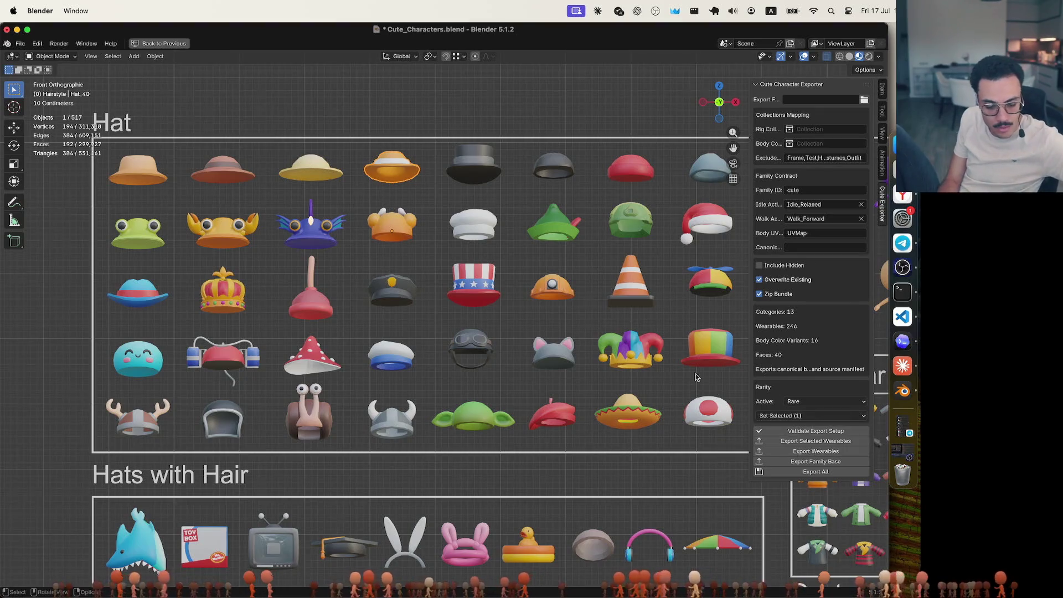
pyautogui.click(396, 133)
pyautogui.click(386, 166)
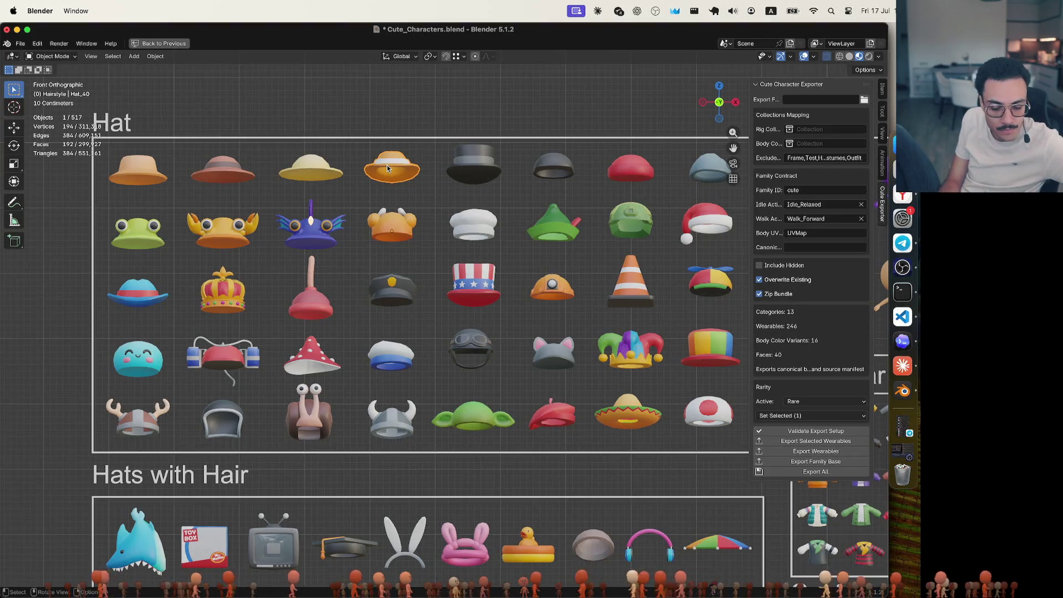
# Set the black top hat Hat_18 to Rare, then check the dark and red caps
pyautogui.click(474, 174)
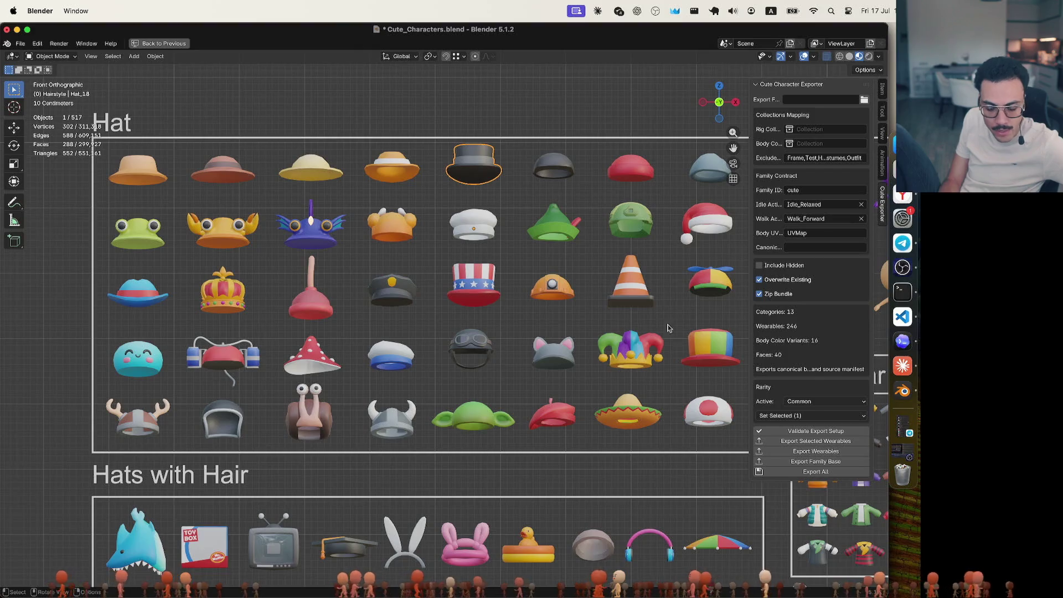
pyautogui.click(801, 404)
pyautogui.click(801, 426)
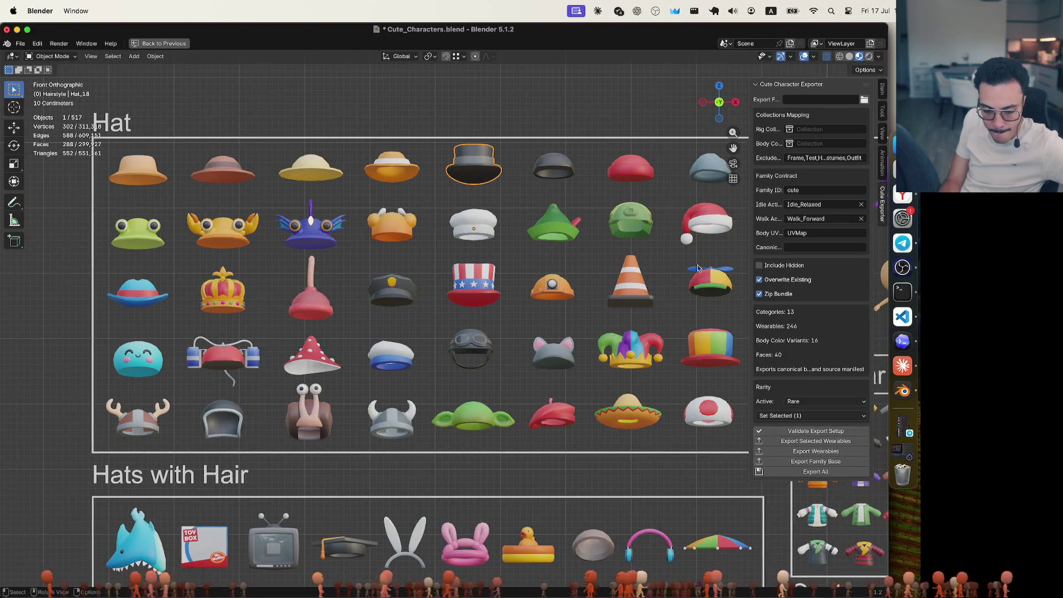
pyautogui.click(552, 126)
pyautogui.click(557, 167)
pyautogui.click(622, 178)
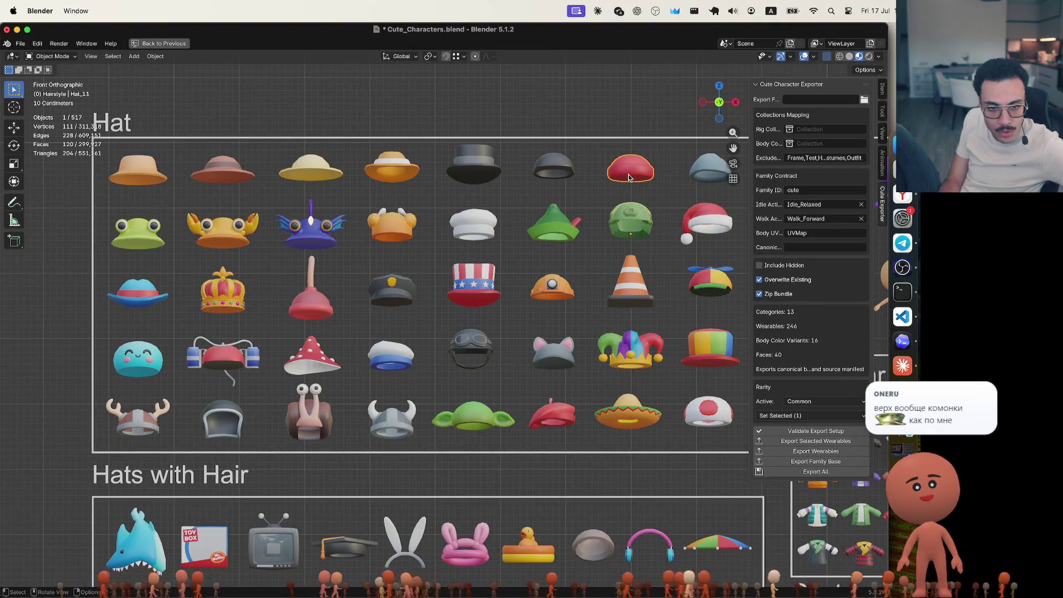
# Set the crab hat Hat_03 and the purple winged hat Hat_45 to Epic
pyautogui.click(142, 236)
pyautogui.click(222, 228)
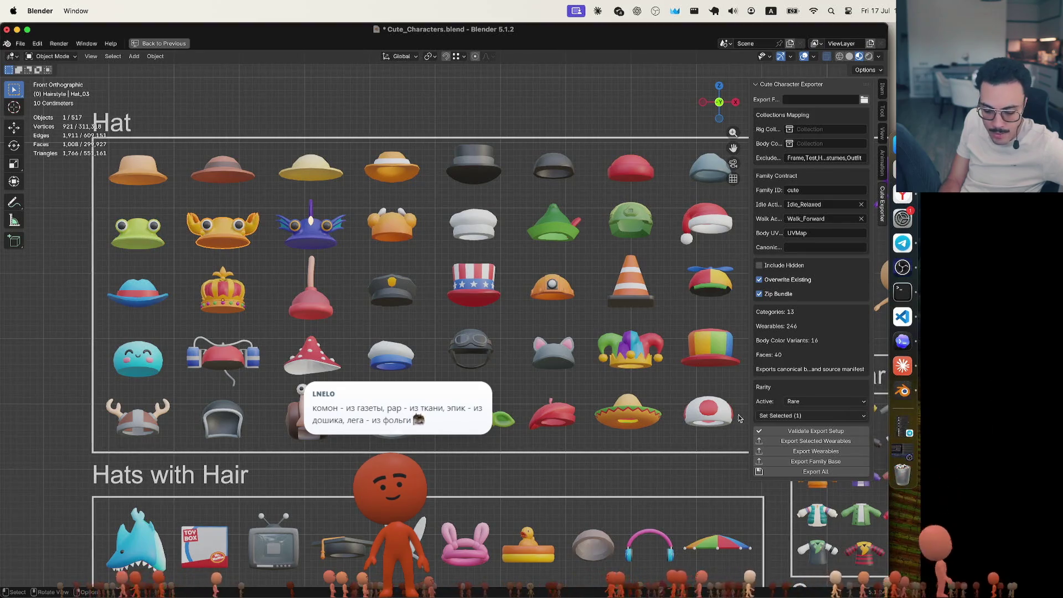
pyautogui.click(798, 402)
pyautogui.click(795, 436)
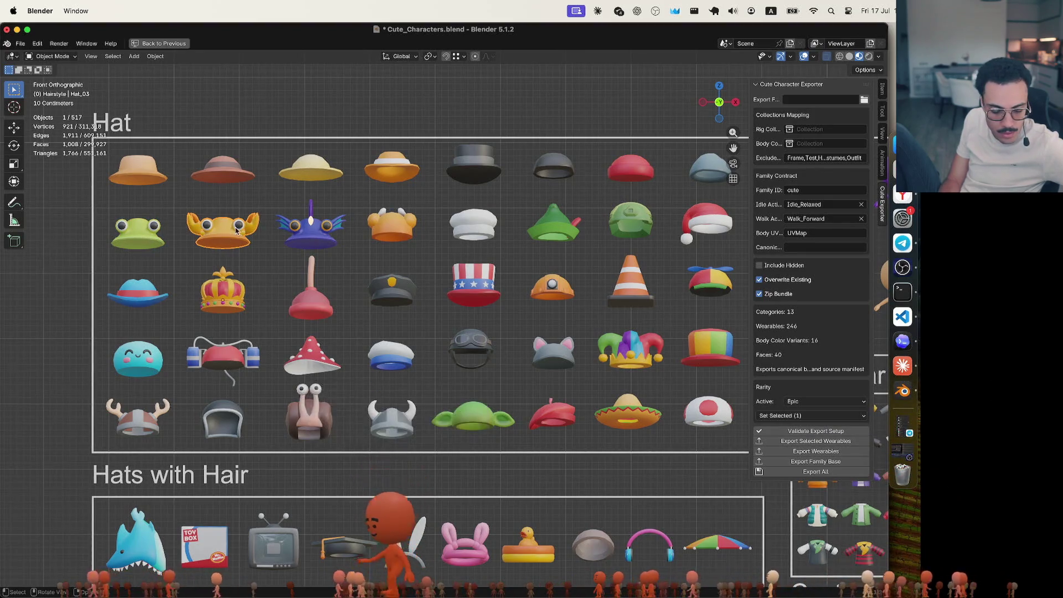
pyautogui.click(310, 227)
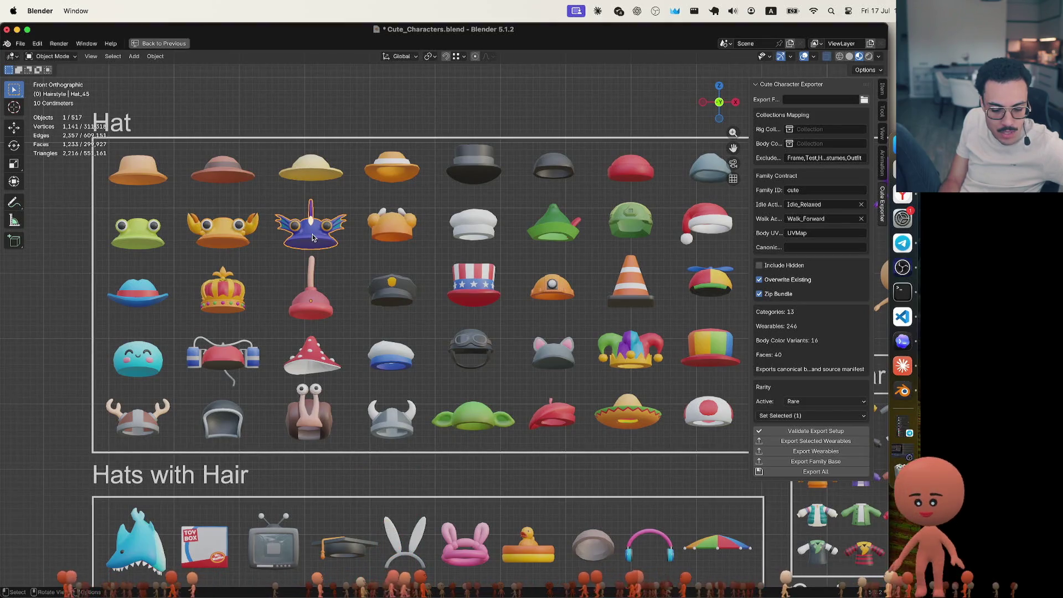
pyautogui.click(833, 403)
pyautogui.click(819, 437)
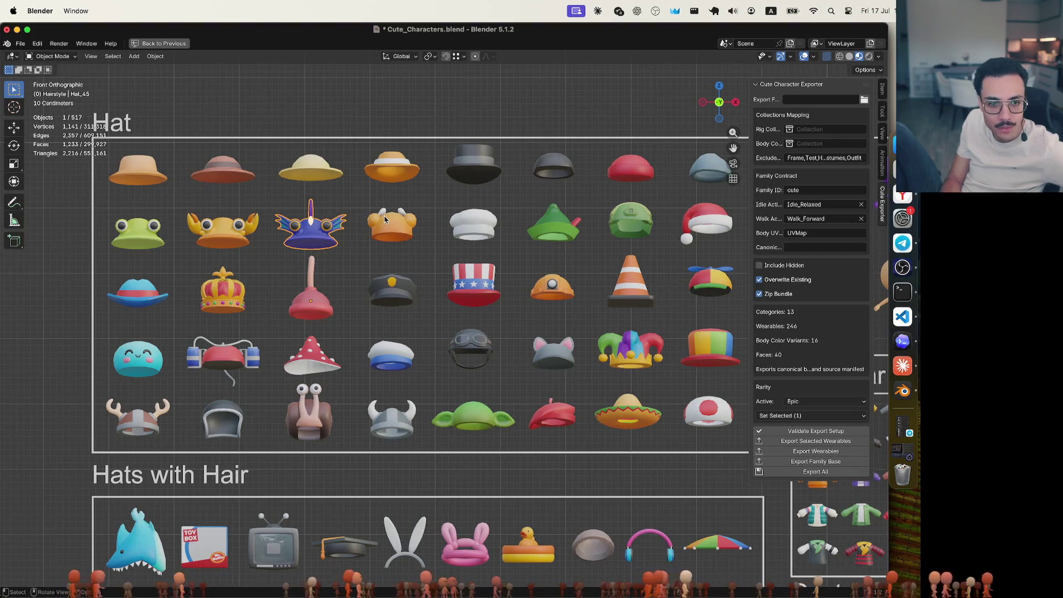
# Review rarities of the eared hat (kept Rare), chef hat, elf hat and green helmet
pyautogui.click(398, 224)
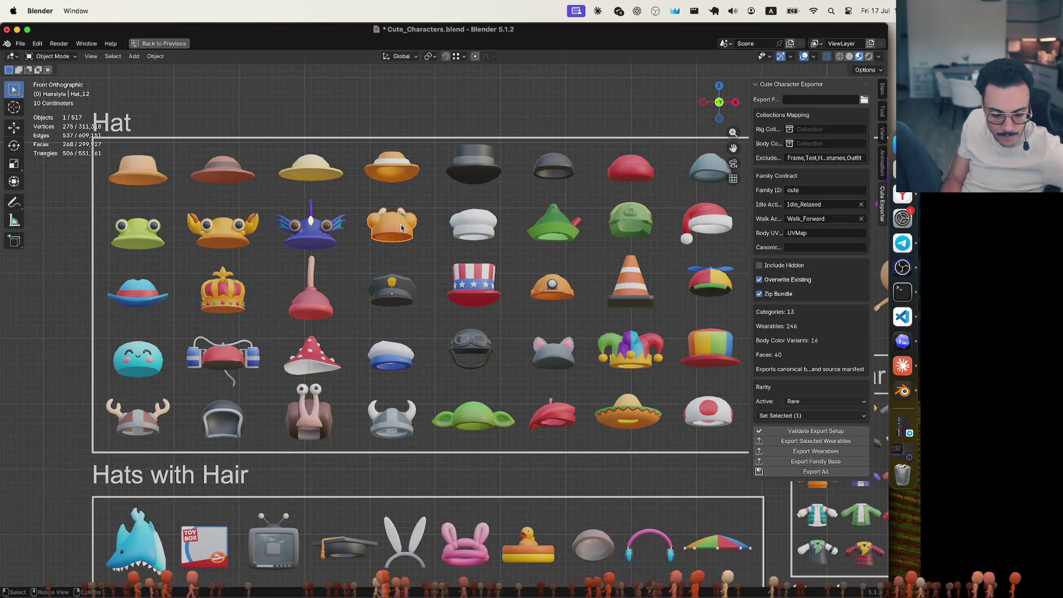
pyautogui.click(822, 401)
pyautogui.click(822, 401)
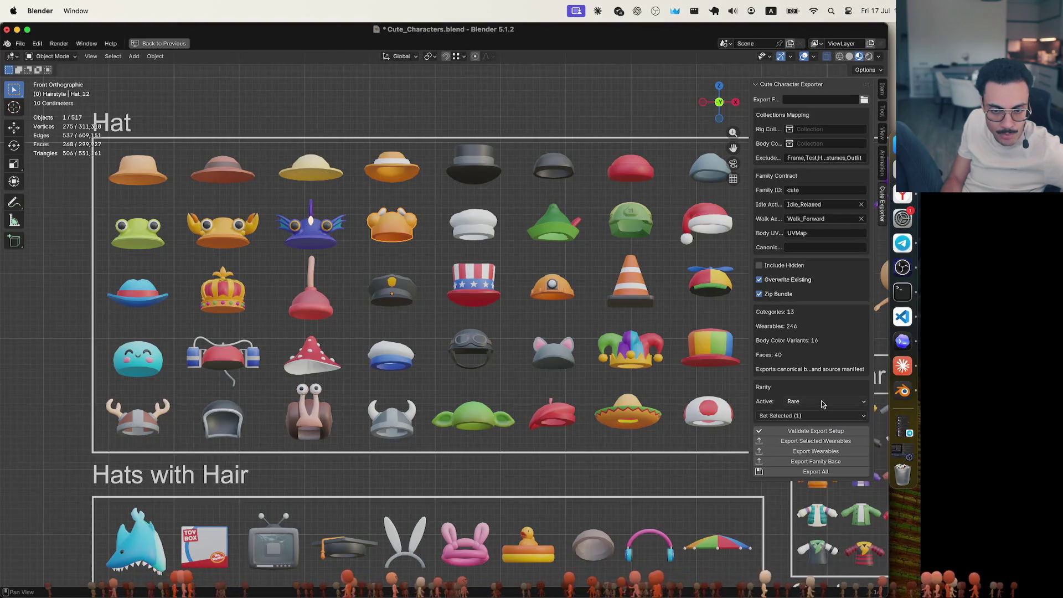
pyautogui.click(491, 234)
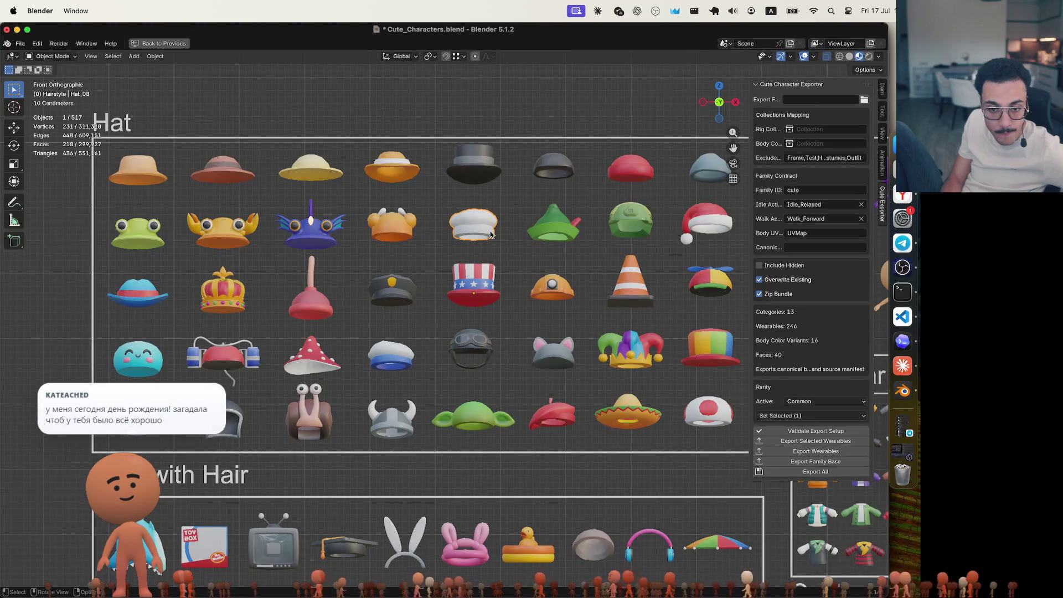
pyautogui.click(568, 227)
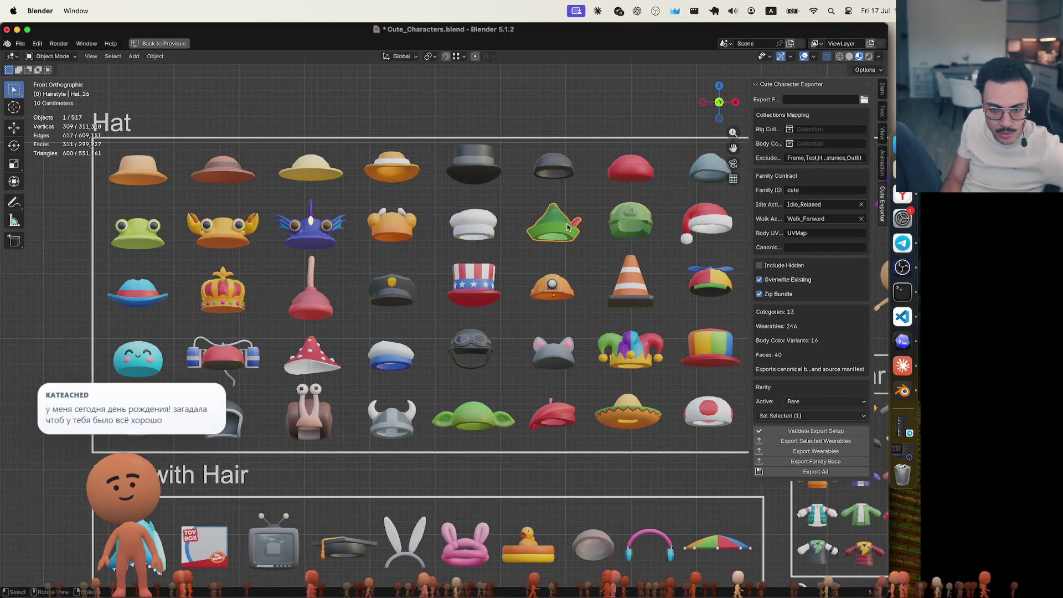
pyautogui.click(636, 227)
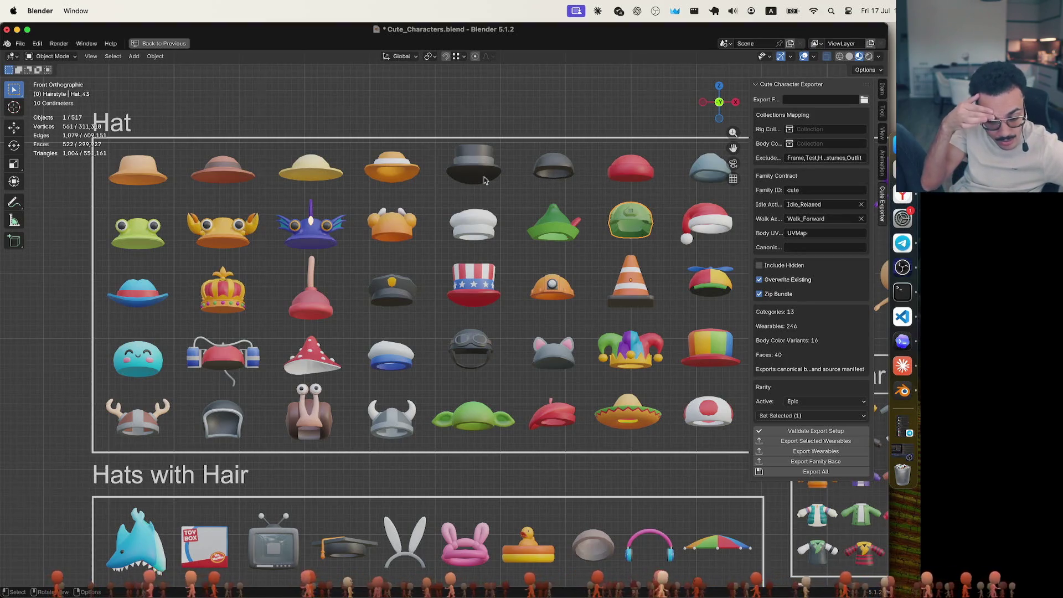
# Change the goggles aviator cap's rarity from Common to Rare
pyautogui.click(461, 354)
pyautogui.click(558, 283)
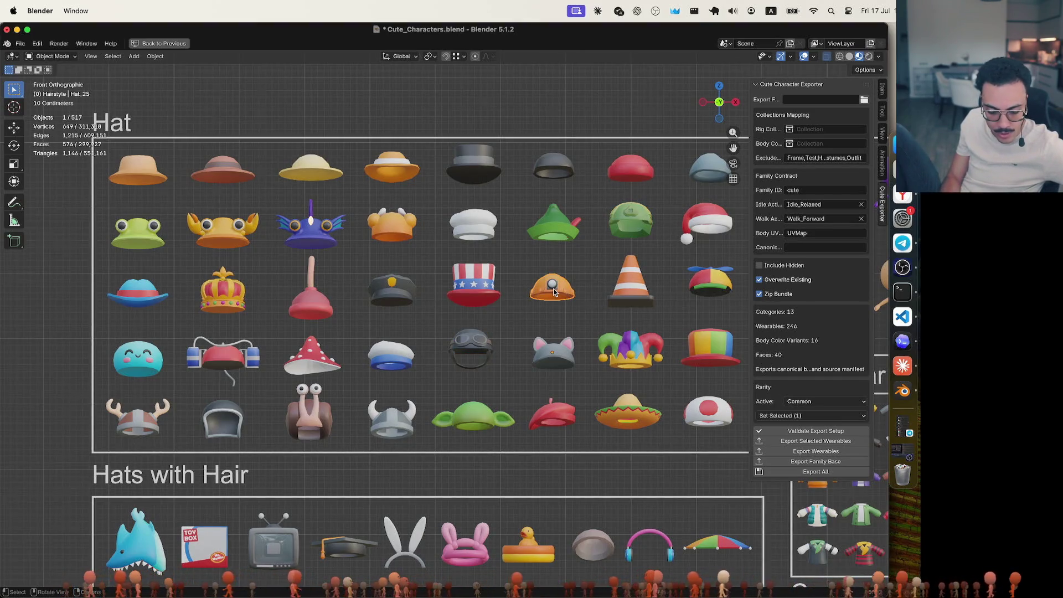
pyautogui.click(474, 340)
pyautogui.click(825, 402)
pyautogui.click(814, 430)
pyautogui.click(628, 223)
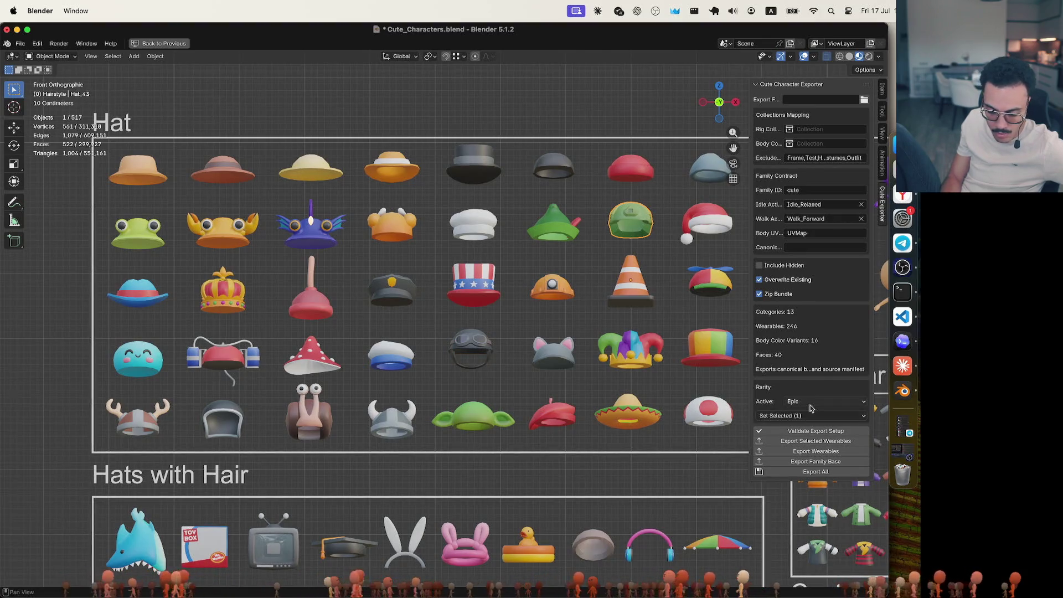
pyautogui.click(601, 129)
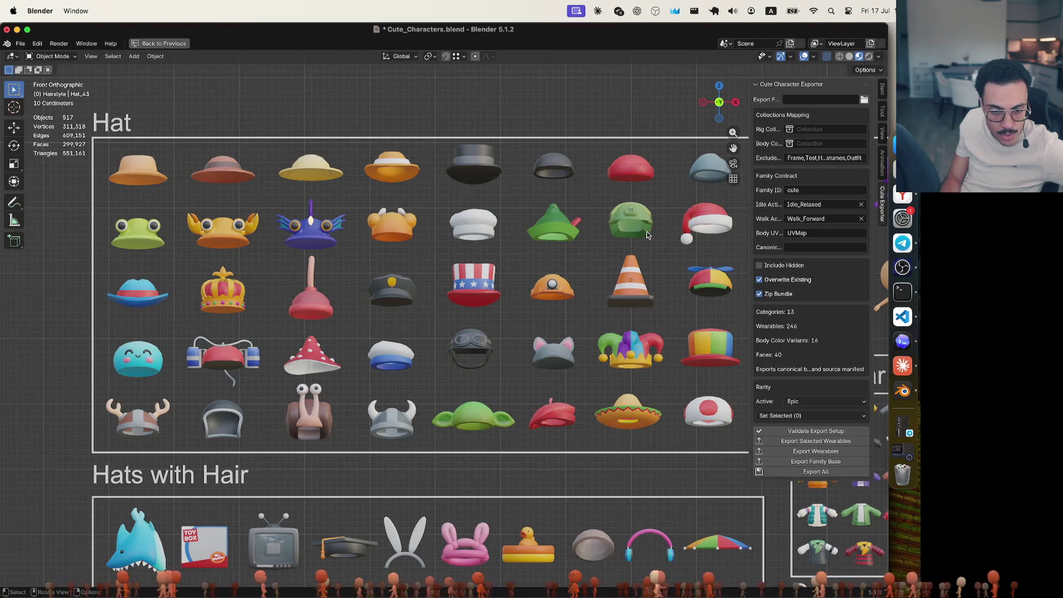
# Change the blue banded hat Hat_01's rarity from Common to Rare, then check the crown
pyautogui.click(159, 293)
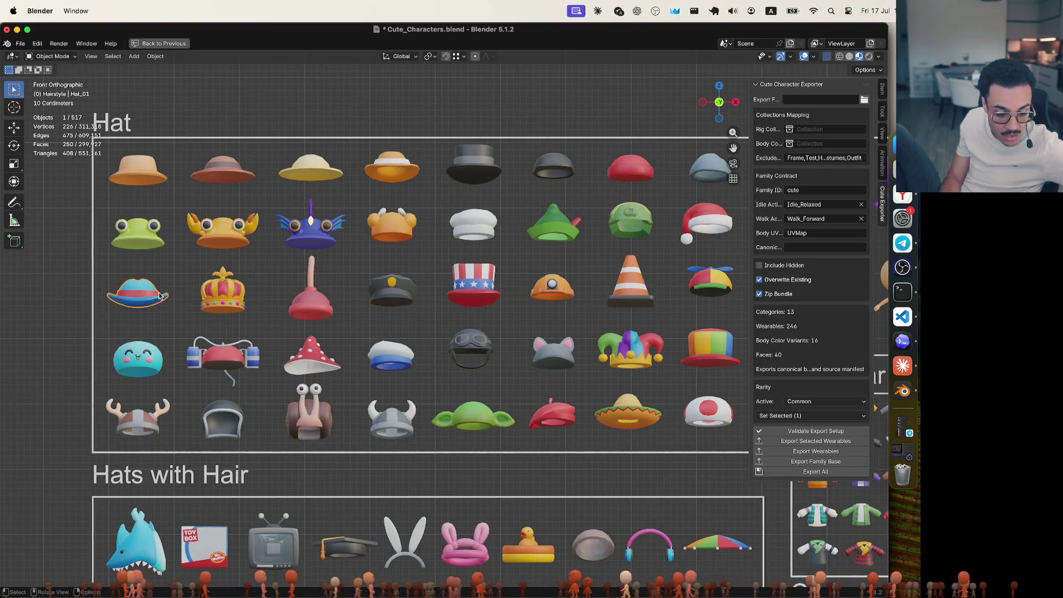
pyautogui.click(396, 177)
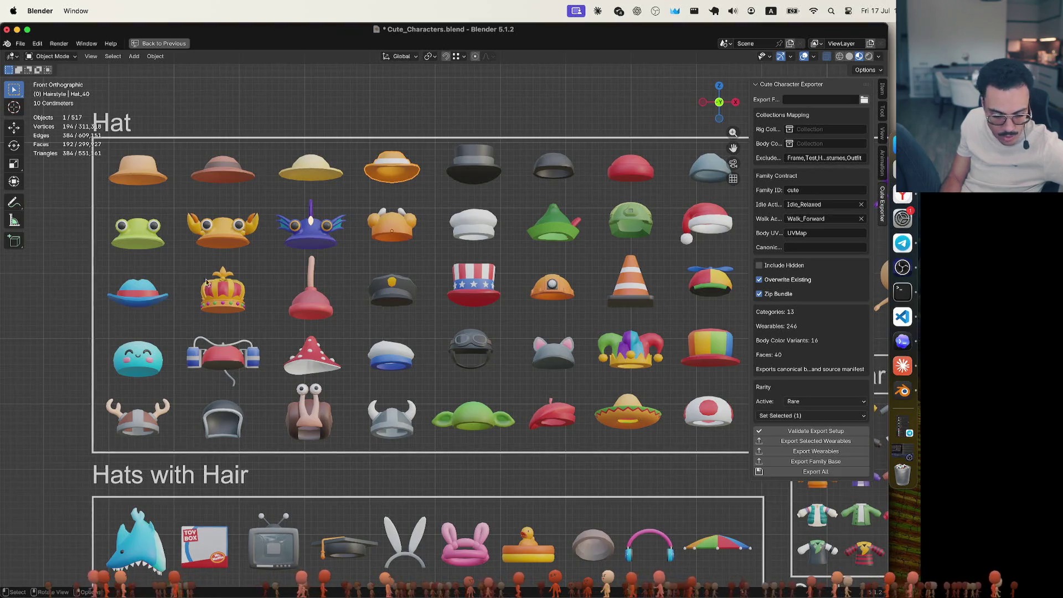
pyautogui.click(149, 294)
pyautogui.click(811, 401)
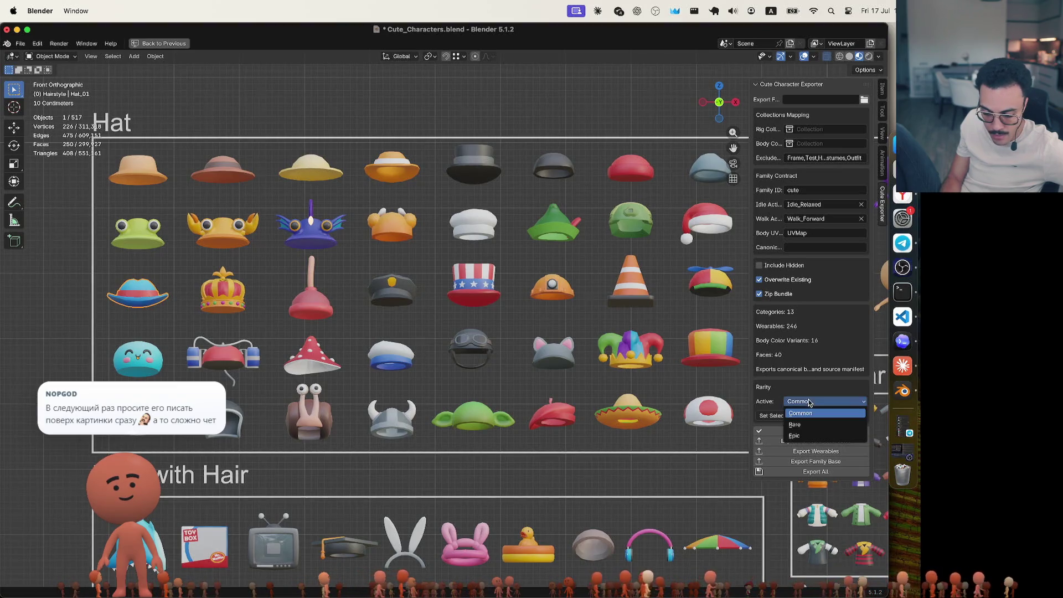
pyautogui.click(812, 425)
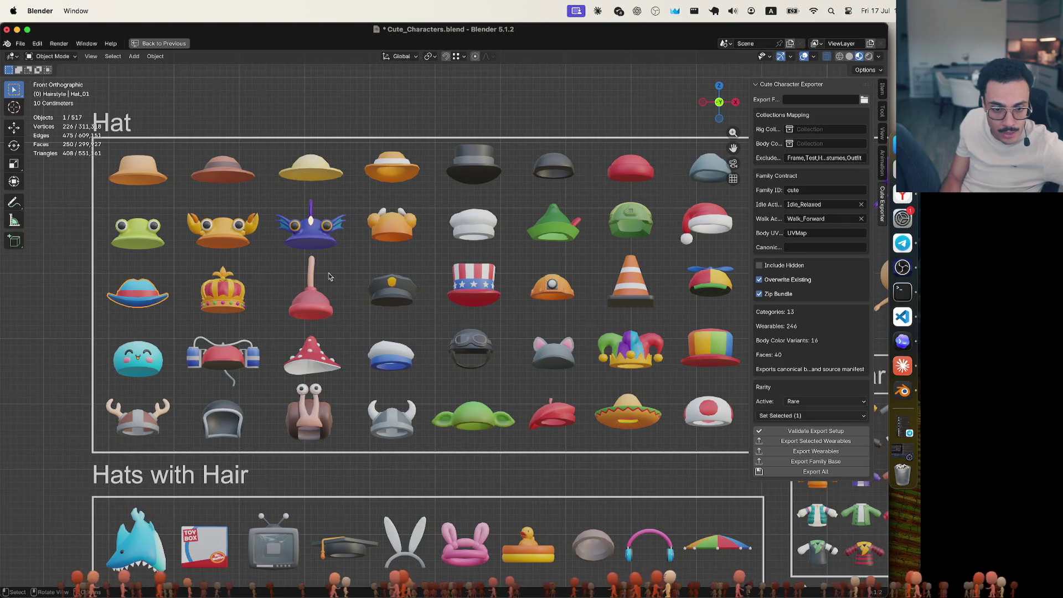
pyautogui.click(237, 294)
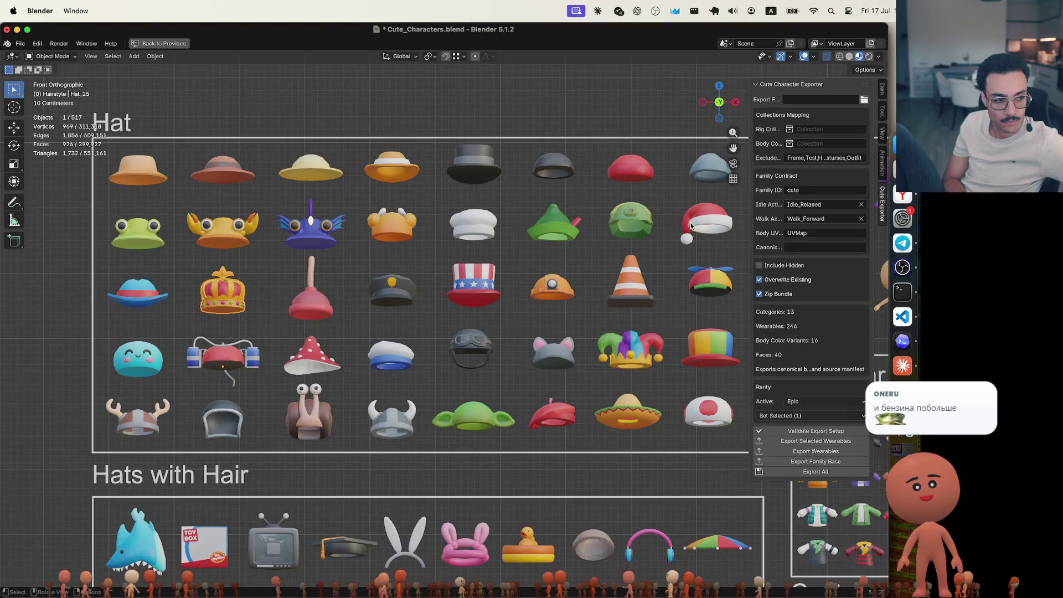
# Check the blue hat and crown, then select the plunger hat and set it to Rare
pyautogui.click(142, 300)
pyautogui.click(208, 299)
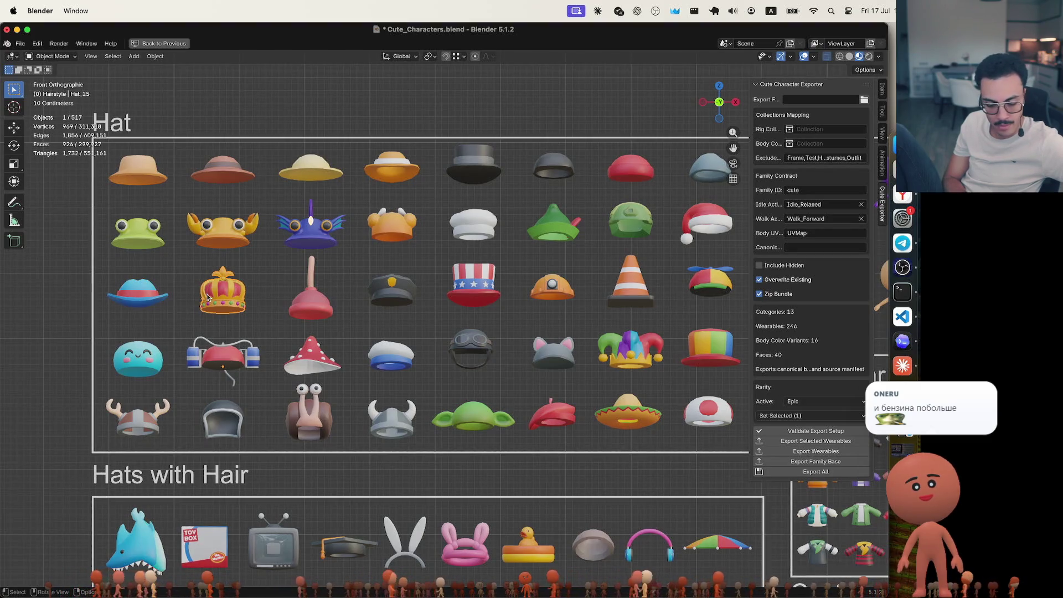
pyautogui.click(304, 315)
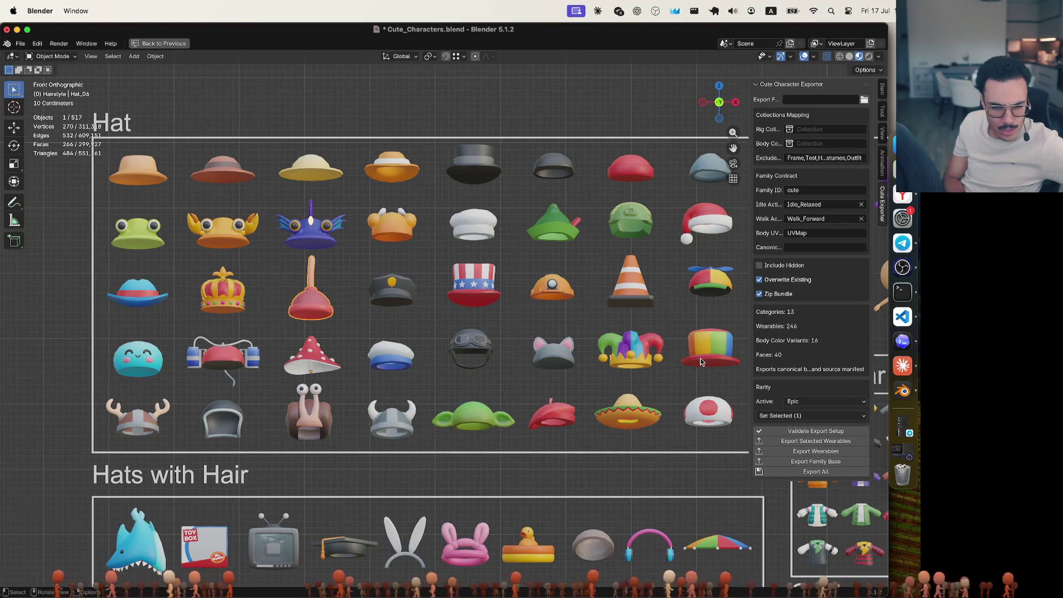
pyautogui.click(824, 401)
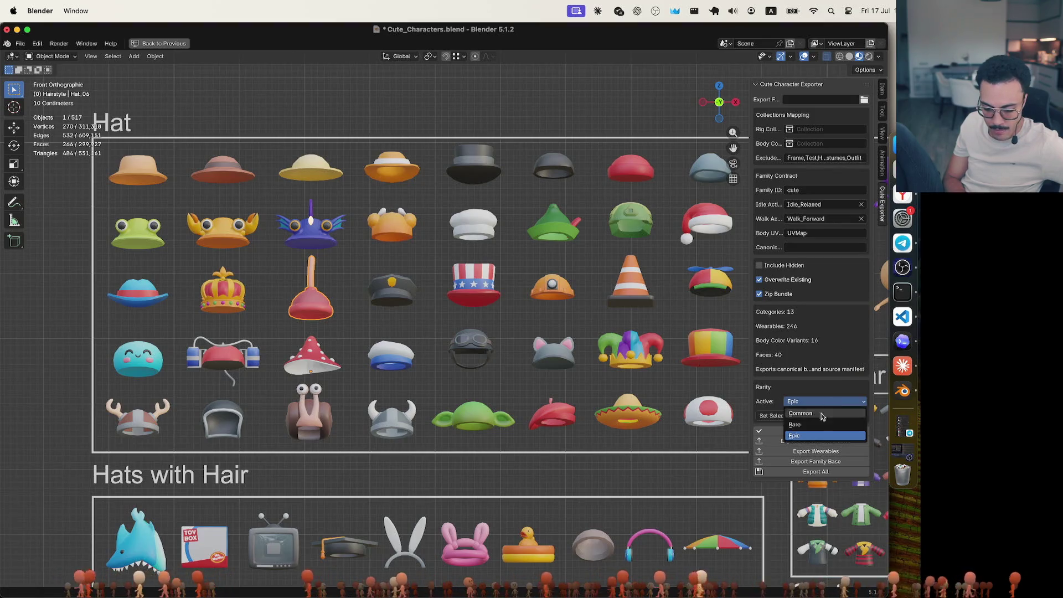
pyautogui.click(814, 424)
pyautogui.click(454, 127)
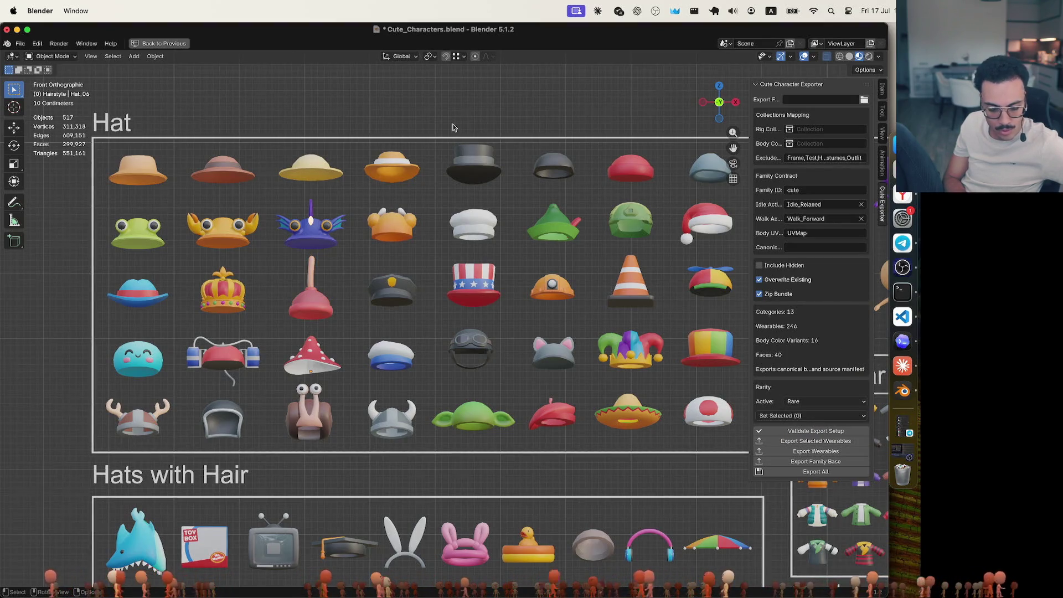
pyautogui.click(314, 313)
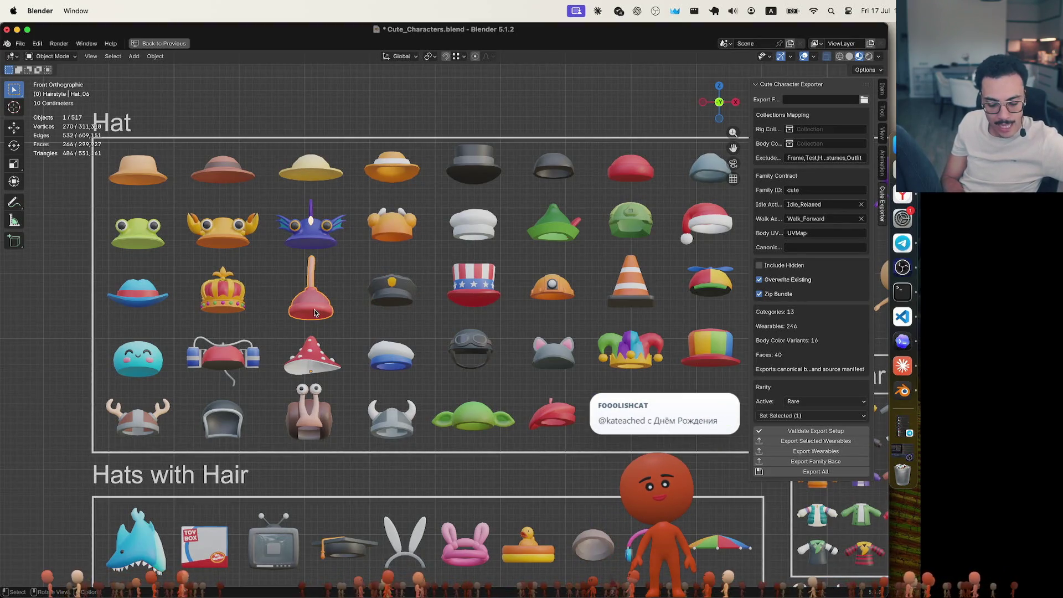
# Change the plunger hat's rarity to Epic and reselect it to confirm
pyautogui.click(319, 426)
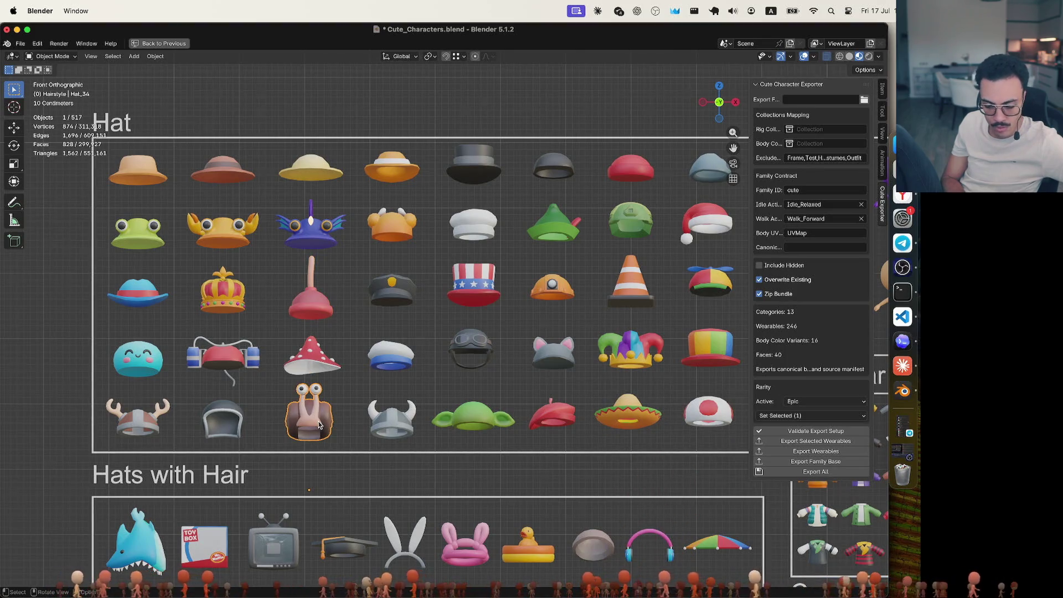
pyautogui.click(324, 309)
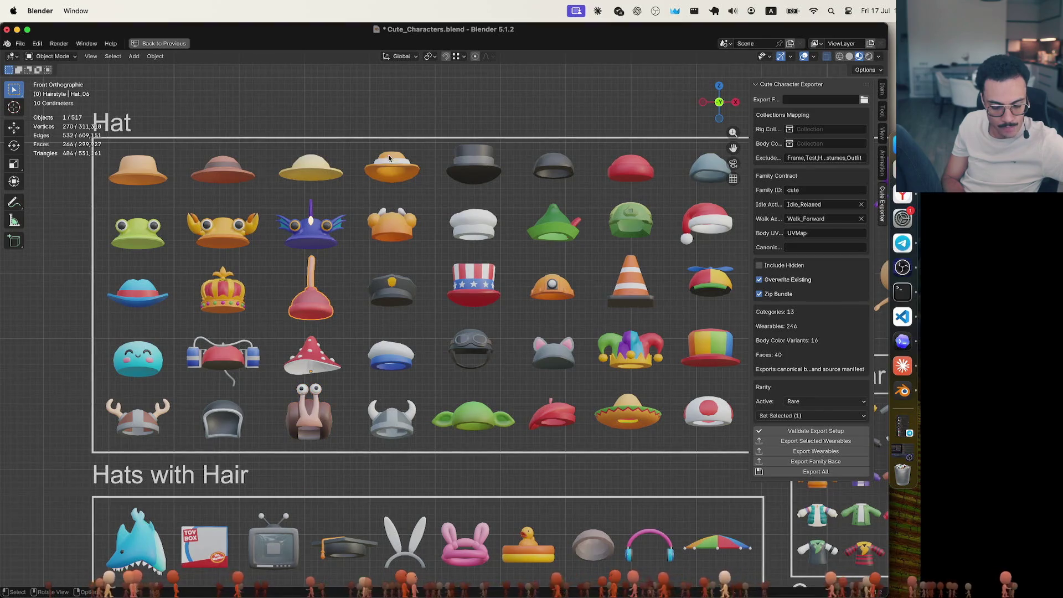
pyautogui.click(393, 128)
pyautogui.click(320, 301)
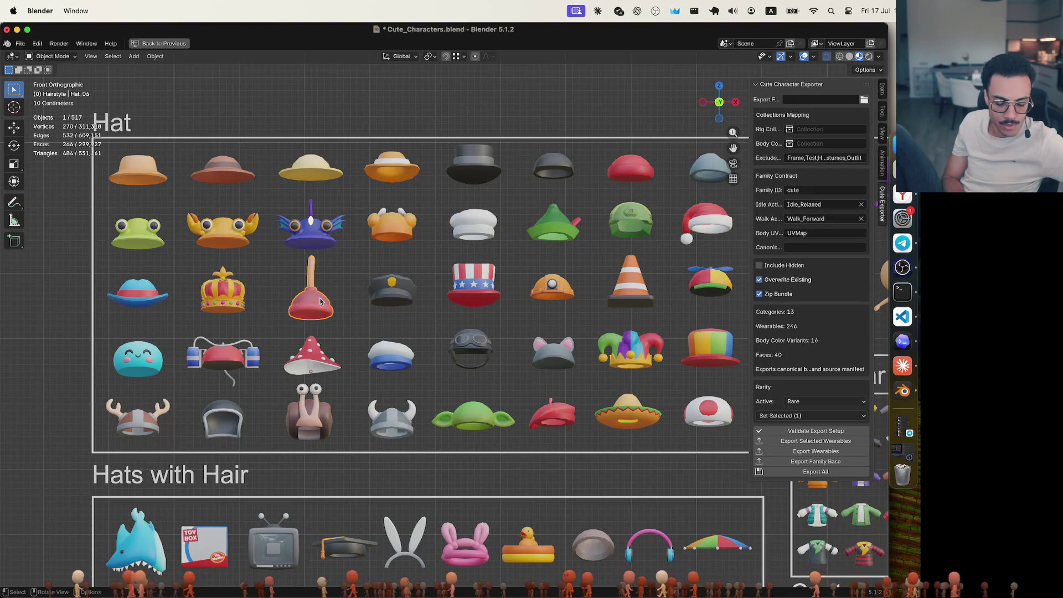
pyautogui.click(807, 402)
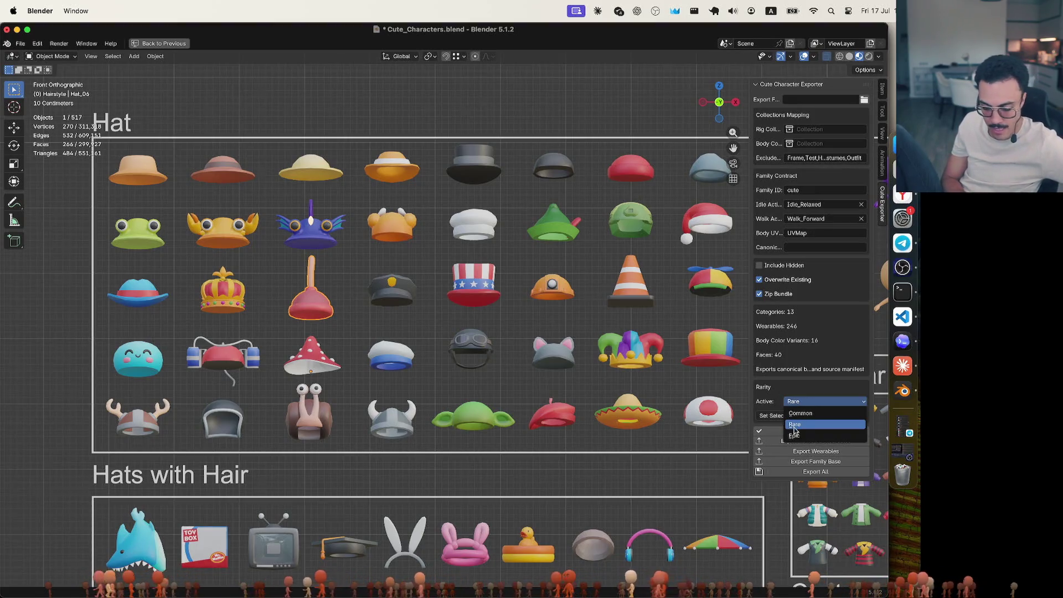
pyautogui.click(792, 436)
pyautogui.click(538, 132)
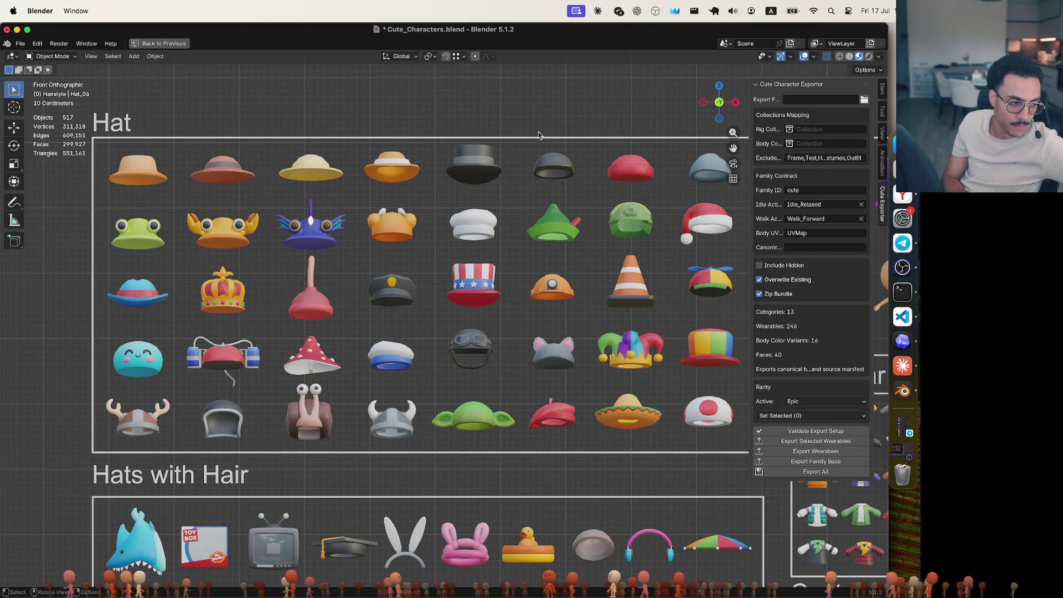
pyautogui.click(310, 305)
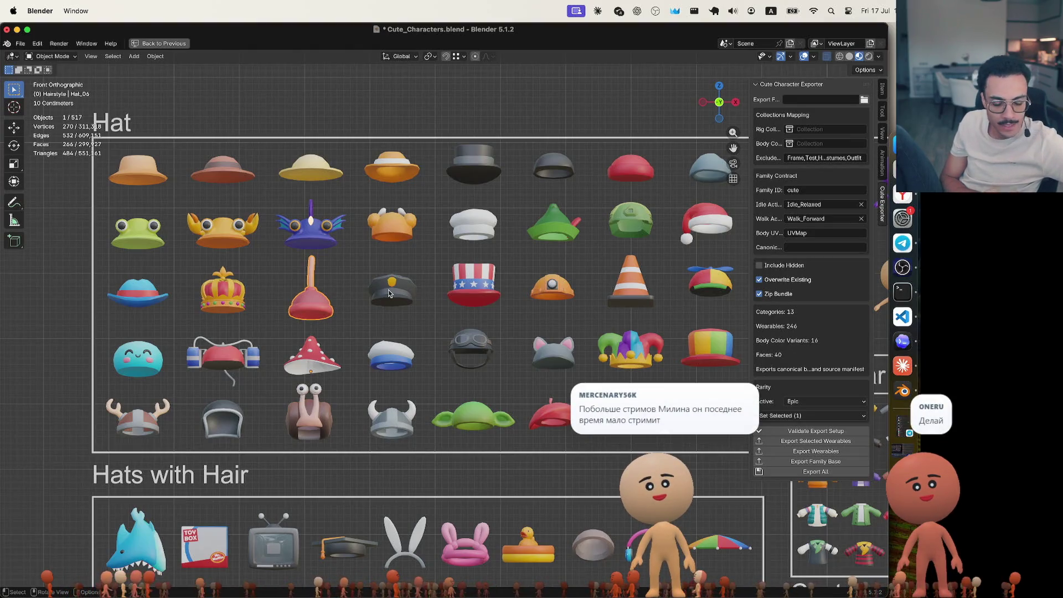
# Compare the Epic plunger hat against the traffic-cone, spotted mushroom and Santa hats
pyautogui.click(438, 144)
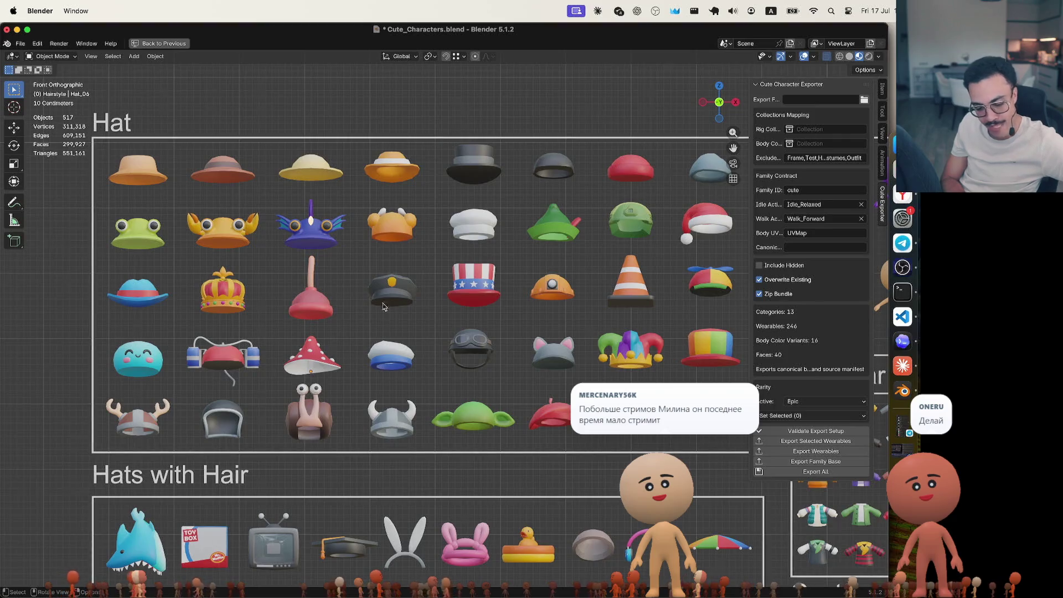
pyautogui.click(648, 297)
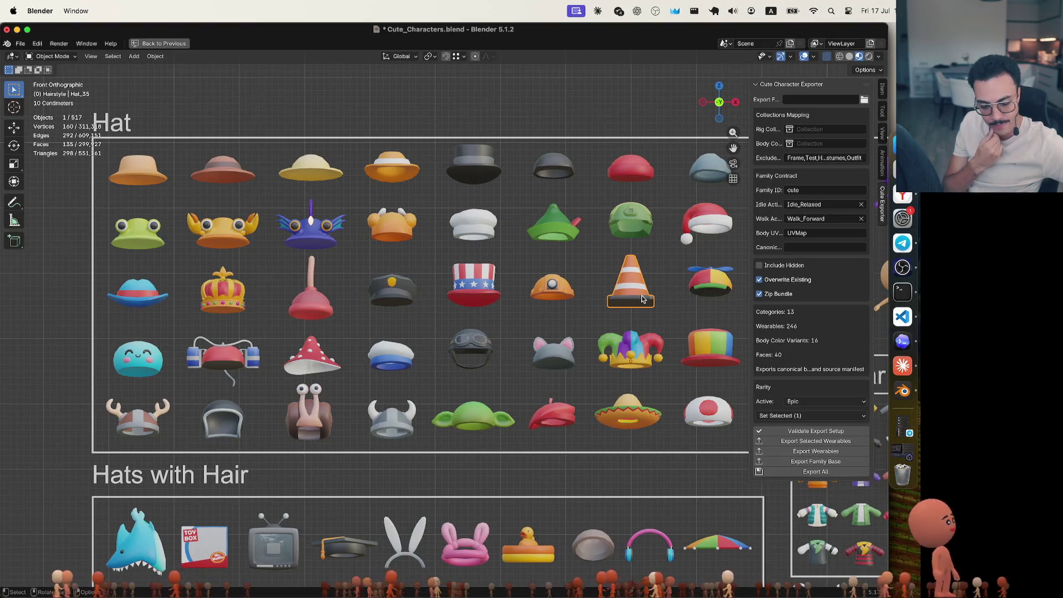
pyautogui.click(311, 288)
pyautogui.click(619, 286)
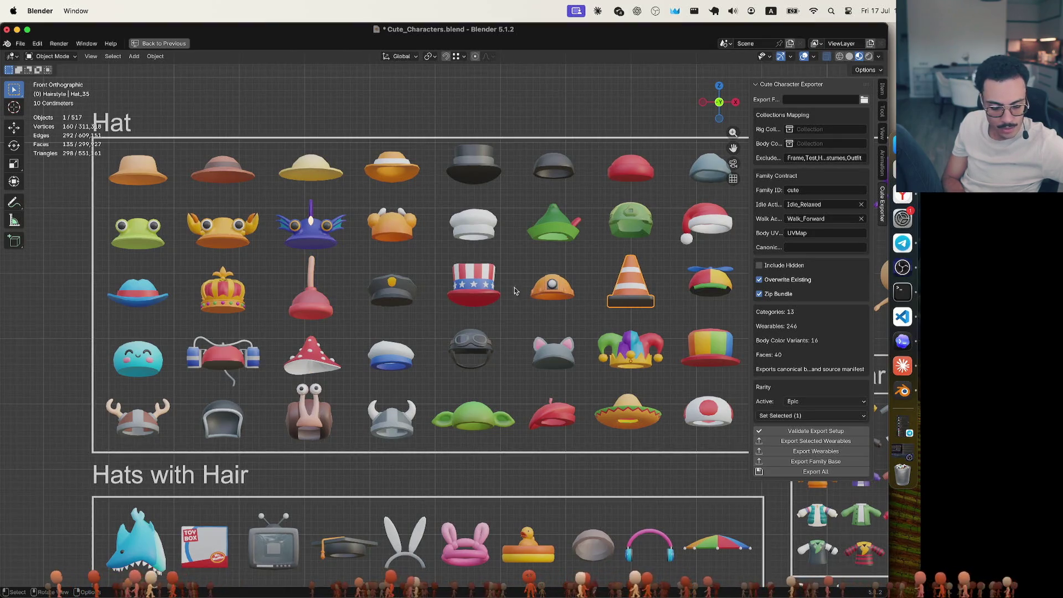
pyautogui.click(324, 352)
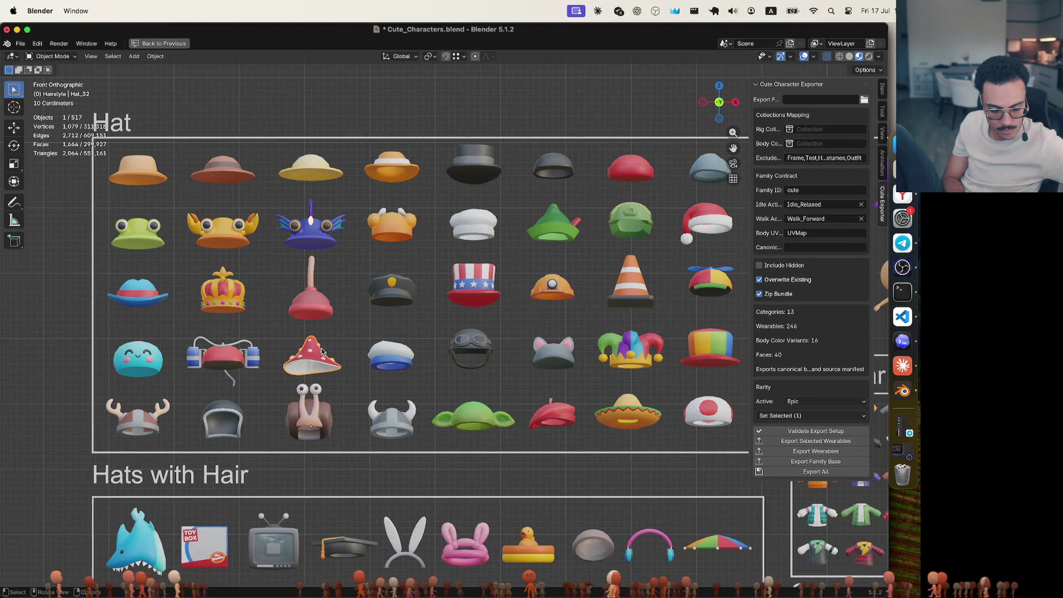
pyautogui.click(327, 304)
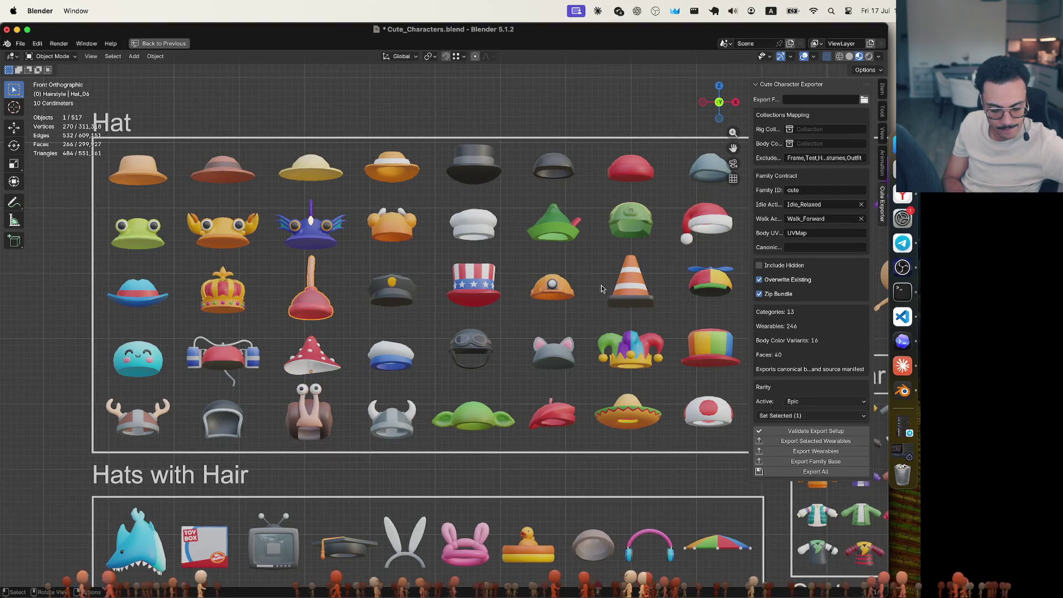
pyautogui.click(629, 294)
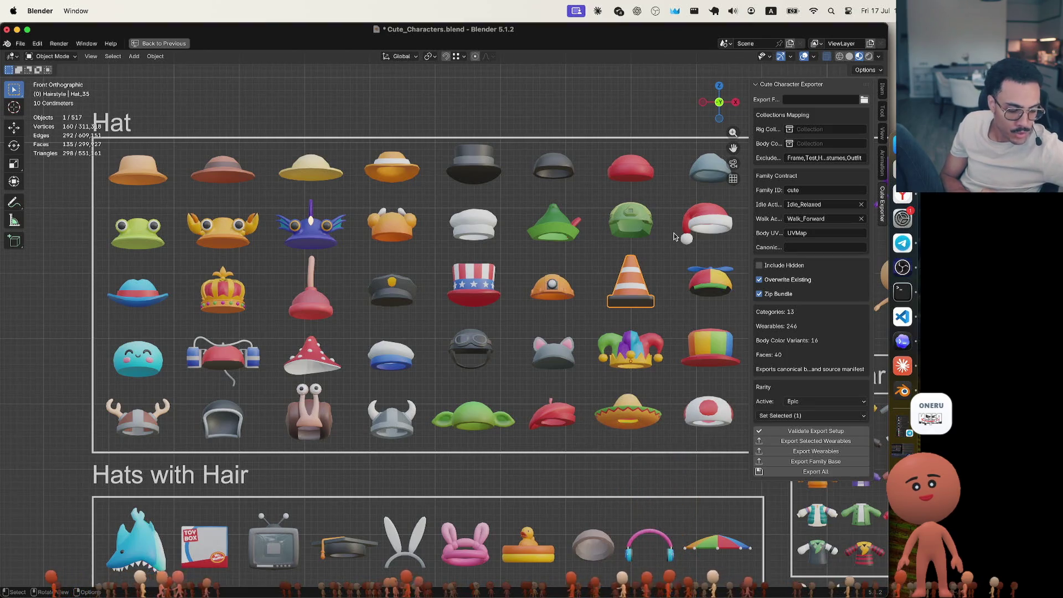
pyautogui.click(708, 226)
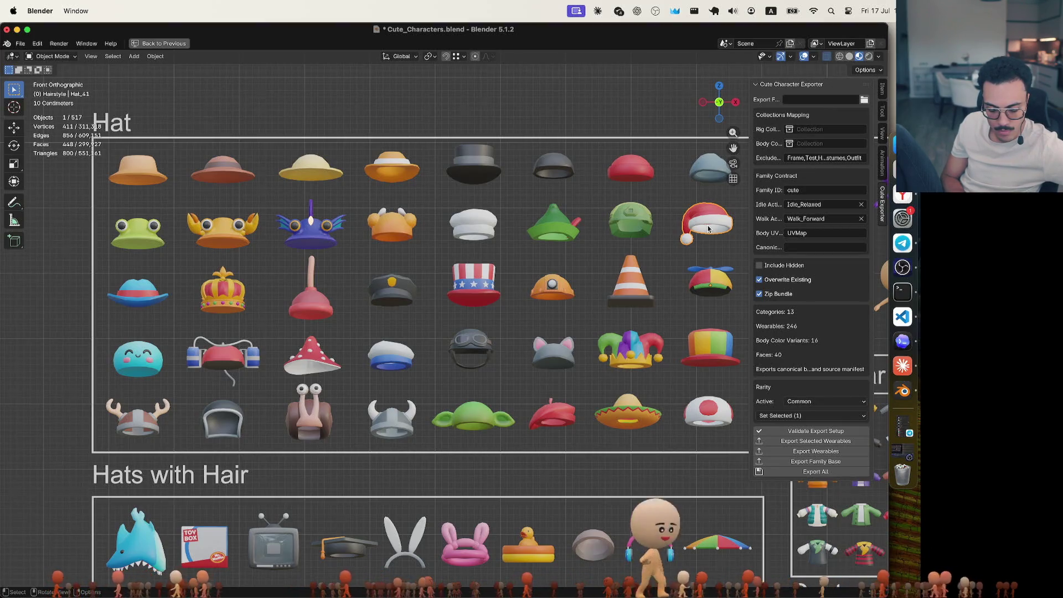
pyautogui.click(686, 105)
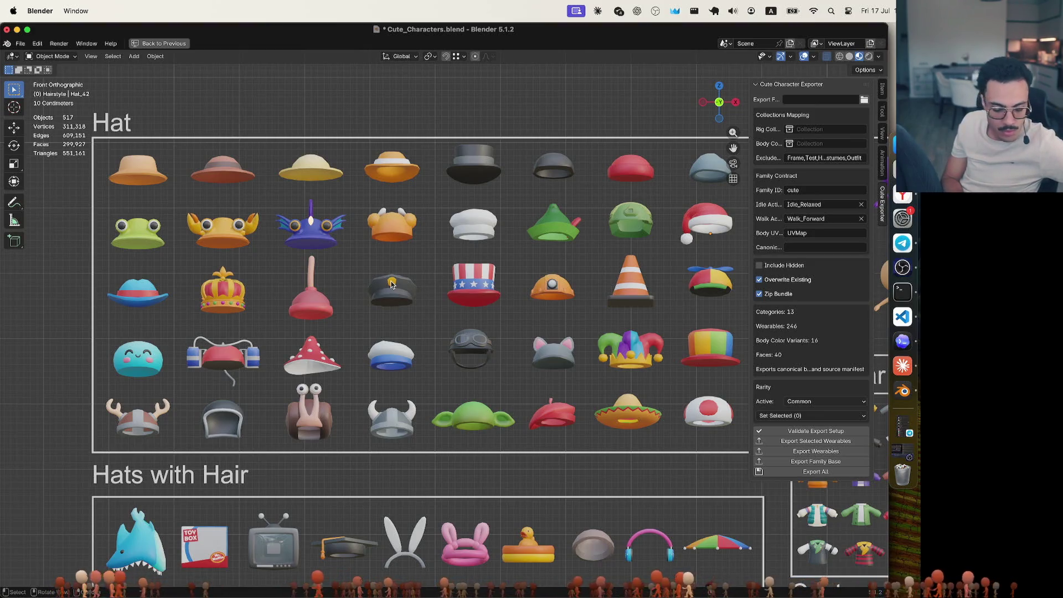
pyautogui.click(308, 315)
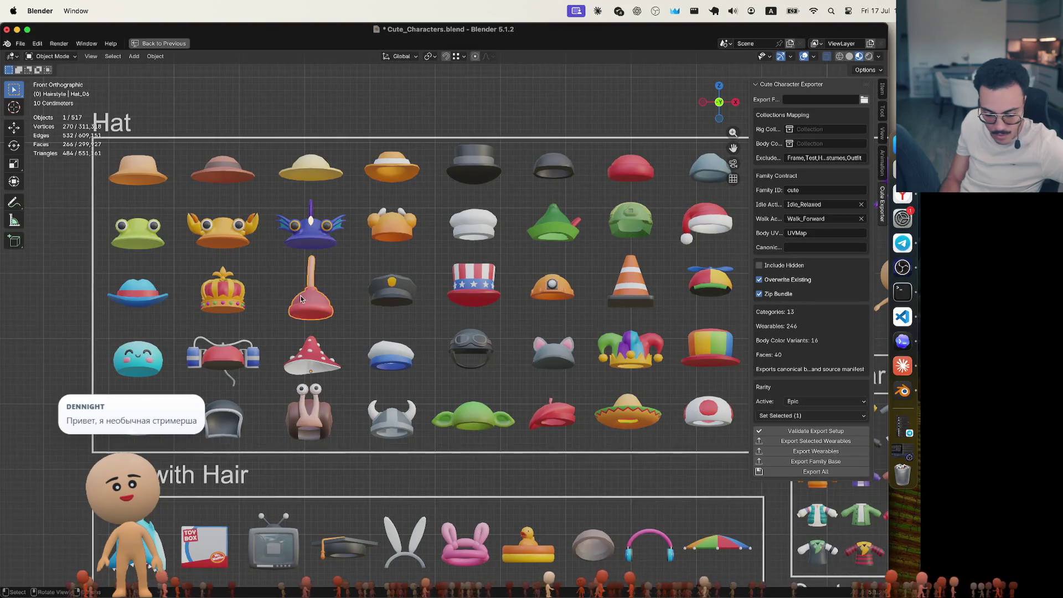
# Change the stars-and-stripes top hat Hat_02 from Rare to Epic, then check the miner helmet
pyautogui.click(474, 285)
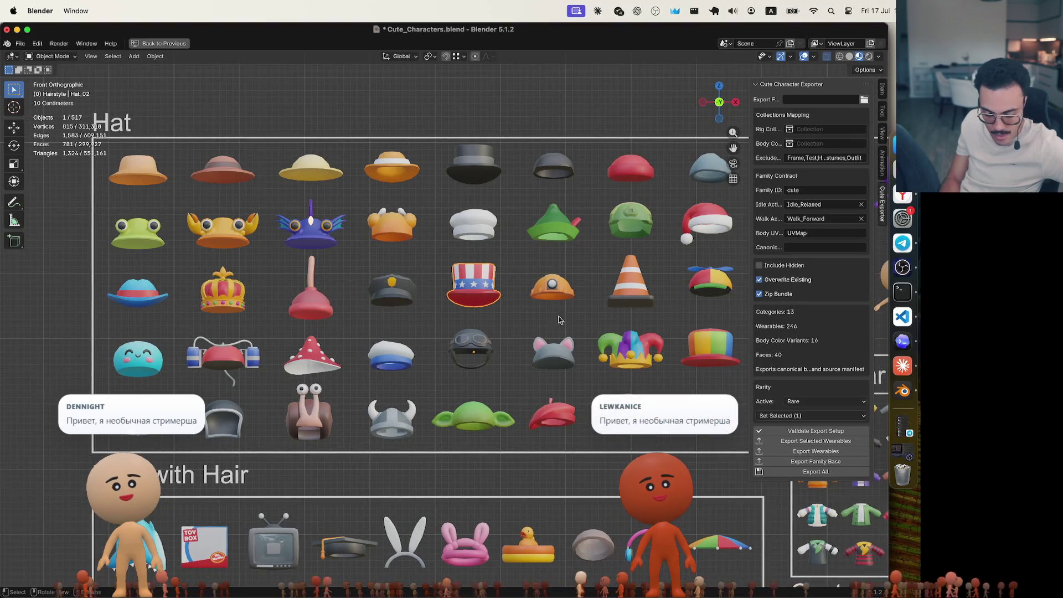
pyautogui.click(834, 415)
pyautogui.click(833, 430)
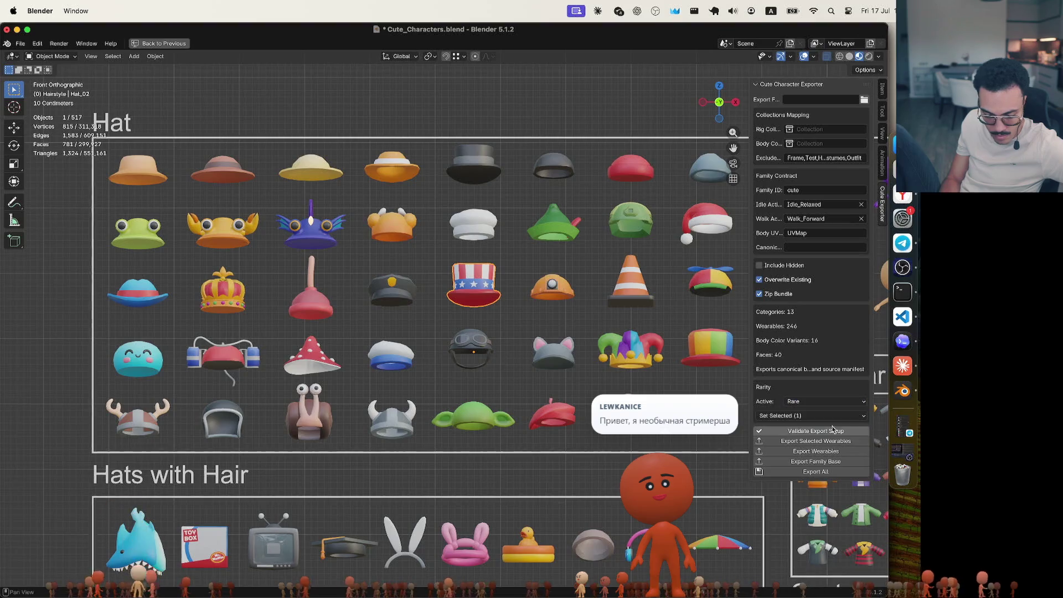
pyautogui.click(798, 402)
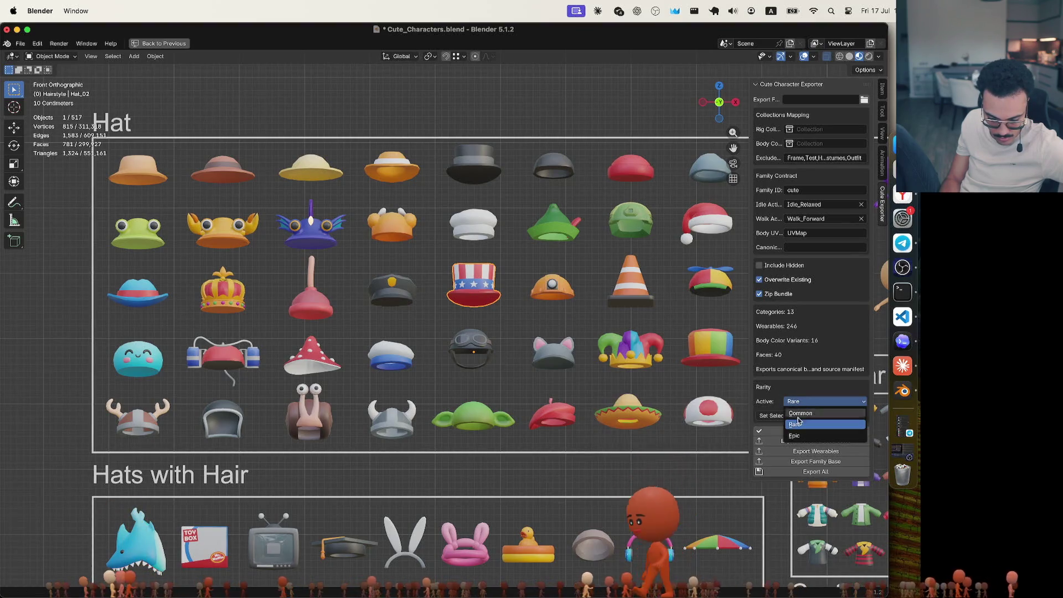
pyautogui.click(798, 435)
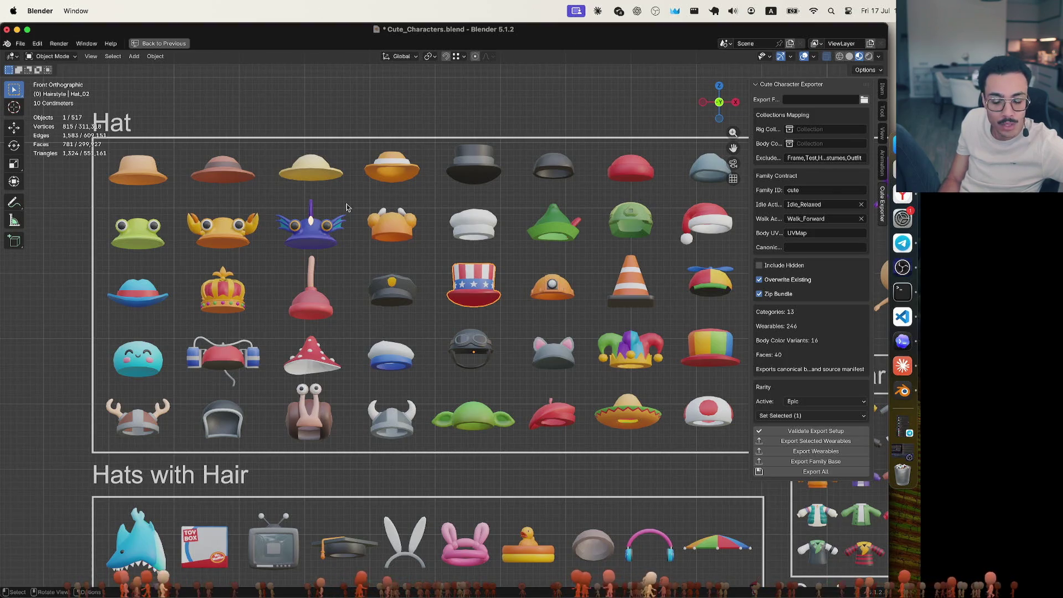
pyautogui.click(555, 294)
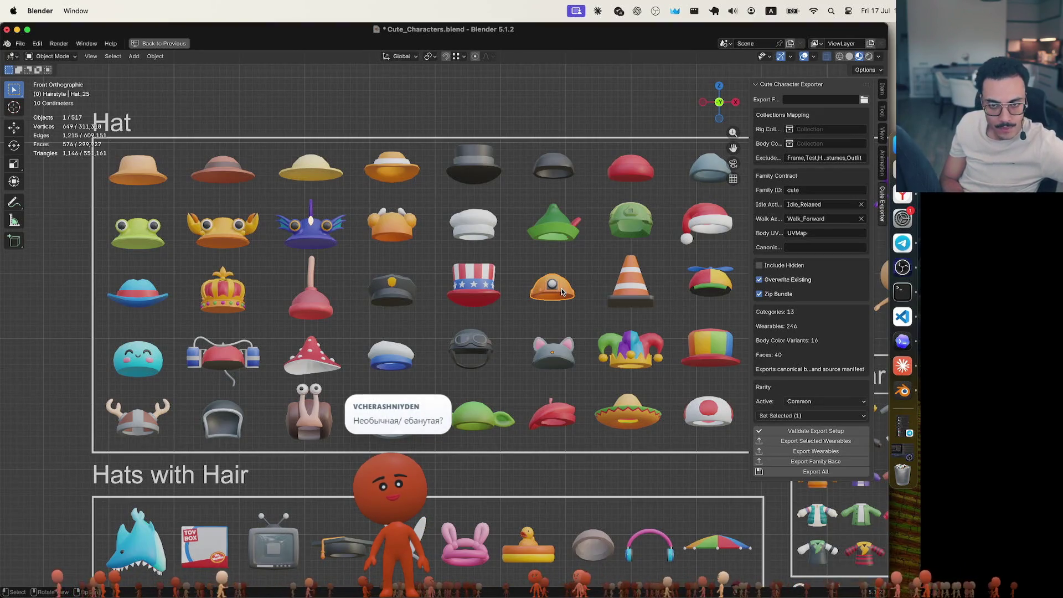
# Set the traffic-cone hat's rarity to Rare and confirm it against the miner helmet
pyautogui.click(631, 289)
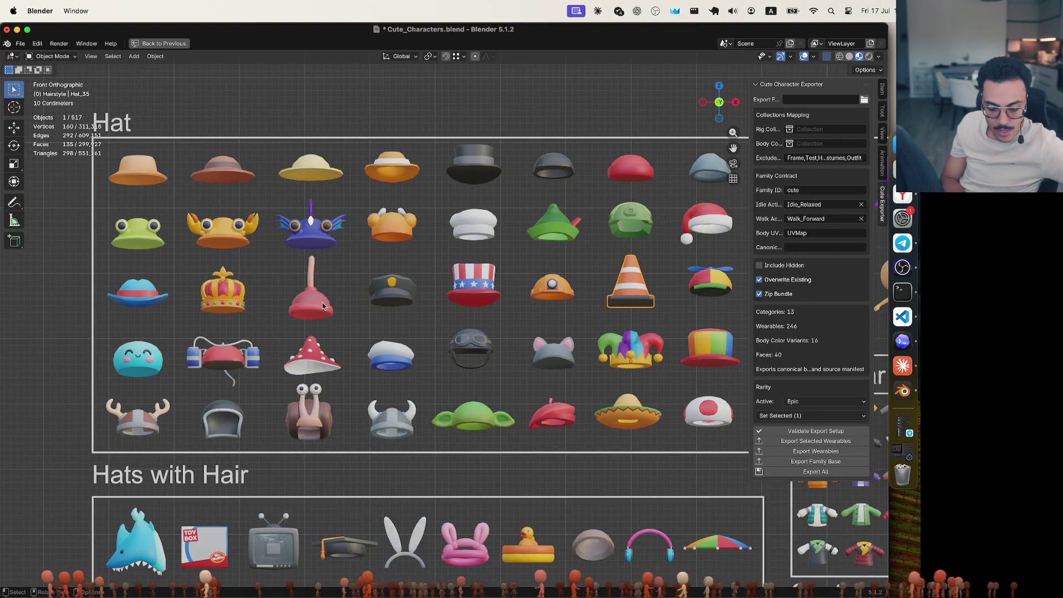
pyautogui.click(797, 400)
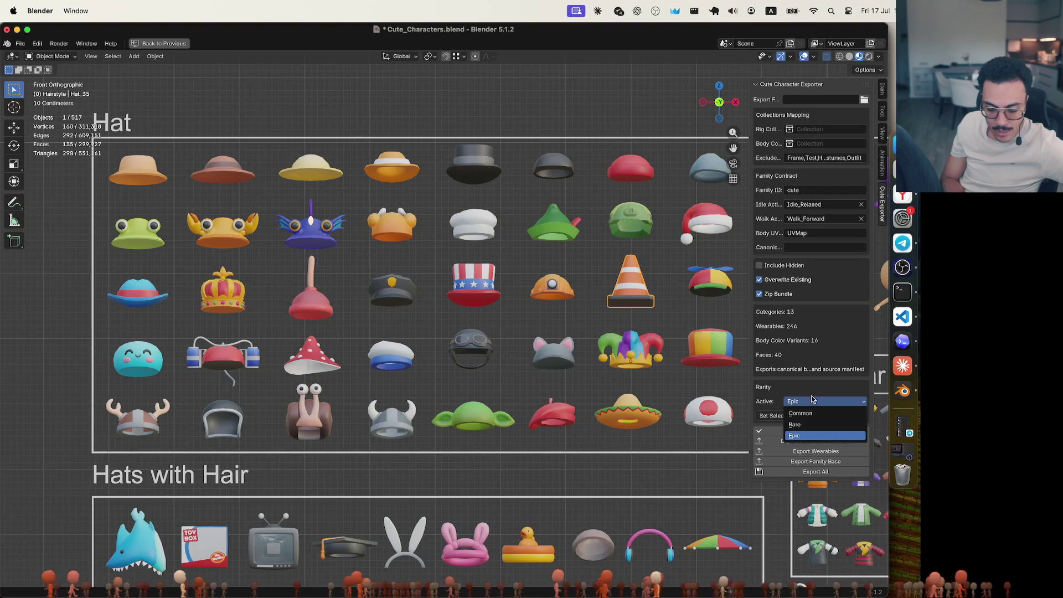
pyautogui.click(814, 429)
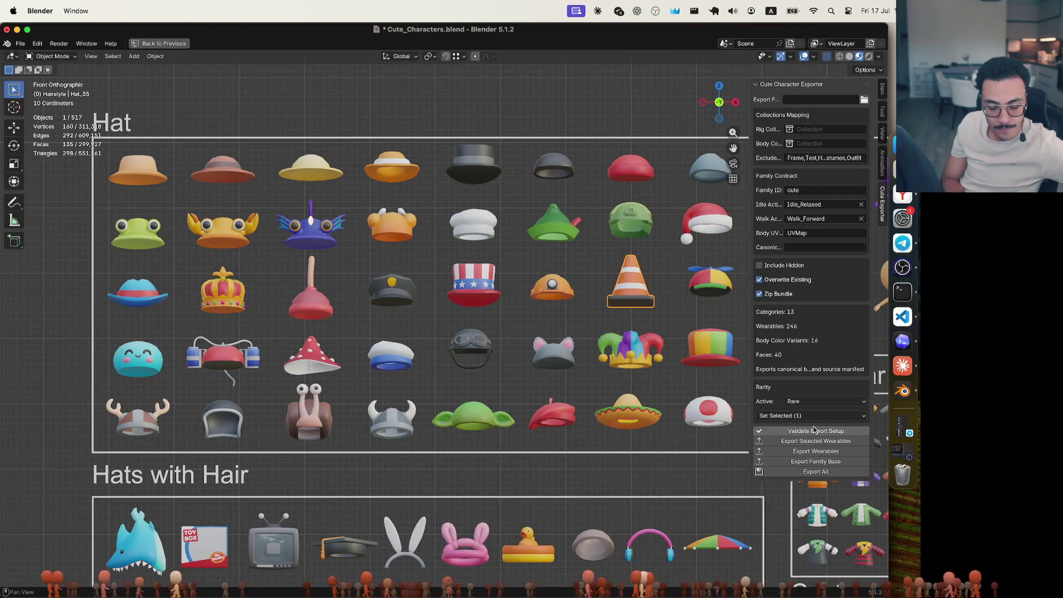
pyautogui.click(563, 297)
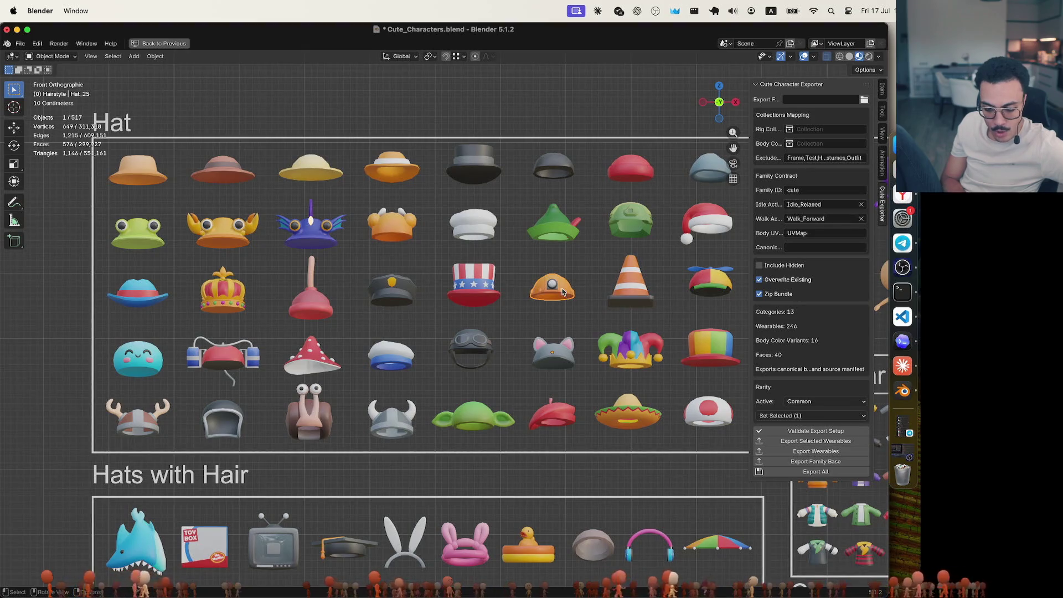
pyautogui.click(637, 299)
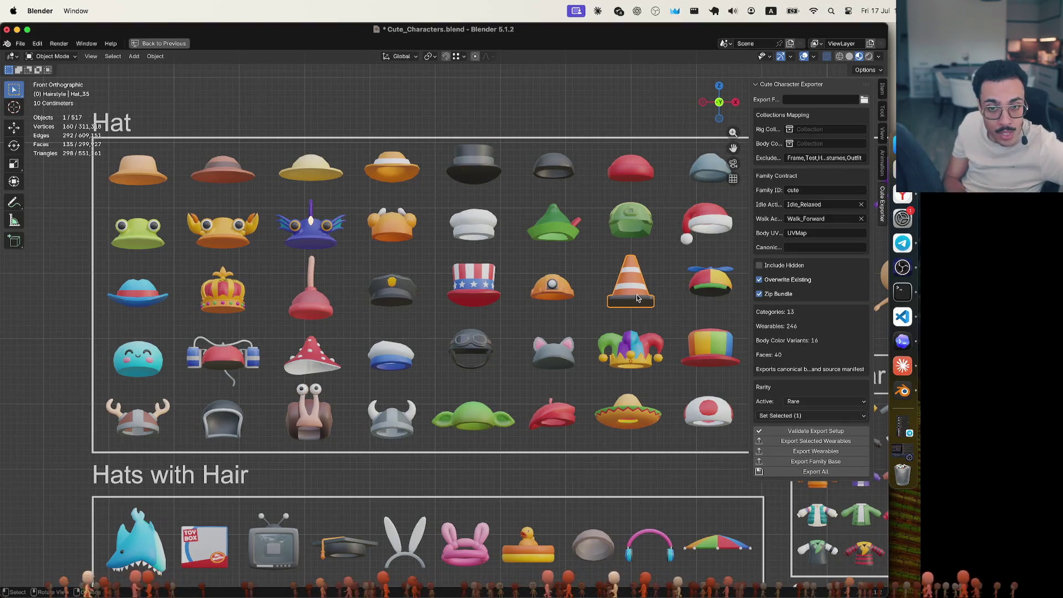
# Set the blue slime hat Hat_30's rarity to Common
pyautogui.click(144, 361)
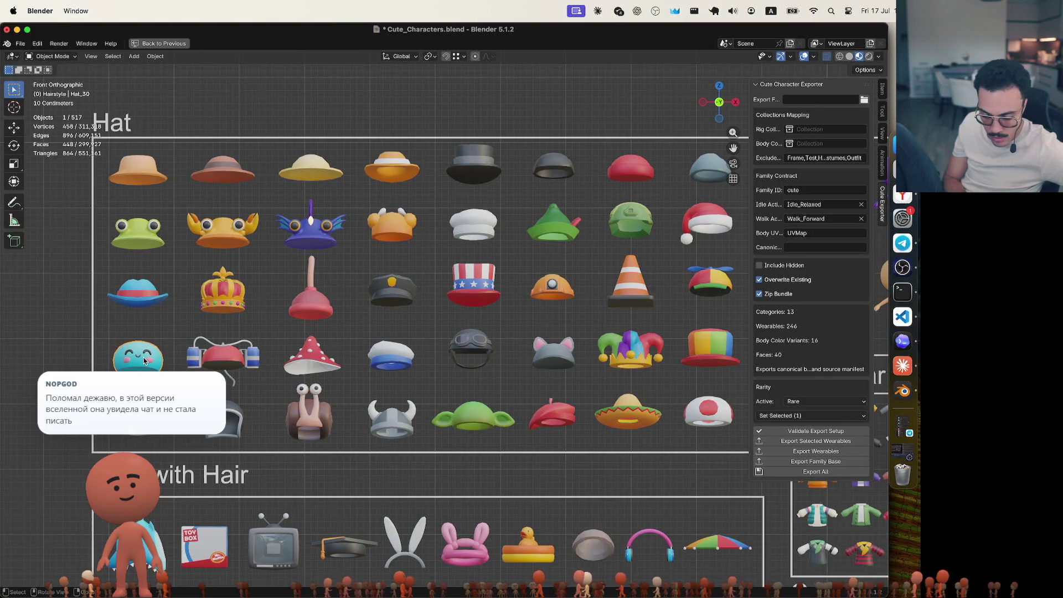
pyautogui.click(803, 403)
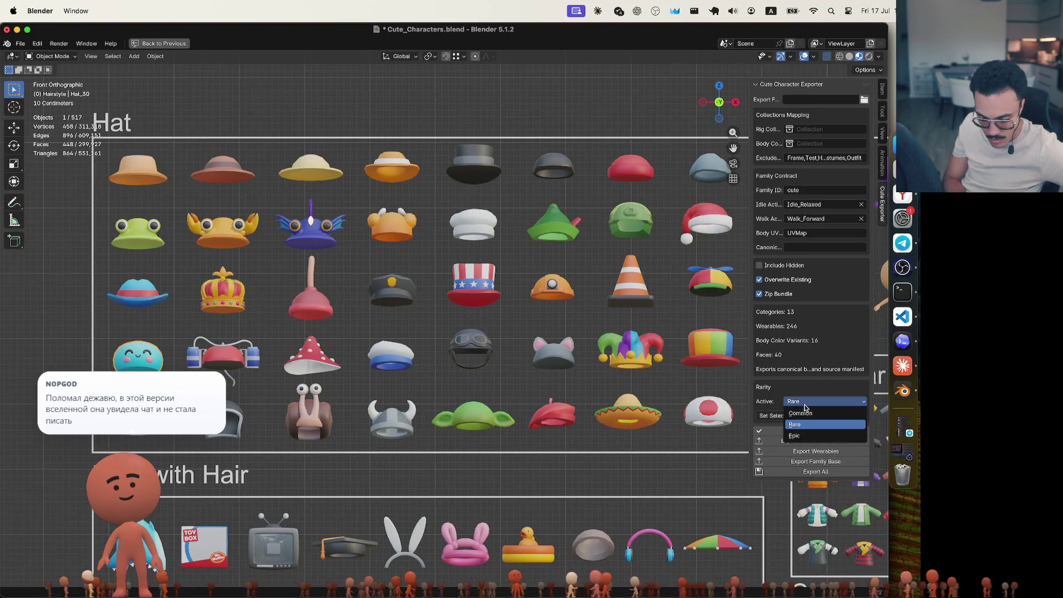
pyautogui.click(802, 414)
pyautogui.click(97, 331)
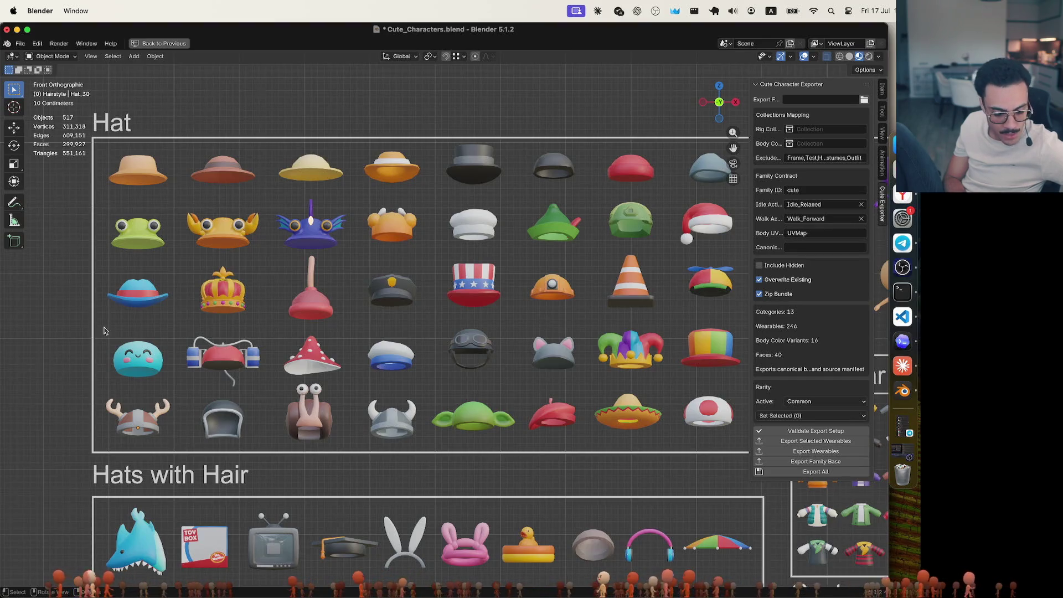
pyautogui.click(217, 361)
pyautogui.click(827, 403)
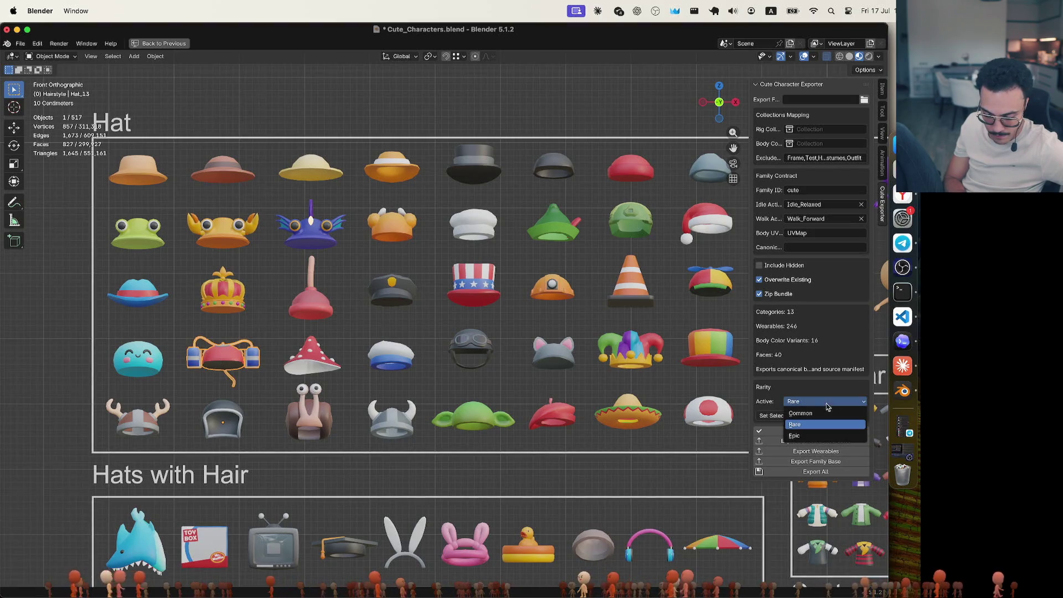
pyautogui.click(798, 436)
pyautogui.click(276, 343)
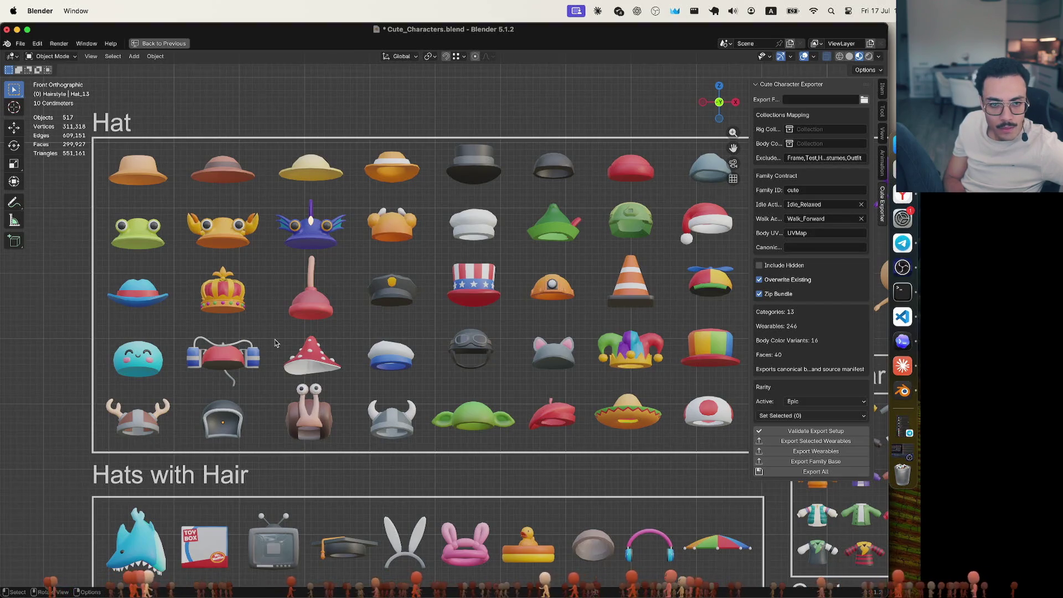
pyautogui.click(327, 370)
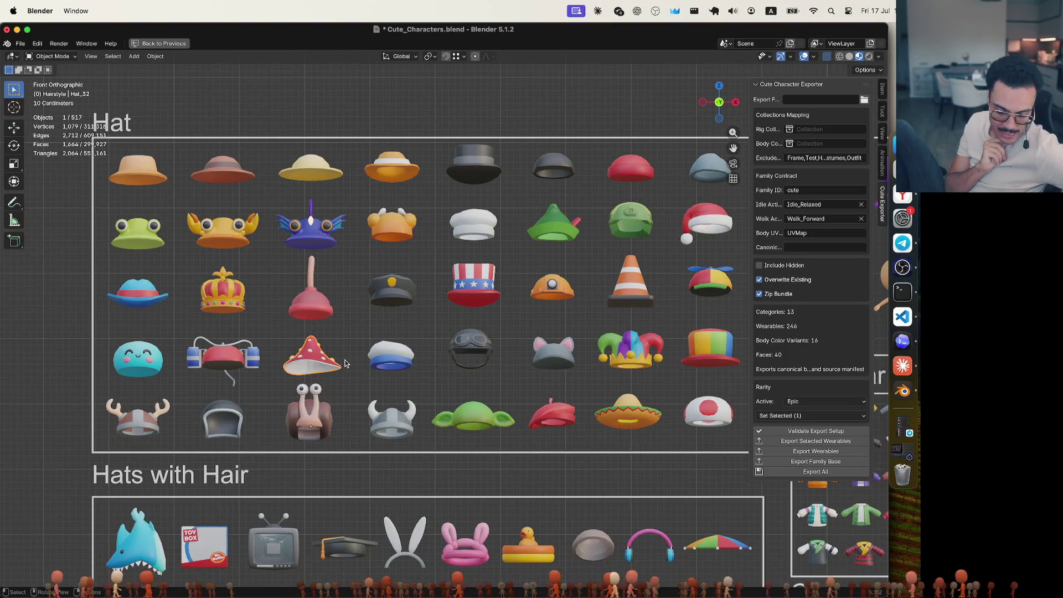
pyautogui.click(324, 307)
pyautogui.click(626, 297)
pyautogui.click(302, 313)
pyautogui.click(649, 294)
pyautogui.click(327, 302)
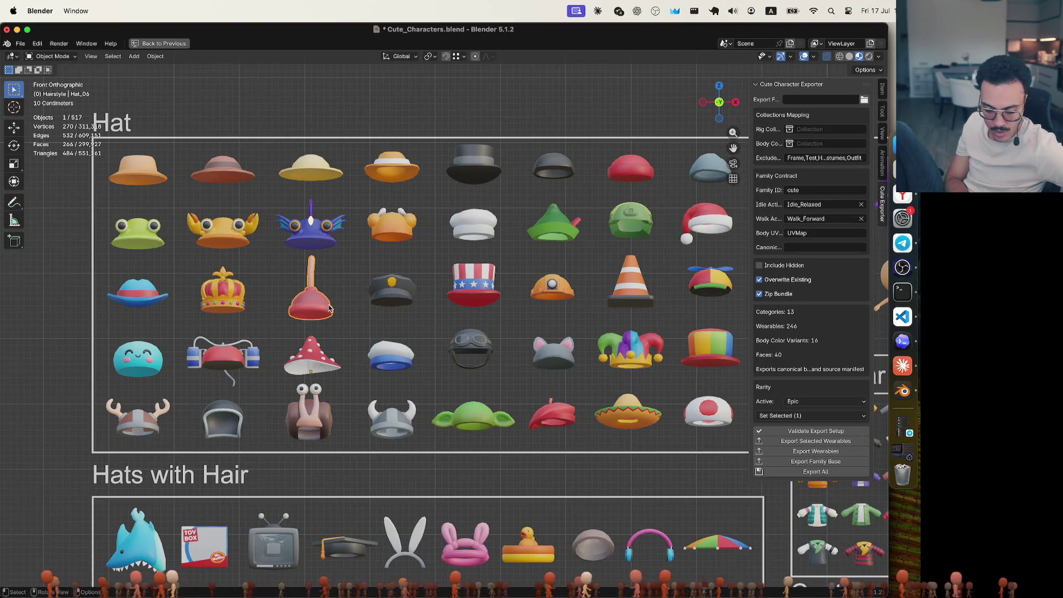
pyautogui.click(636, 290)
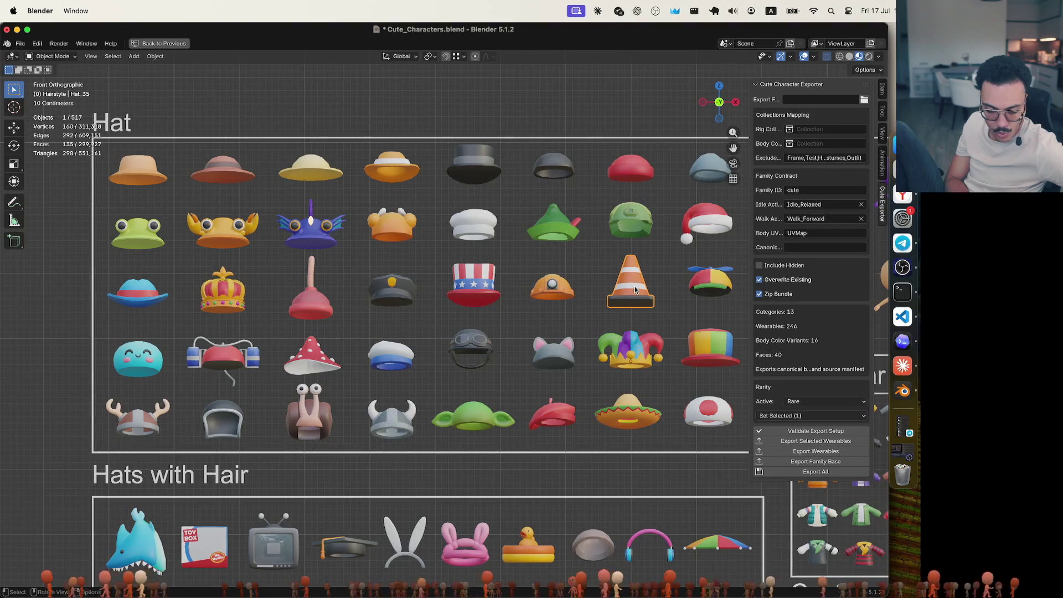
pyautogui.click(316, 363)
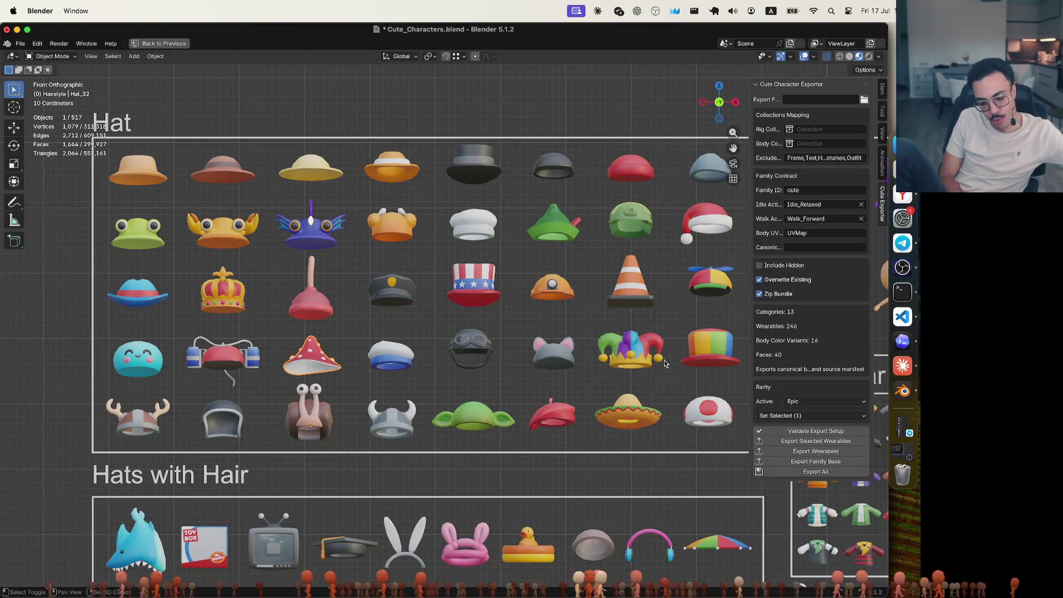
# Pan and zoom around the wearable category grids to survey them
pyautogui.hscroll(10, 669, 363)
pyautogui.scroll(-5, 669, 363)
pyautogui.scroll(-5, 669, 363)
pyautogui.hscroll(-2, 669, 363)
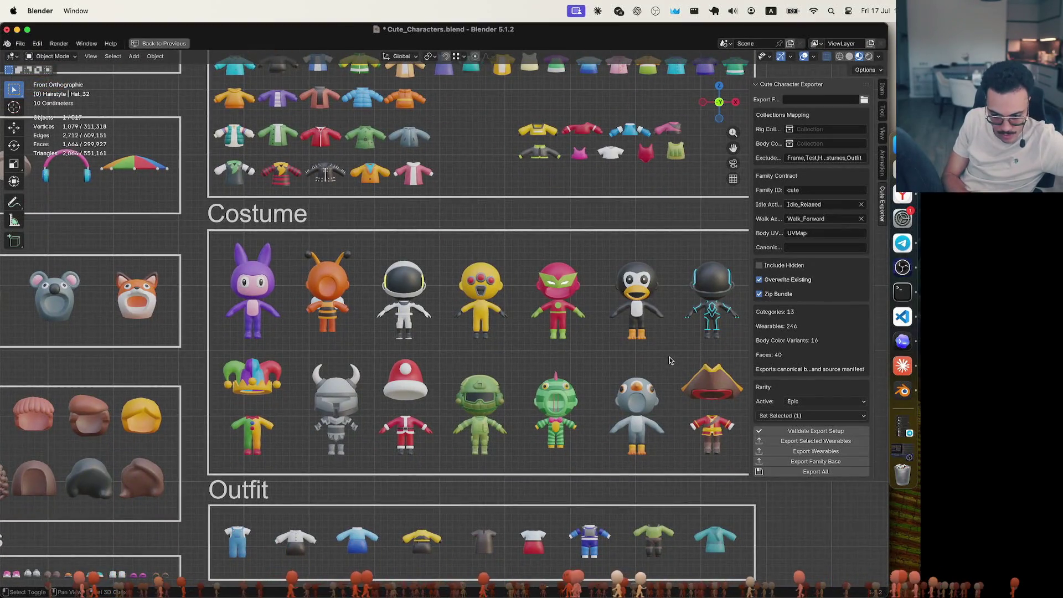
pyautogui.scroll(7, 668, 364)
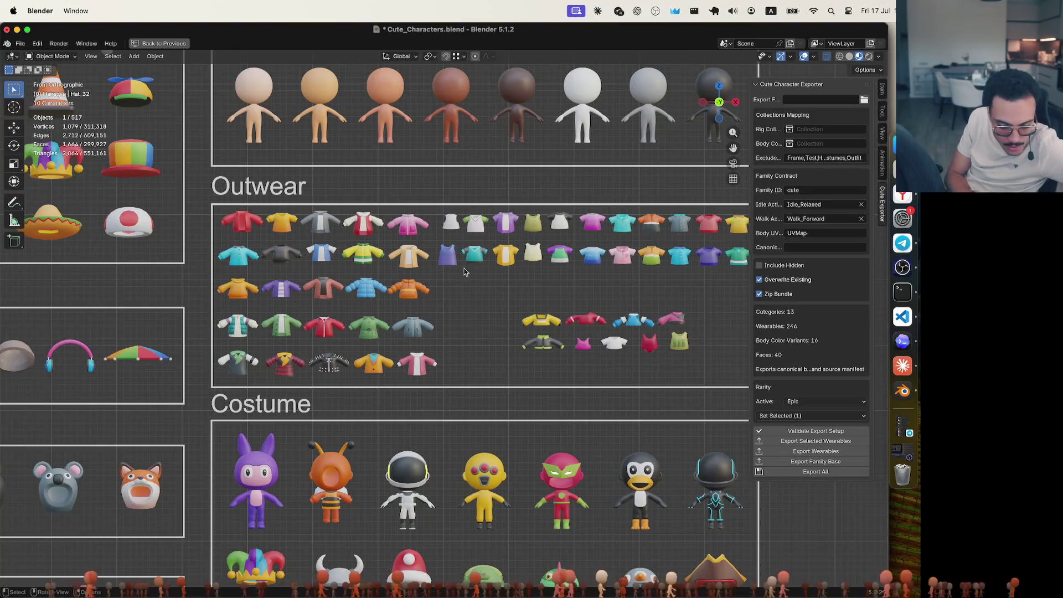
pyautogui.scroll(2, 447, 268)
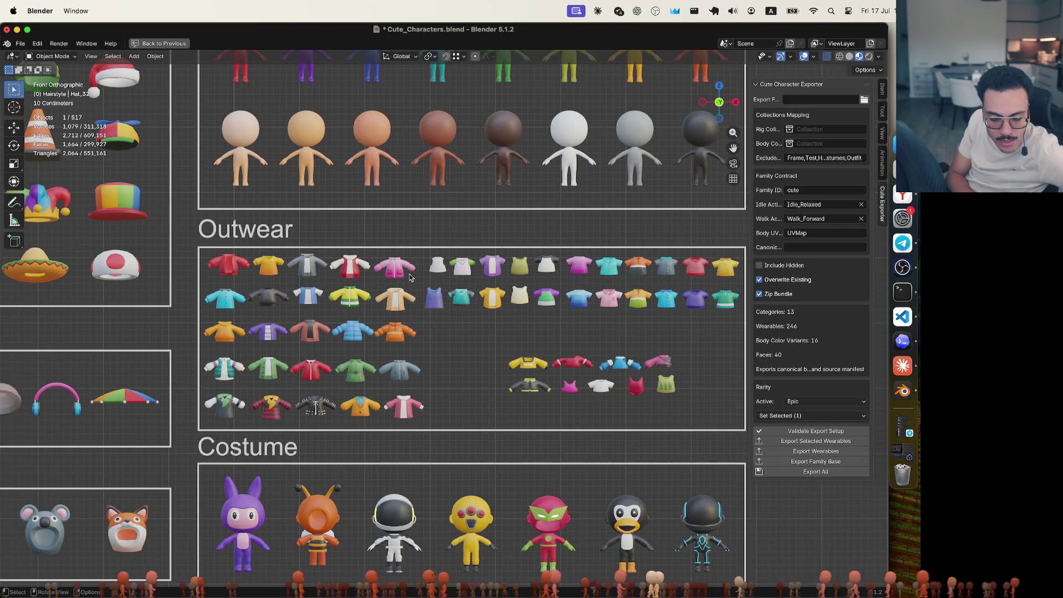
pyautogui.hscroll(-14, 418, 272)
pyautogui.scroll(7, 418, 272)
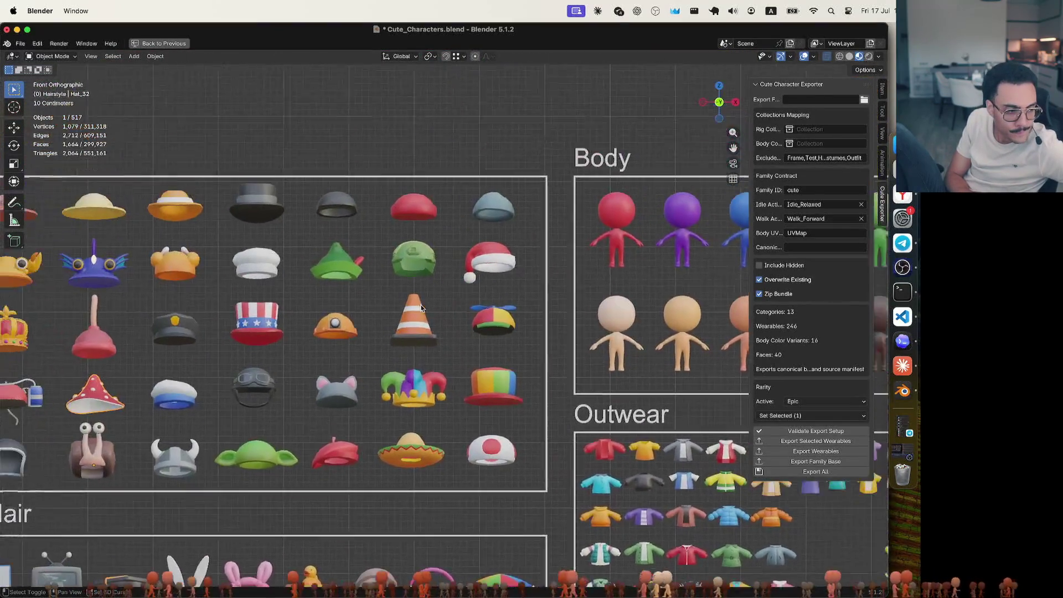
pyautogui.hscroll(-7, 421, 308)
pyautogui.scroll(1, 421, 309)
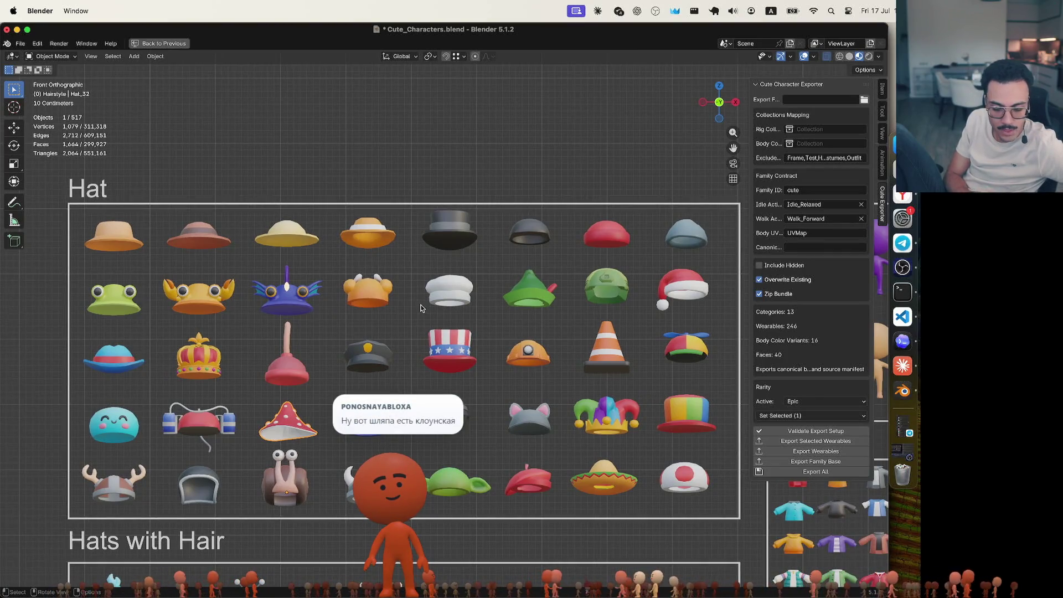
pyautogui.scroll(-14, 420, 309)
pyautogui.hscroll(20, 421, 308)
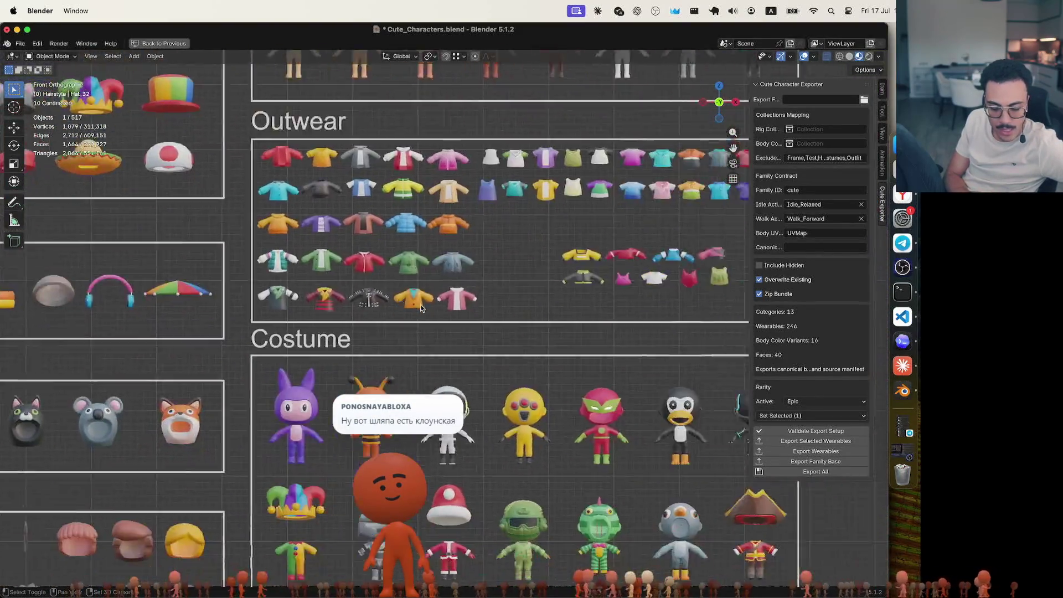
pyautogui.scroll(-3, 421, 309)
pyautogui.hscroll(-2, 421, 308)
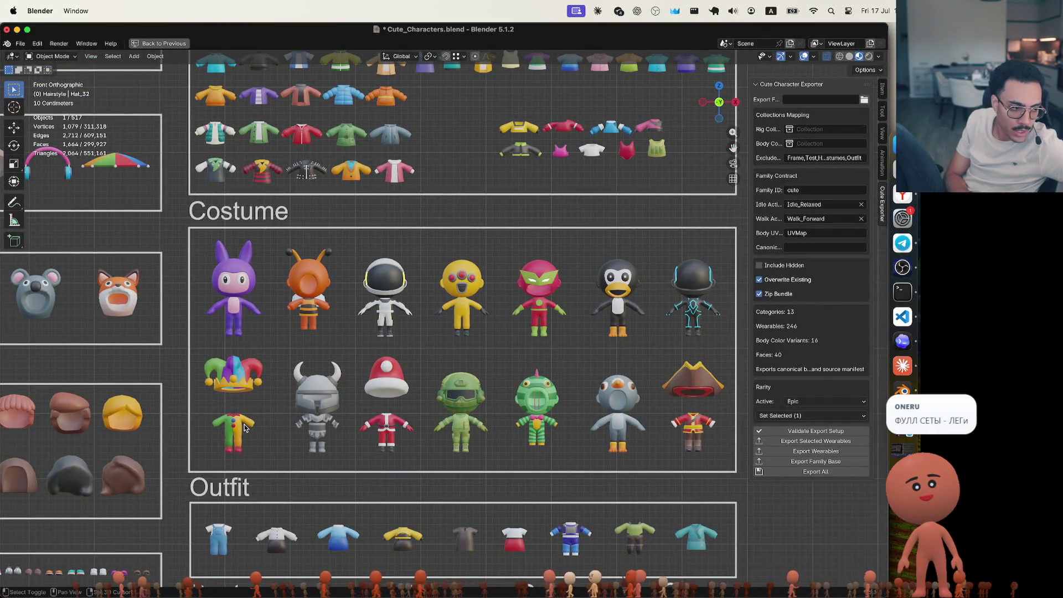
pyautogui.scroll(5, 245, 428)
pyautogui.hscroll(-2, 245, 428)
pyautogui.scroll(-5, 245, 428)
pyautogui.hscroll(4, 245, 428)
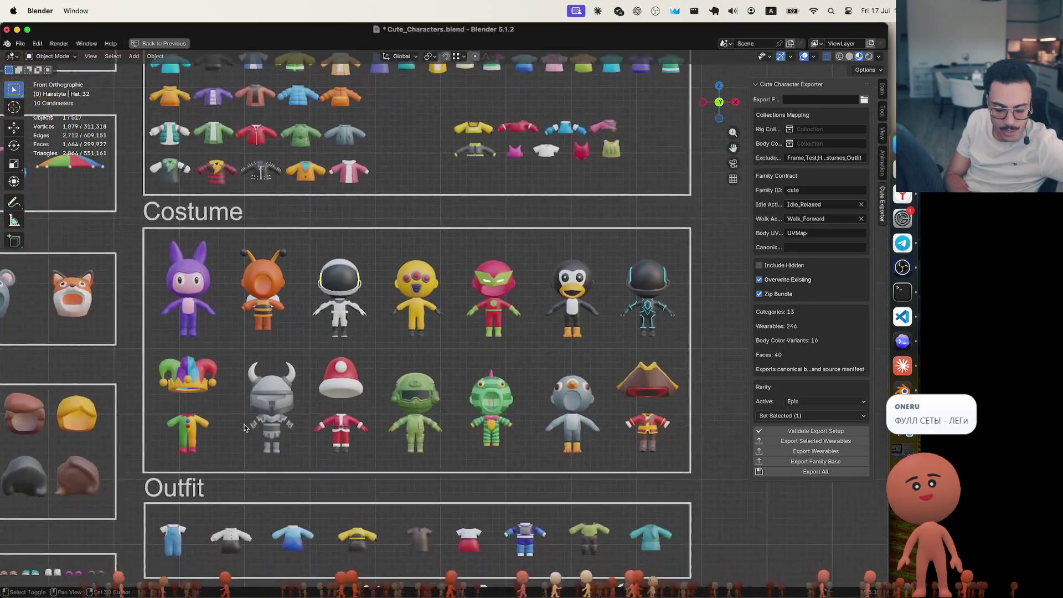
pyautogui.scroll(2, 244, 428)
pyautogui.hscroll(-1, 244, 428)
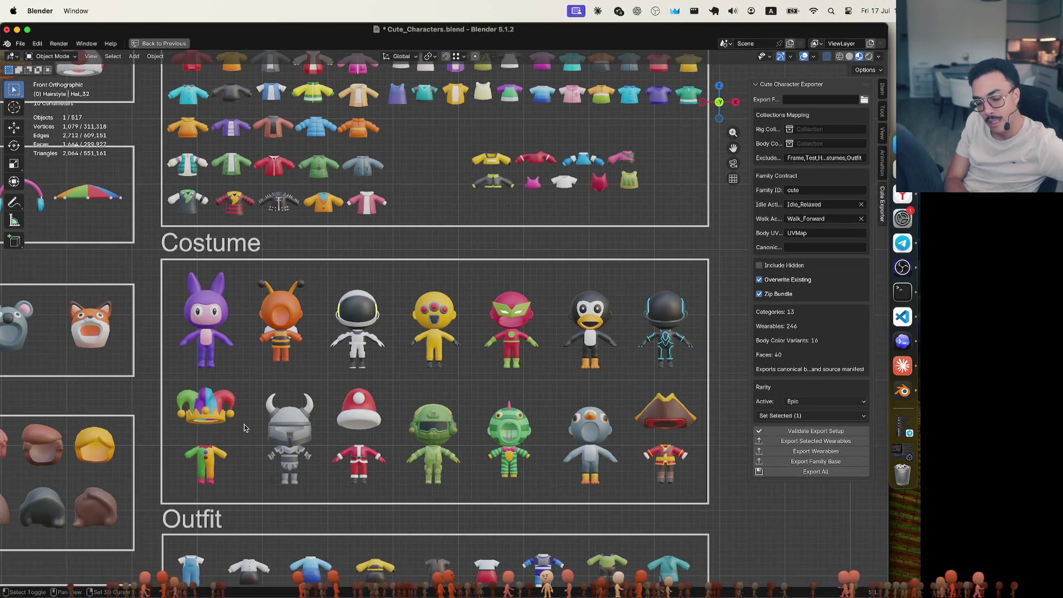
pyautogui.keyDown('shift'); pyautogui.scroll(10, 245, 428); pyautogui.keyUp('shift')
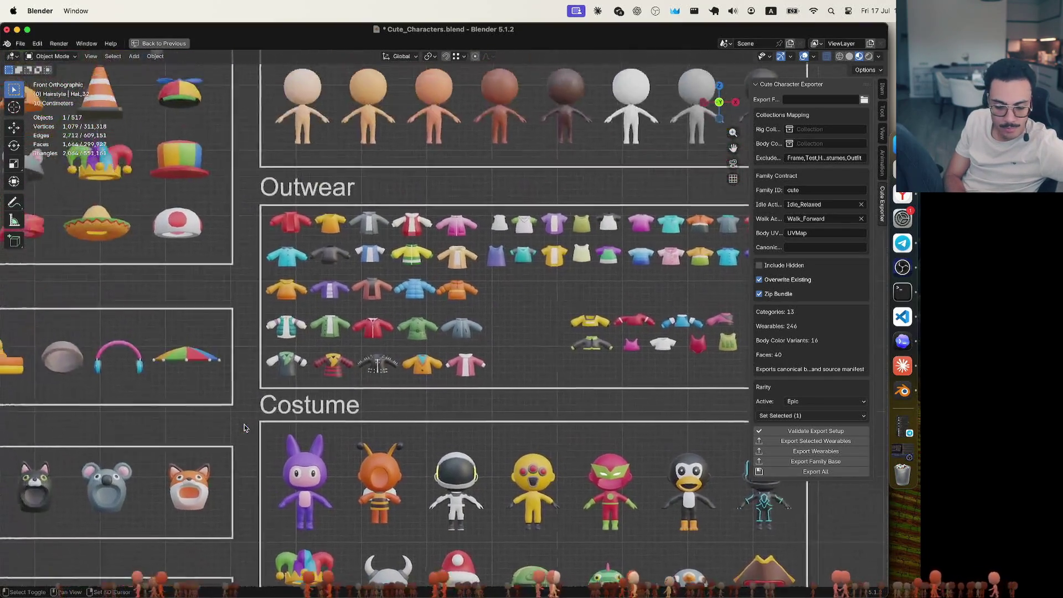
pyautogui.keyDown('shift'); pyautogui.scroll(-12, 245, 428); pyautogui.keyUp('shift')
pyautogui.keyDown('shift'); pyautogui.hscroll(-6, 244, 428); pyautogui.keyUp('shift')
pyautogui.keyDown('shift'); pyautogui.scroll(-15, 244, 428); pyautogui.keyUp('shift')
pyautogui.keyDown('shift'); pyautogui.hscroll(-10, 245, 428); pyautogui.keyUp('shift')
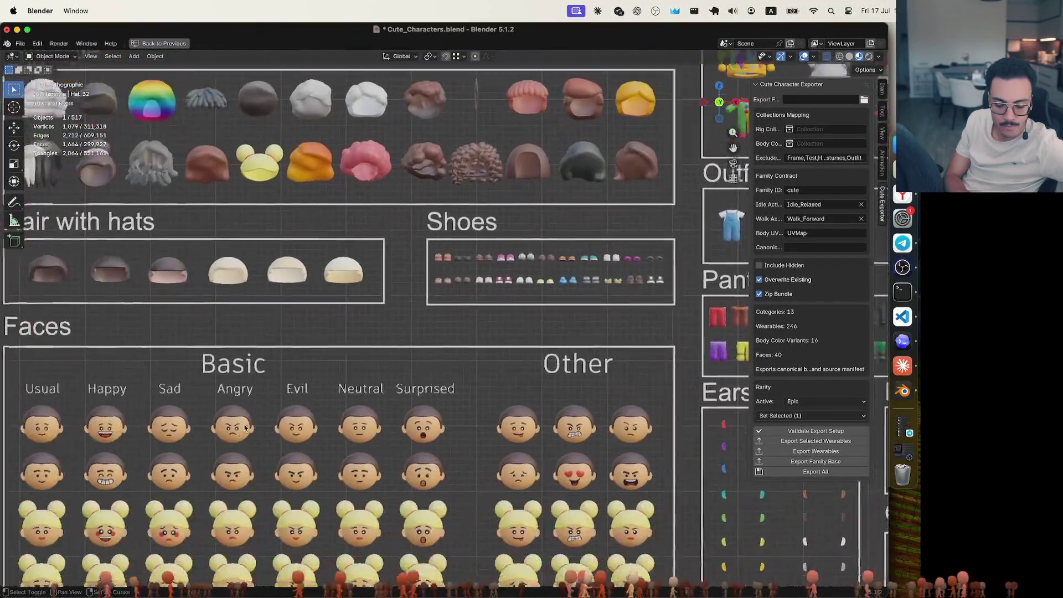
pyautogui.keyDown('shift'); pyautogui.scroll(8, 246, 429); pyautogui.keyUp('shift')
pyautogui.keyDown('shift'); pyautogui.hscroll(4, 245, 428); pyautogui.keyUp('shift')
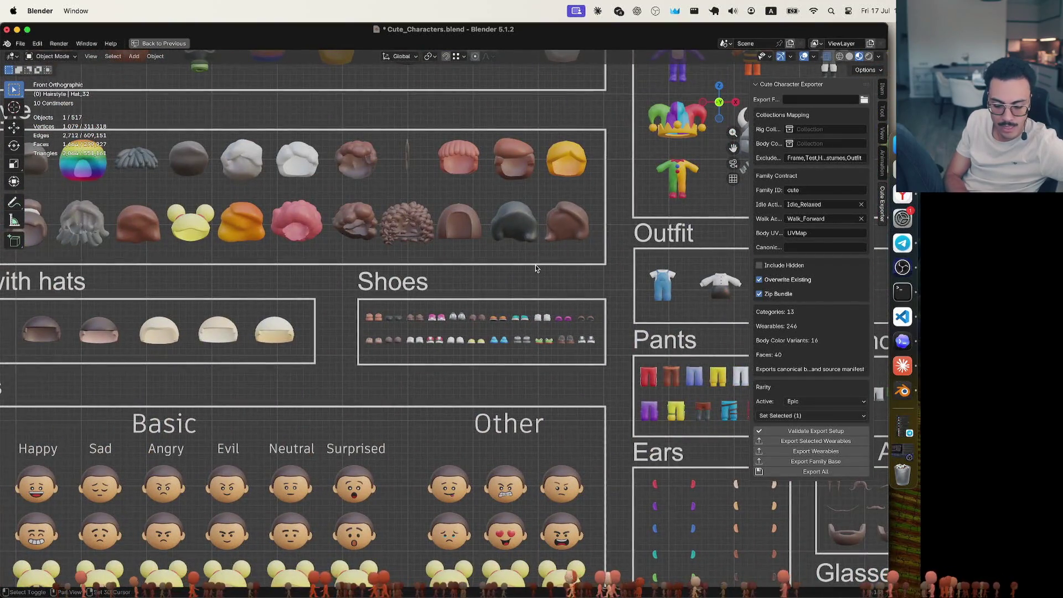
pyautogui.keyDown('shift'); pyautogui.hscroll(15, 536, 269); pyautogui.keyUp('shift')
pyautogui.keyDown('shift'); pyautogui.scroll(5, 536, 268); pyautogui.keyUp('shift')
pyautogui.keyDown('shift'); pyautogui.scroll(5, 536, 269); pyautogui.keyUp('shift')
pyautogui.keyDown('shift'); pyautogui.hscroll(3, 535, 268); pyautogui.keyUp('shift')
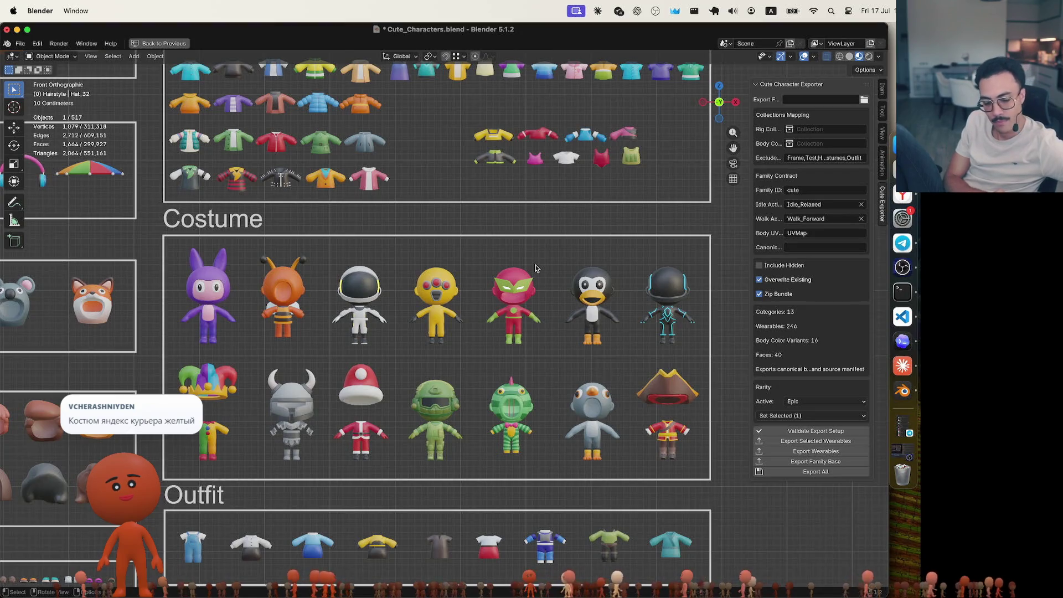
pyautogui.hscroll(-19, 535, 280)
pyautogui.scroll(10, 535, 281)
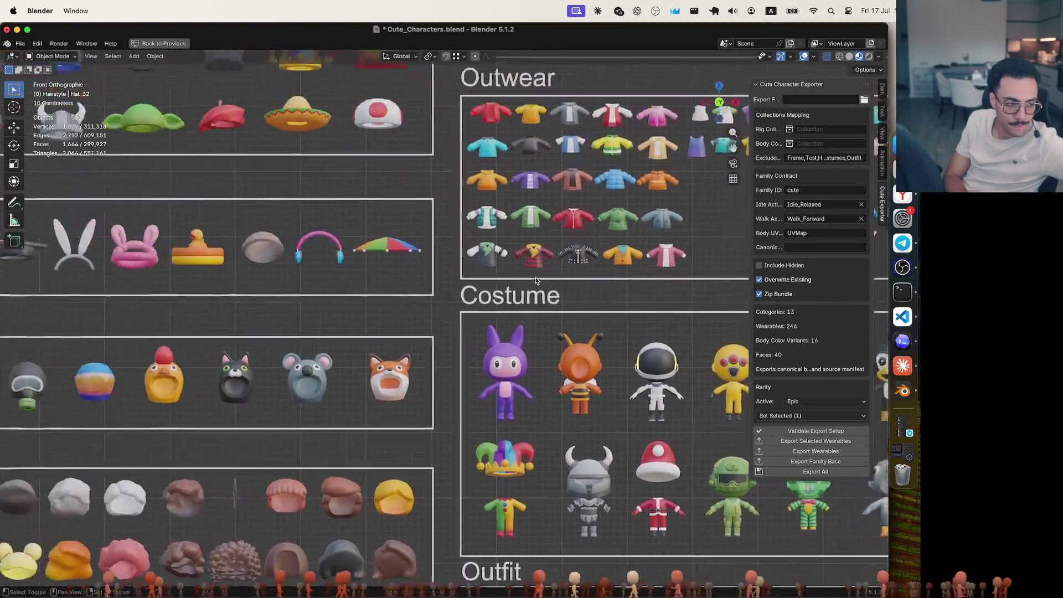
pyautogui.scroll(4, 535, 280)
pyautogui.hscroll(-3, 535, 280)
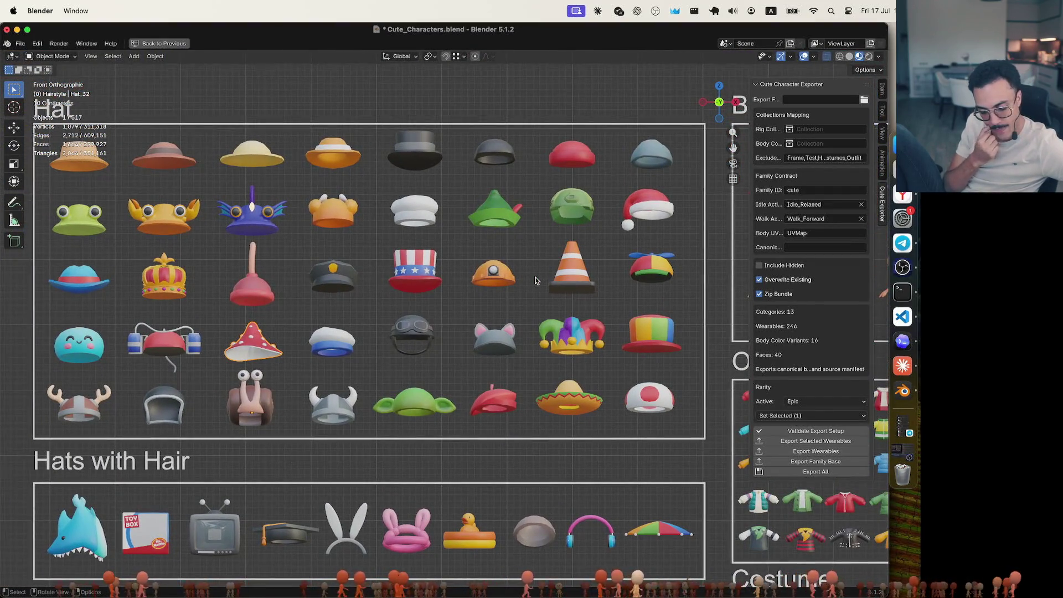
pyautogui.scroll(5, 535, 281)
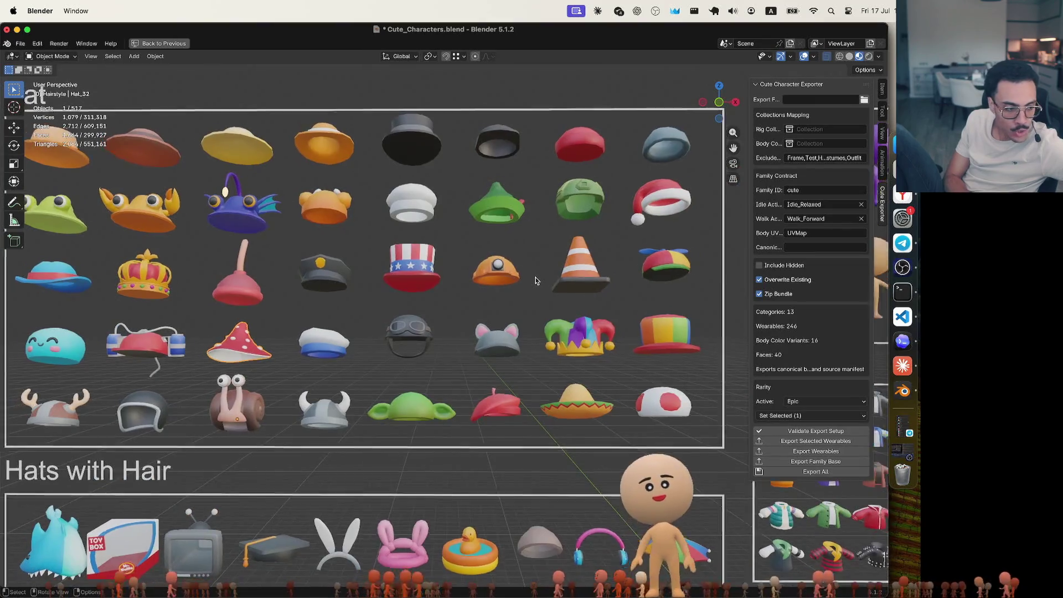
pyautogui.scroll(-5, 535, 281)
pyautogui.keyDown('shift'); pyautogui.scroll(-3, 535, 280); pyautogui.keyUp('shift')
pyautogui.keyDown('shift'); pyautogui.scroll(4, 535, 281); pyautogui.keyUp('shift')
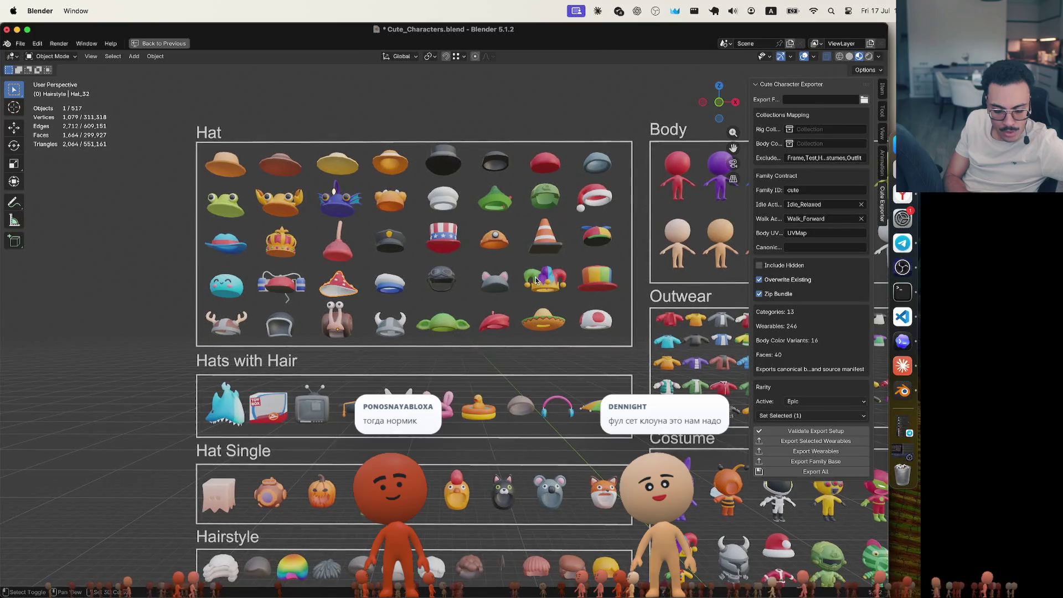
pyautogui.hscroll(2, 536, 281)
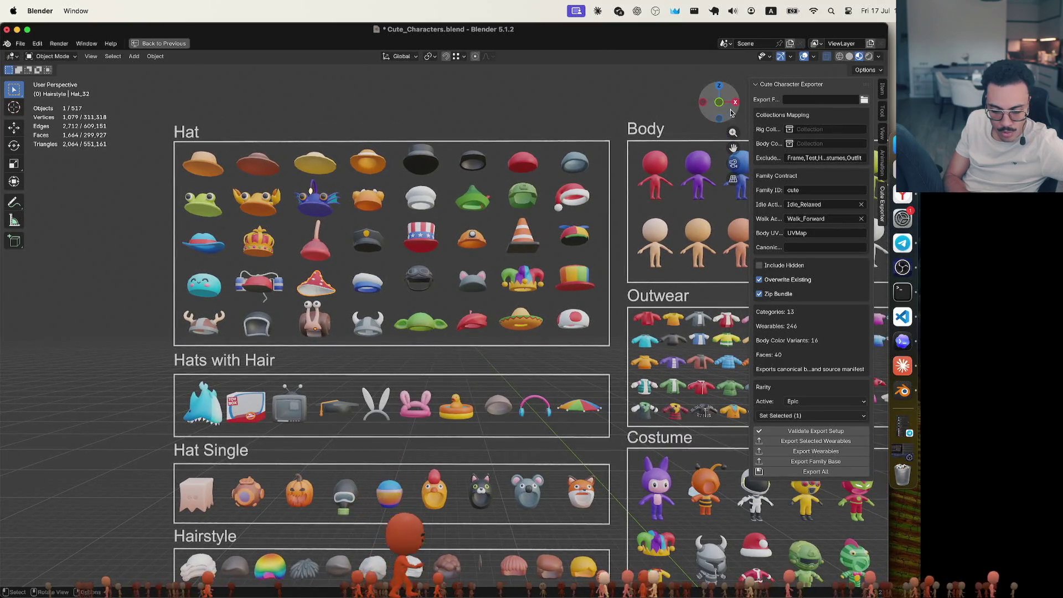
# Switch to Front Orthographic view and zoom out to frame all wearable categories
pyautogui.click(720, 107)
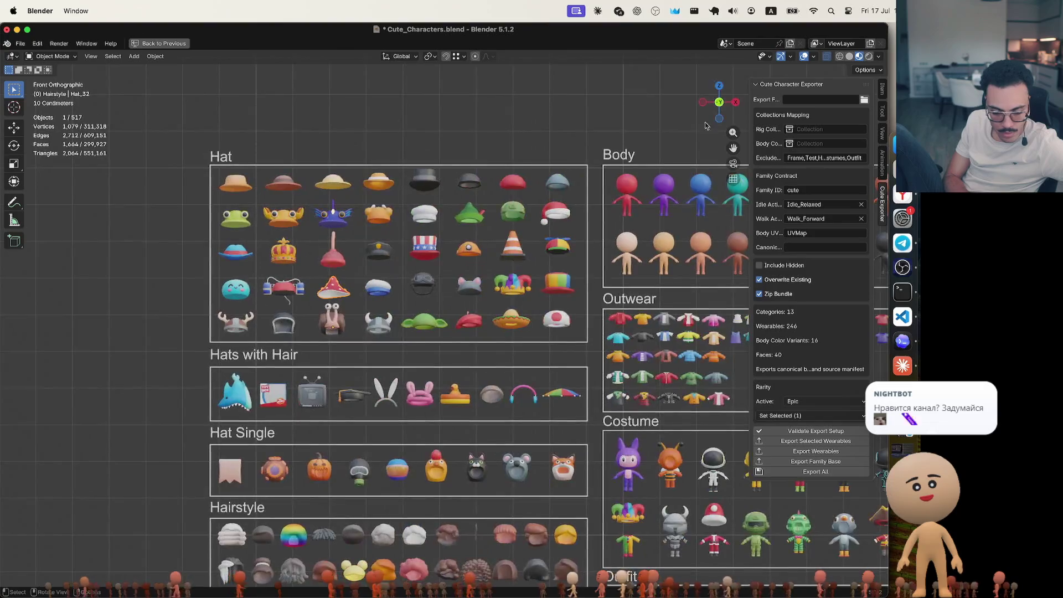
pyautogui.keyDown('shift'); pyautogui.scroll(-5, 599, 320); pyautogui.keyUp('shift')
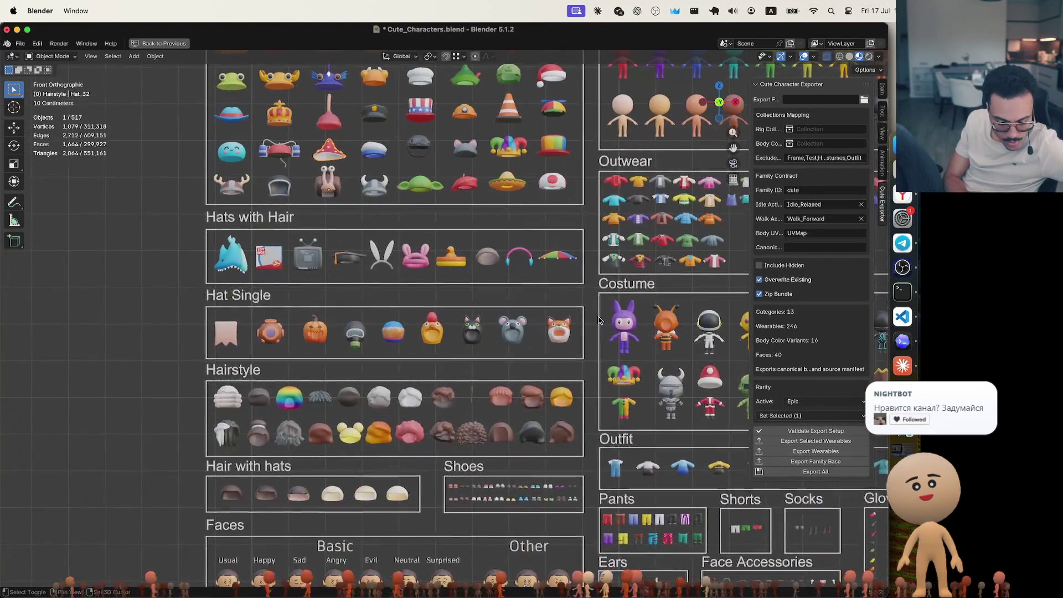
pyautogui.keyDown('shift'); pyautogui.scroll(2, 599, 320); pyautogui.keyUp('shift')
pyautogui.keyDown('shift'); pyautogui.scroll(2, 599, 320); pyautogui.keyUp('shift')
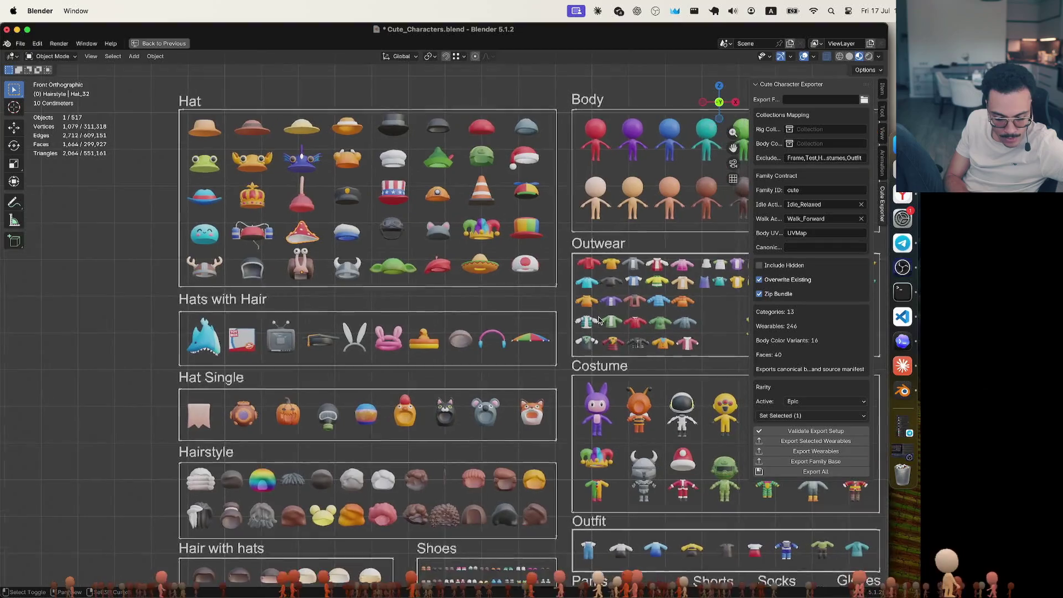
pyautogui.scroll(2, 598, 320)
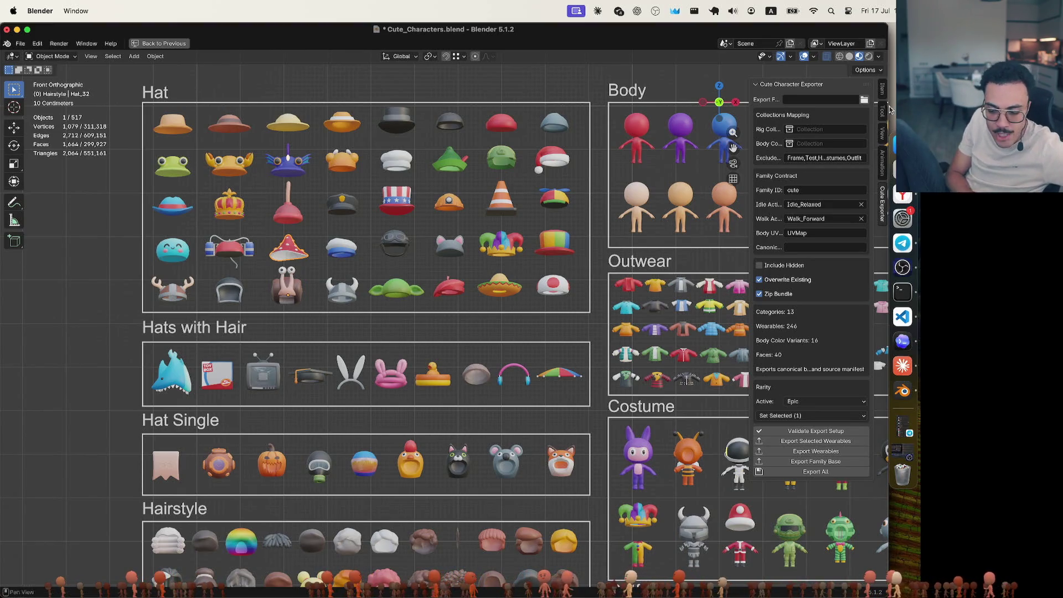
# Hide Blender's sidebar and start a fresh ChatGPT conversation in the browser
pyautogui.press('n')
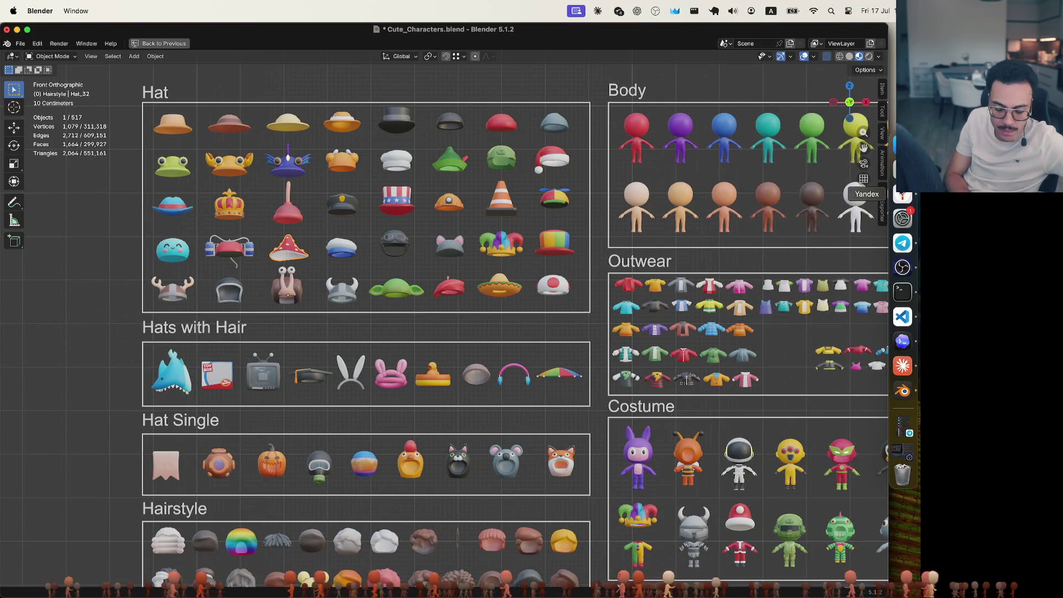
pyautogui.press('super+Tab')
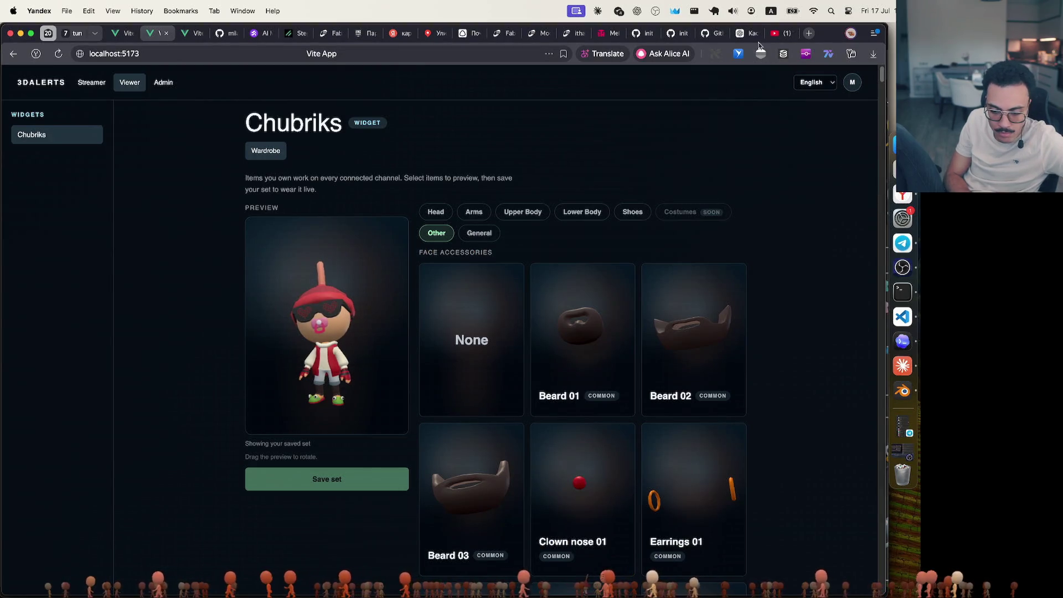
pyautogui.moveTo(747, 37)
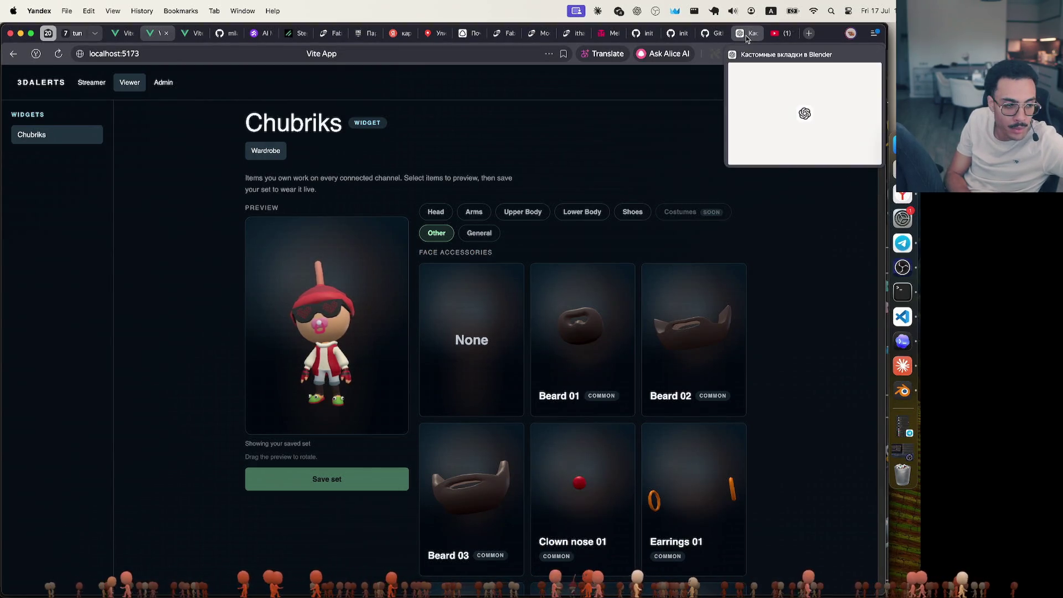
pyautogui.click(747, 37)
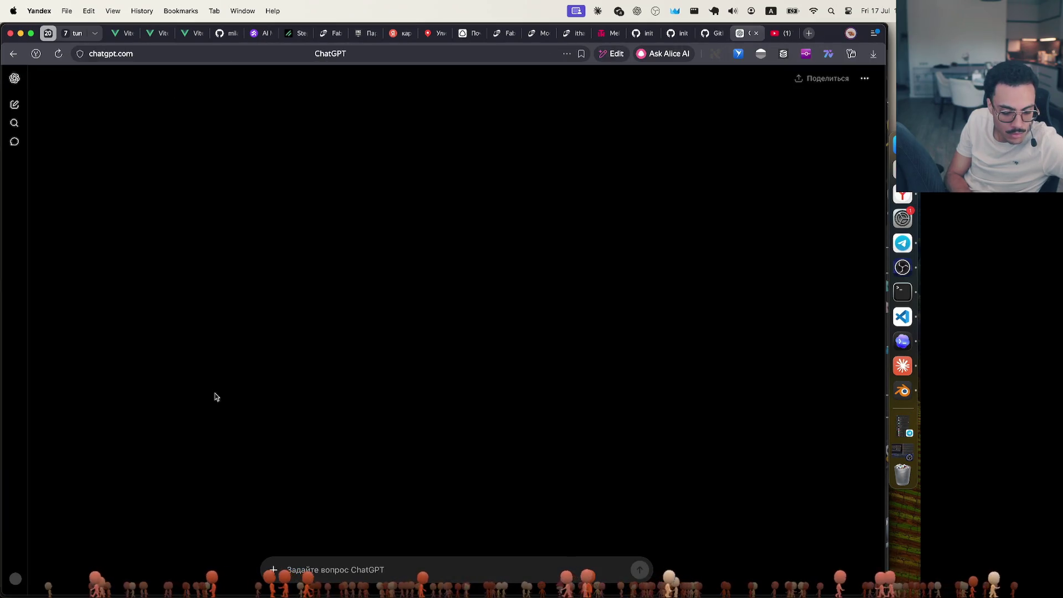
pyautogui.click(14, 104)
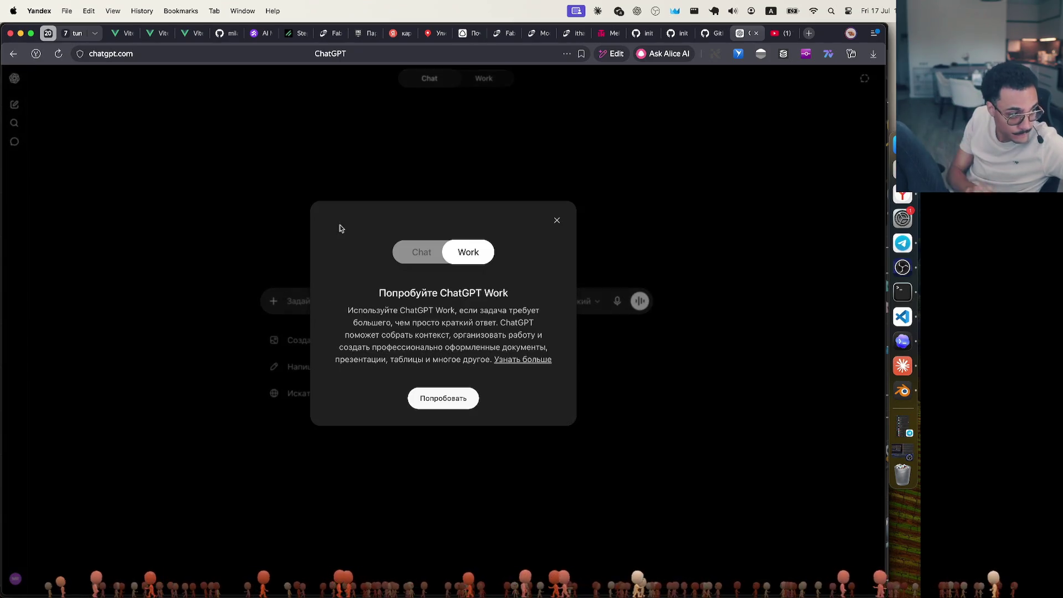
# Back in Blender, capture the hat panels as a screenshot and return to ChatGPT
pyautogui.click(902, 367)
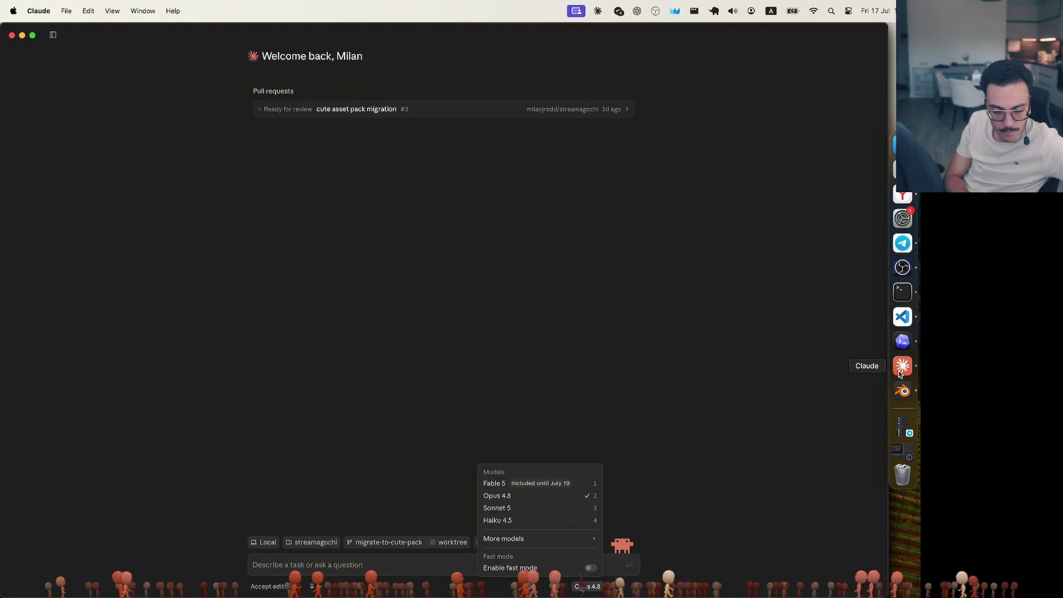
pyautogui.click(903, 389)
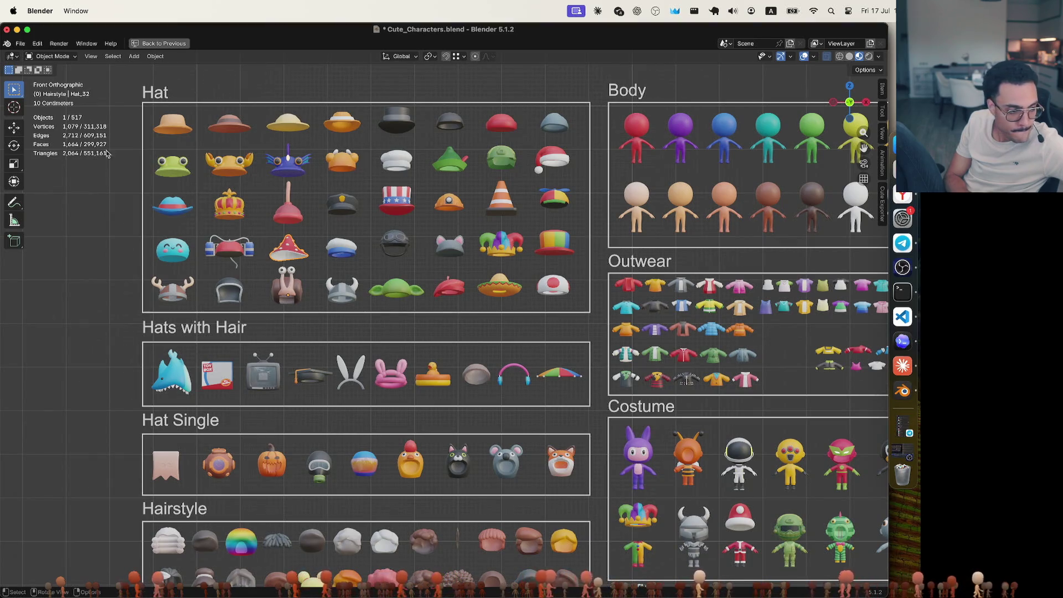
pyautogui.moveTo(134, 77)
pyautogui.mouseDown()
pyautogui.moveTo(527, 472)
pyautogui.moveTo(598, 504)
pyautogui.mouseUp()
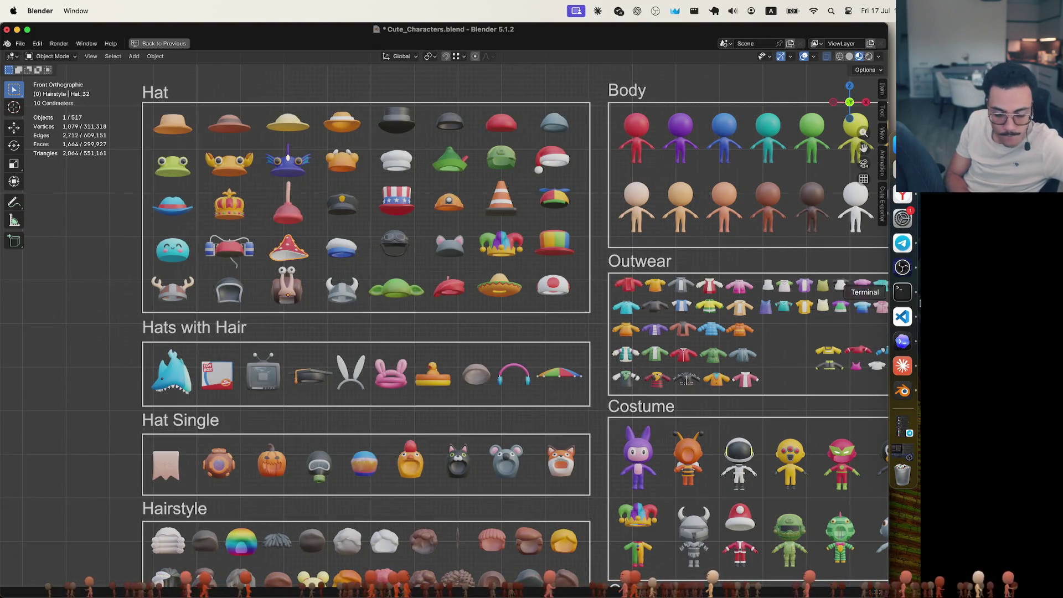
pyautogui.click(901, 197)
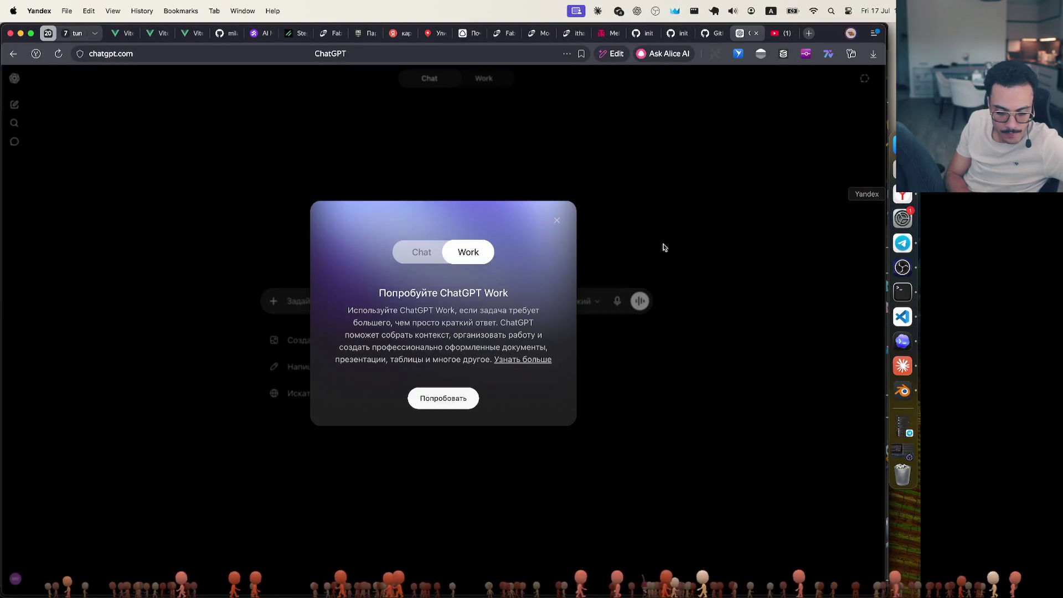
# Dismiss the ChatGPT Work offer and paste the hat screenshot into a new message
pyautogui.click(557, 217)
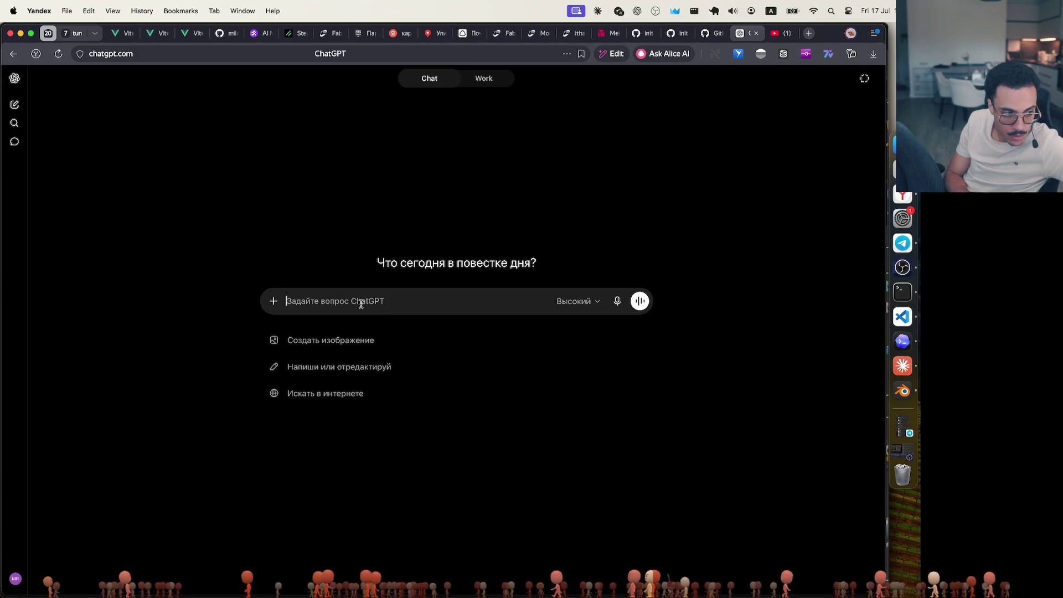
pyautogui.press('super+v')
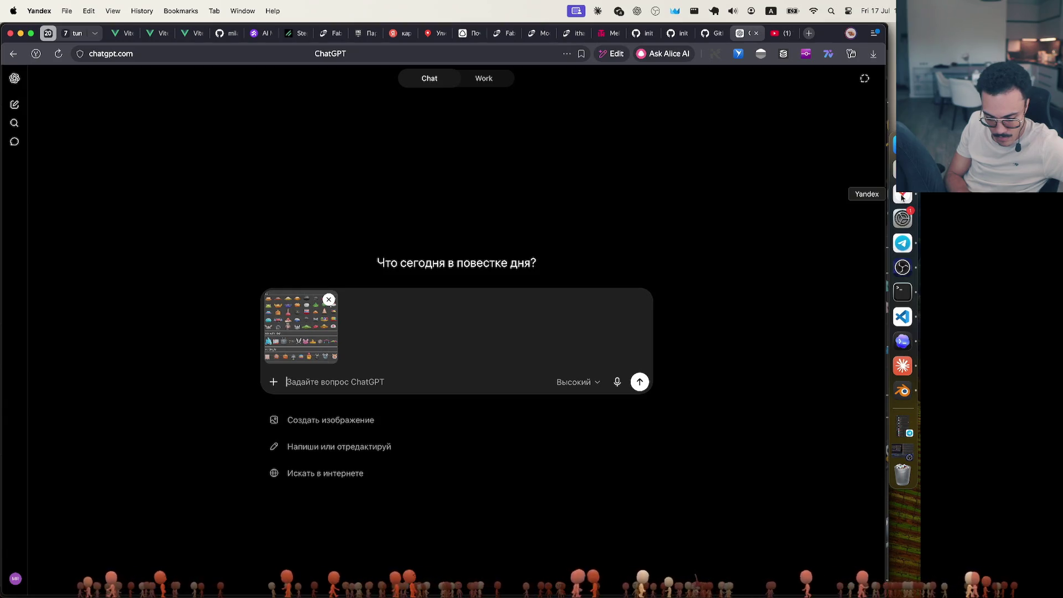
pyautogui.click(420, 363)
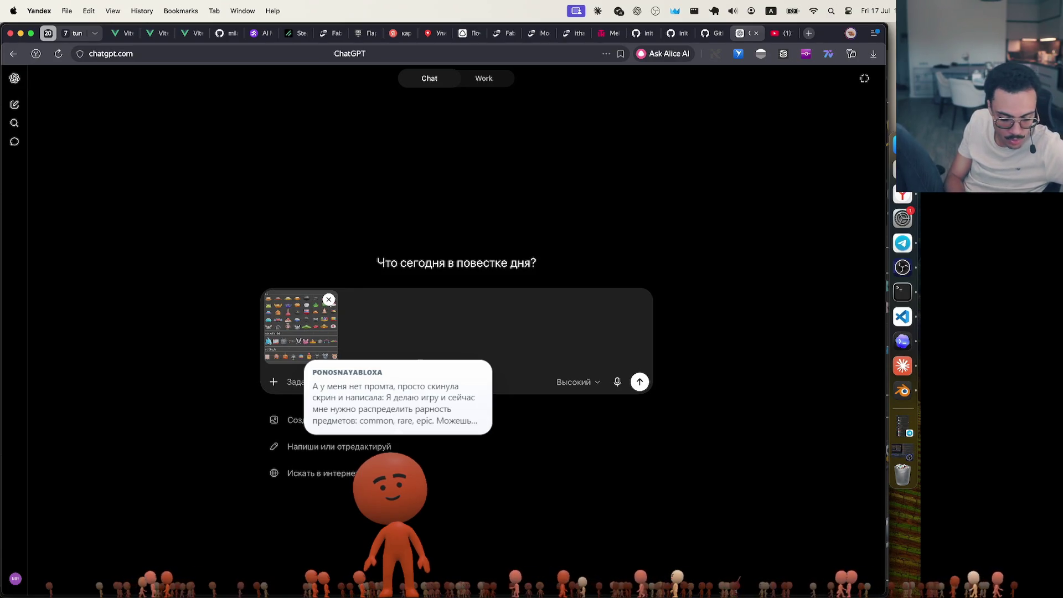
# Dictate a request to sort the hats into common, rare and epic, and send it
pyautogui.write('Z lt')
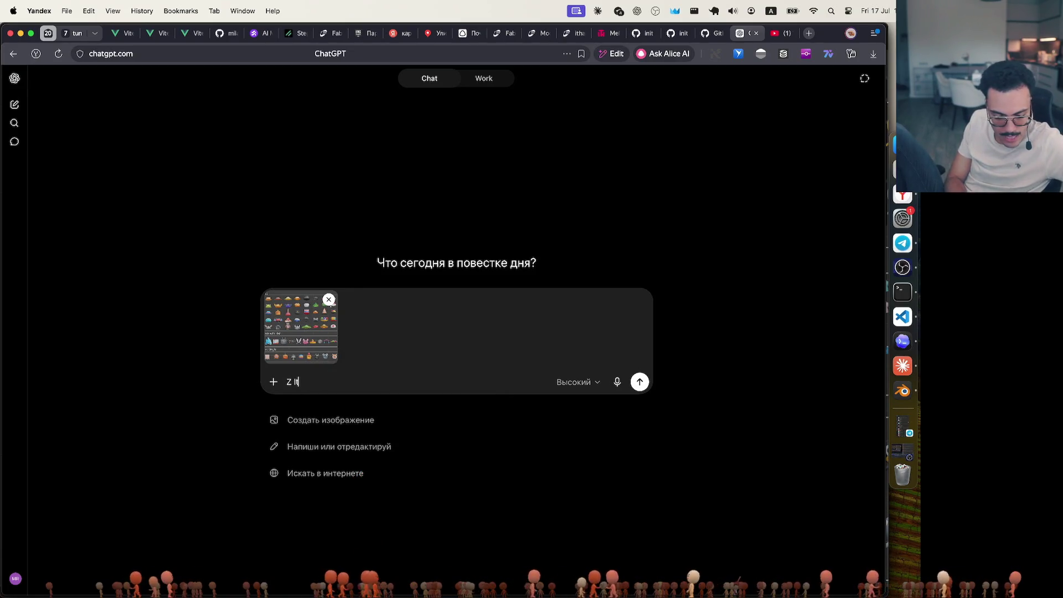
pyautogui.press('BackSpace')
pyautogui.hotkey('ctrl', 'space')
pyautogui.write('я')
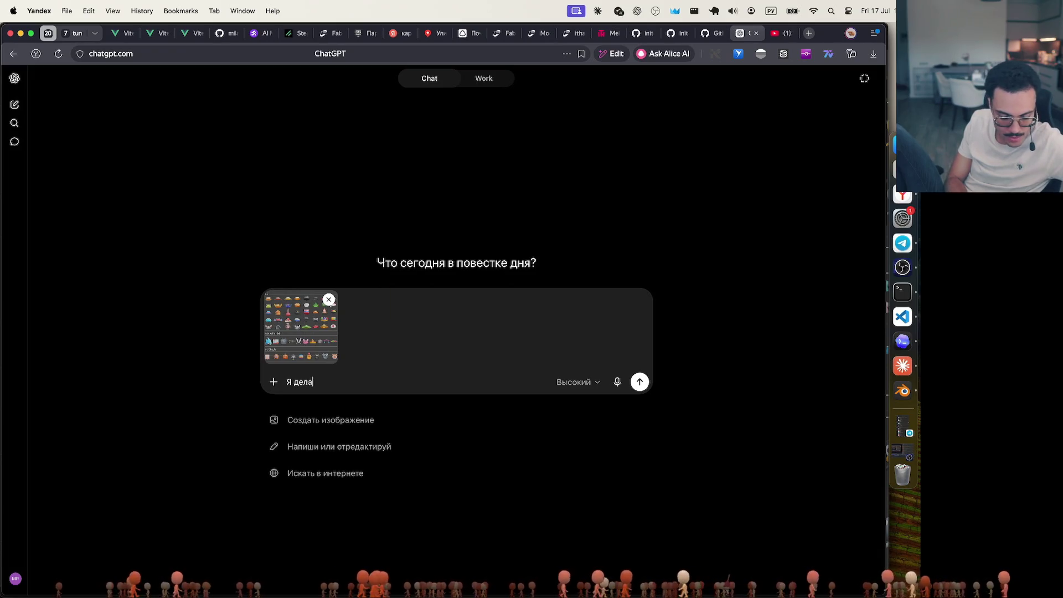
pyautogui.press('BackSpace')
pyautogui.press('BackSpace')
pyautogui.press('BackSpace')
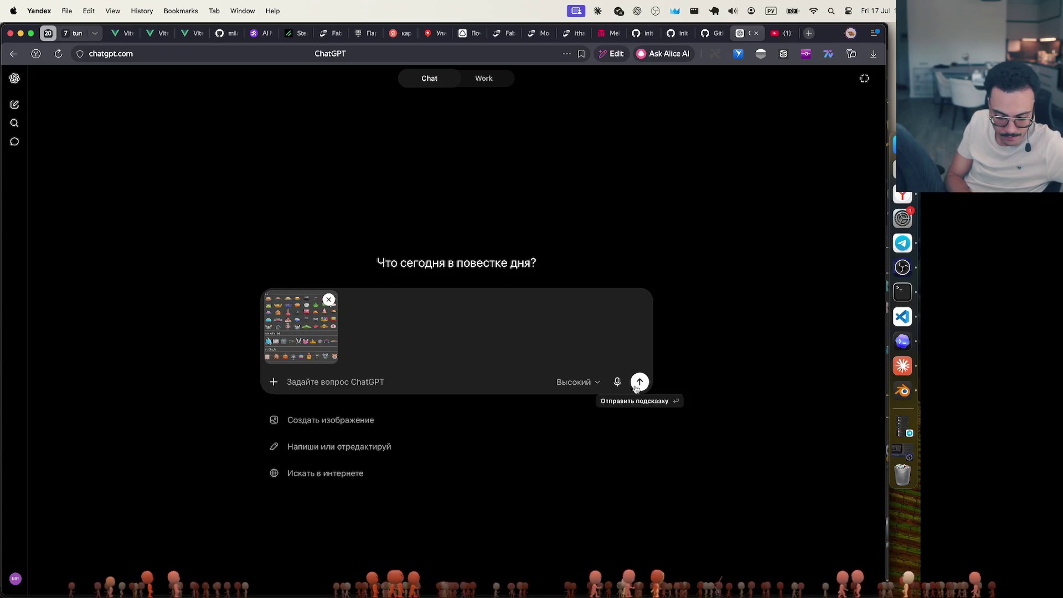
pyautogui.click(619, 381)
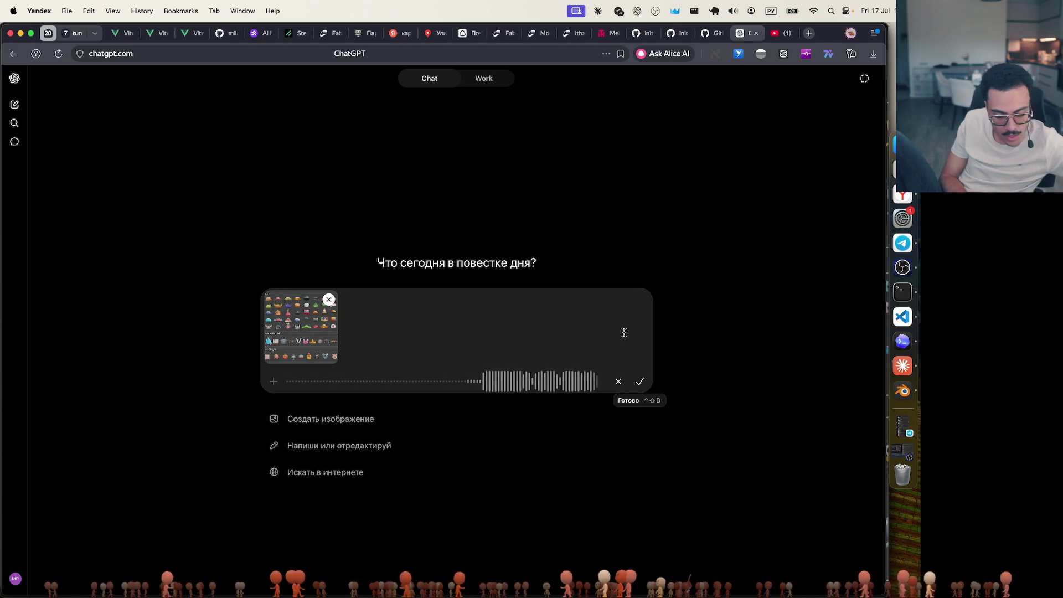
pyautogui.click(643, 381)
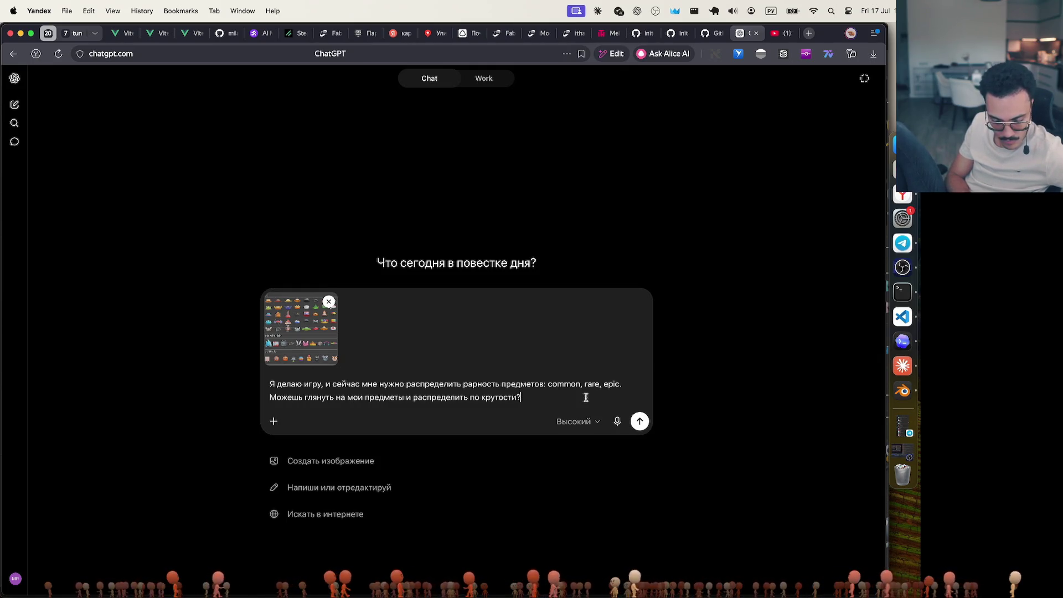
pyautogui.click(639, 421)
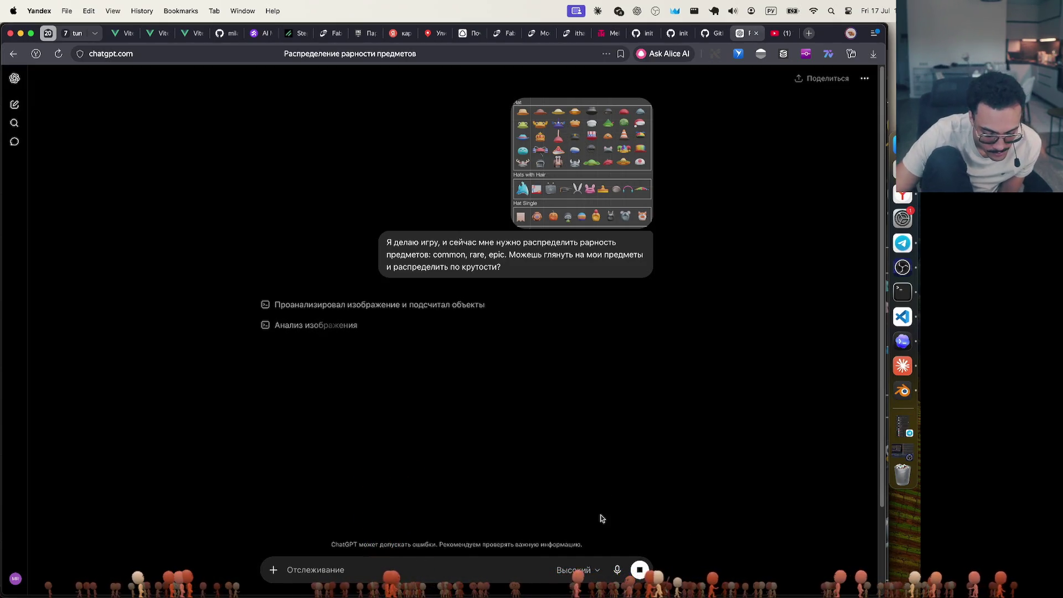
# Check the reasoning-level options twice, leaving the level unchanged while the reply generates
pyautogui.click(579, 570)
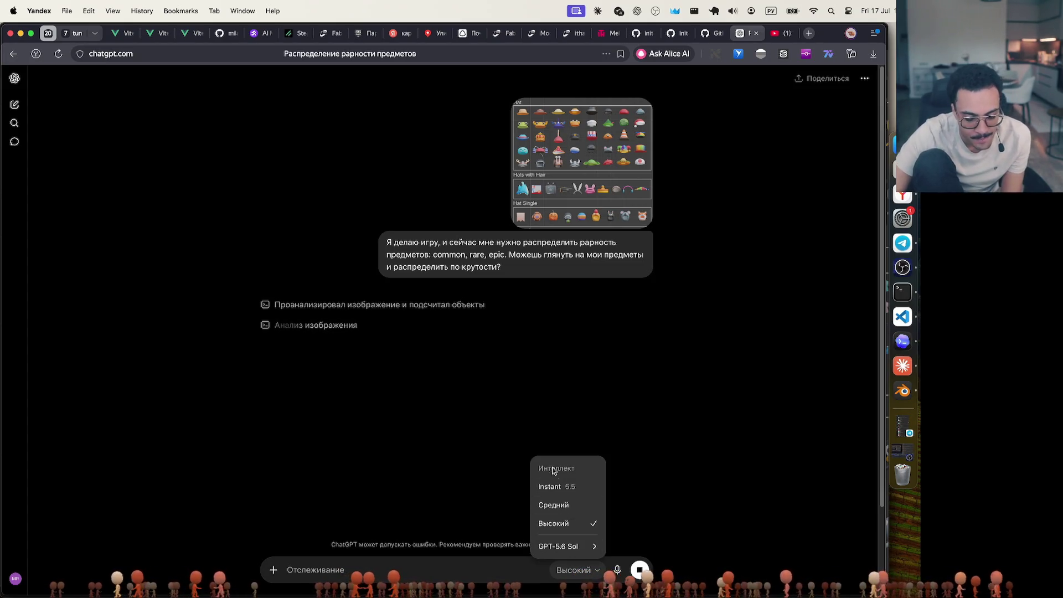
pyautogui.click(710, 368)
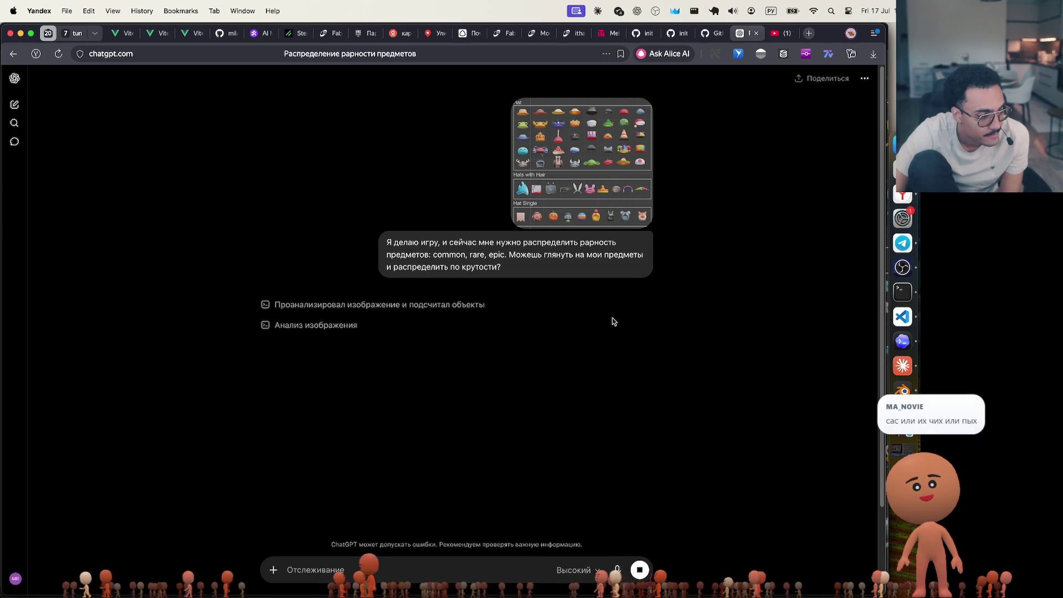
pyautogui.click(576, 568)
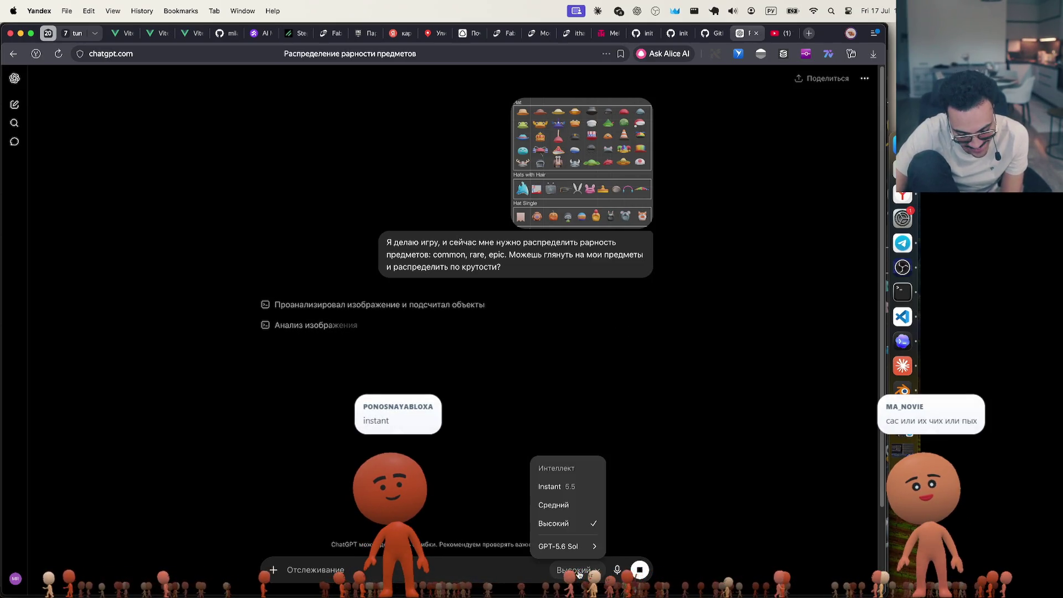
pyautogui.click(673, 441)
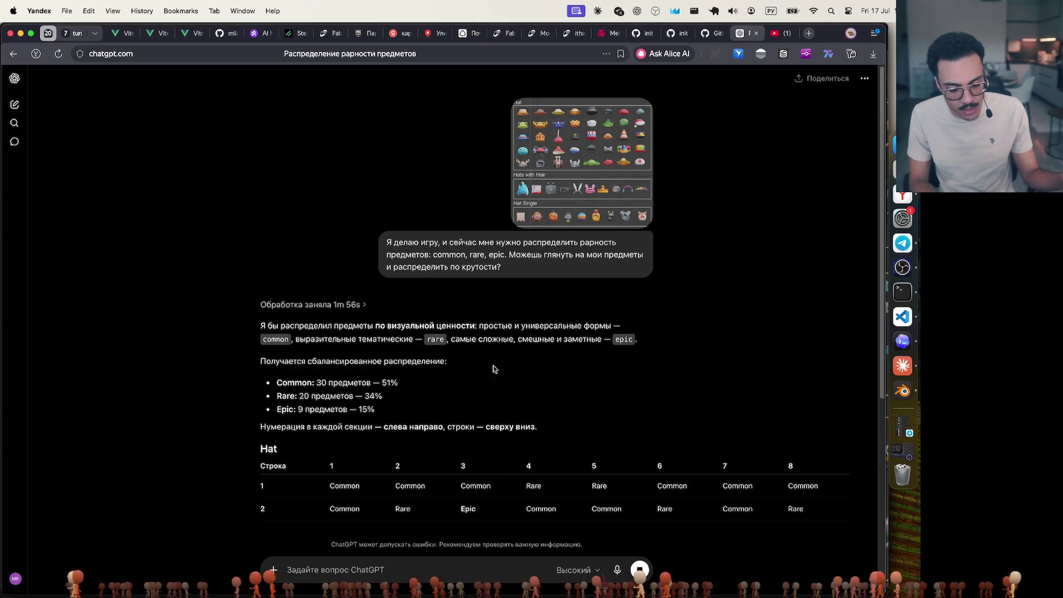
pyautogui.scroll(-3, 565, 356)
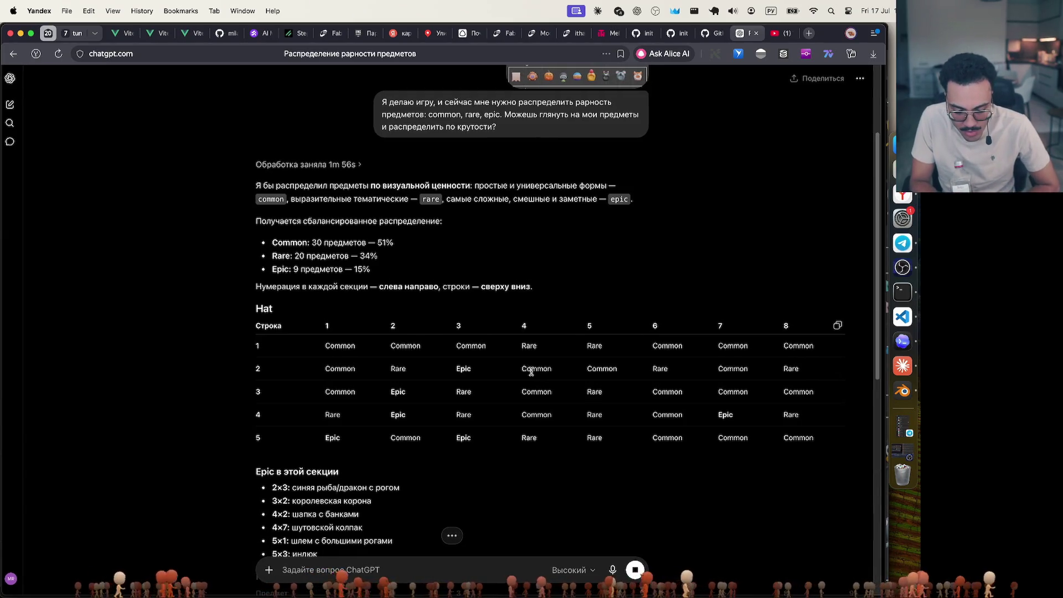
pyautogui.scroll(2, 519, 363)
pyautogui.scroll(-2, 506, 352)
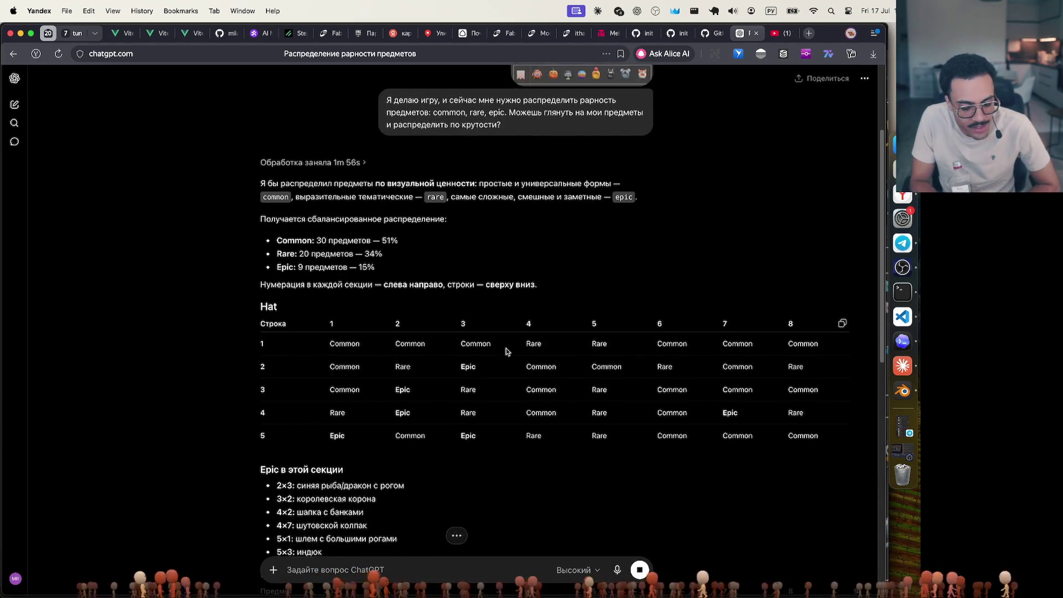
pyautogui.scroll(4, 539, 353)
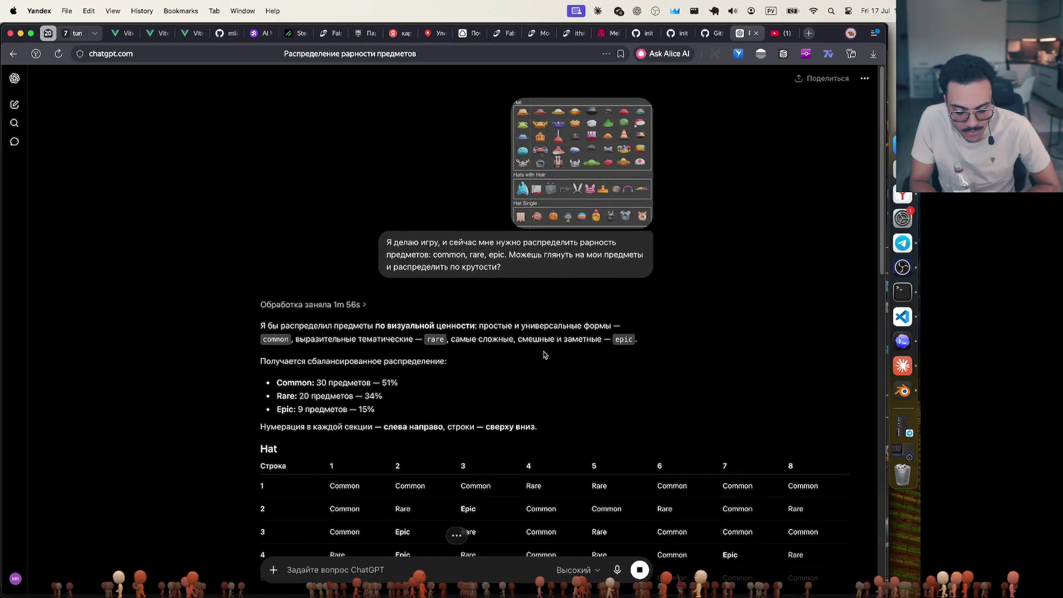
pyautogui.scroll(-7, 545, 355)
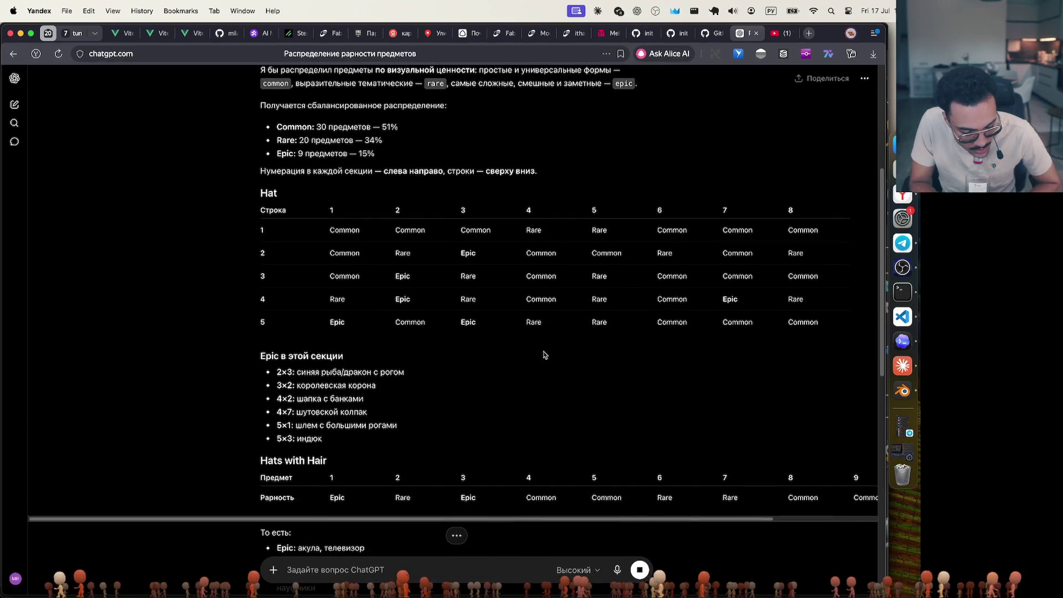
pyautogui.scroll(-1, 544, 355)
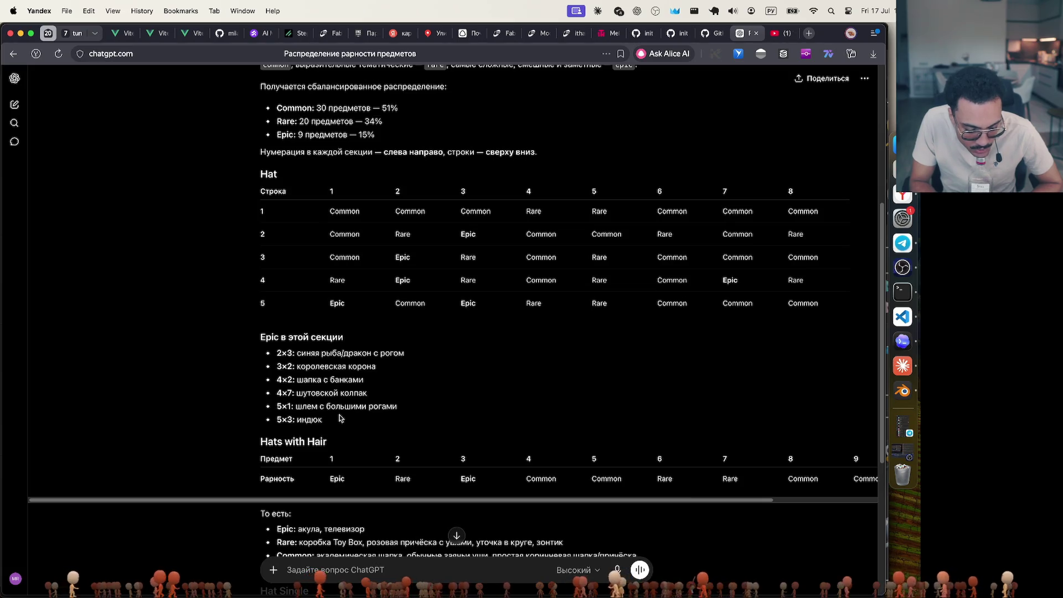
pyautogui.scroll(5, 341, 418)
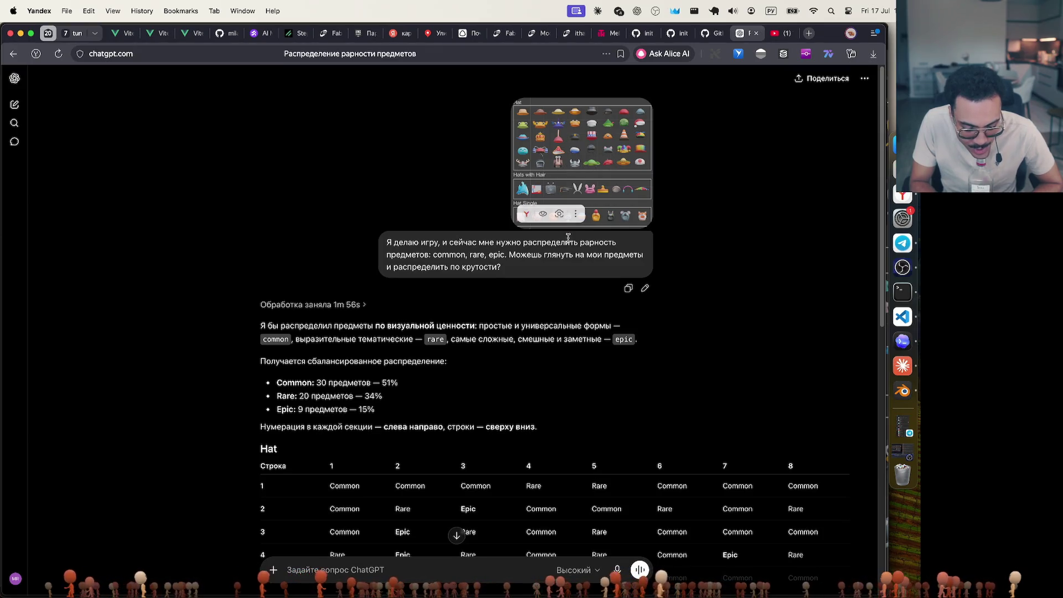
pyautogui.scroll(-6, 570, 233)
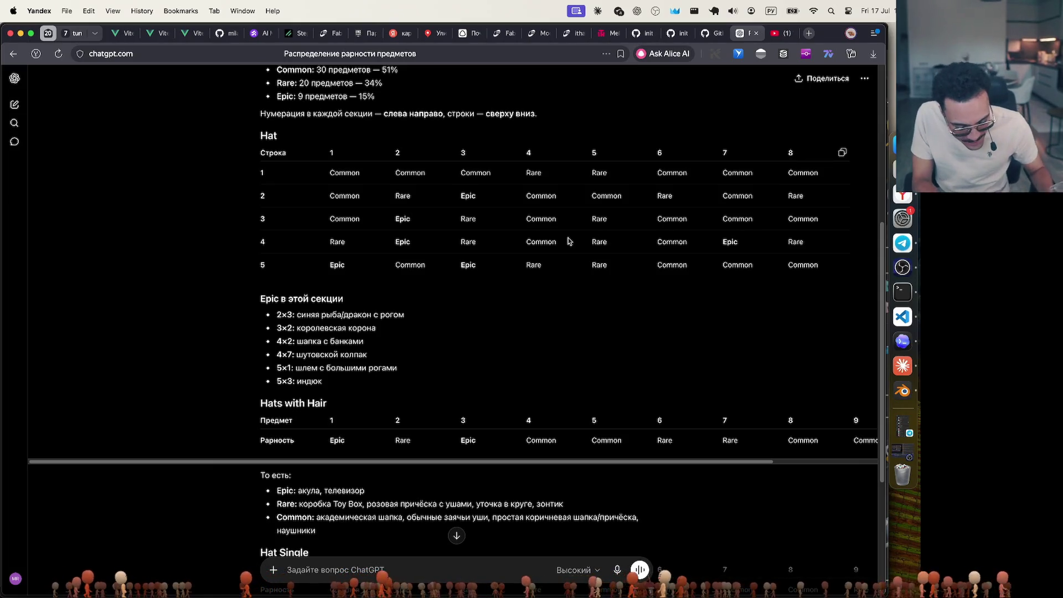
pyautogui.scroll(6, 568, 241)
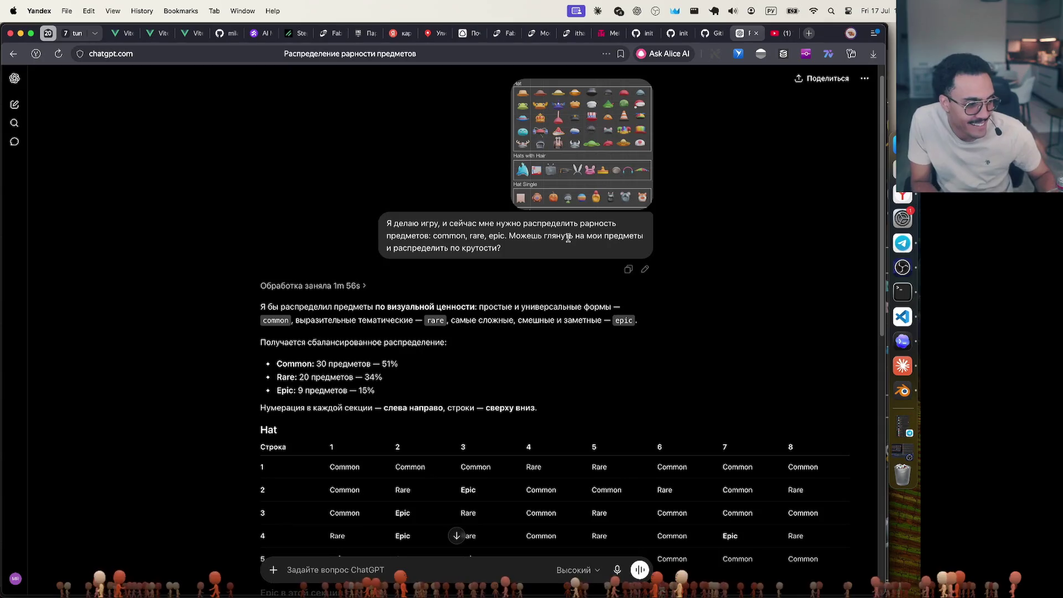
pyautogui.scroll(-8, 568, 238)
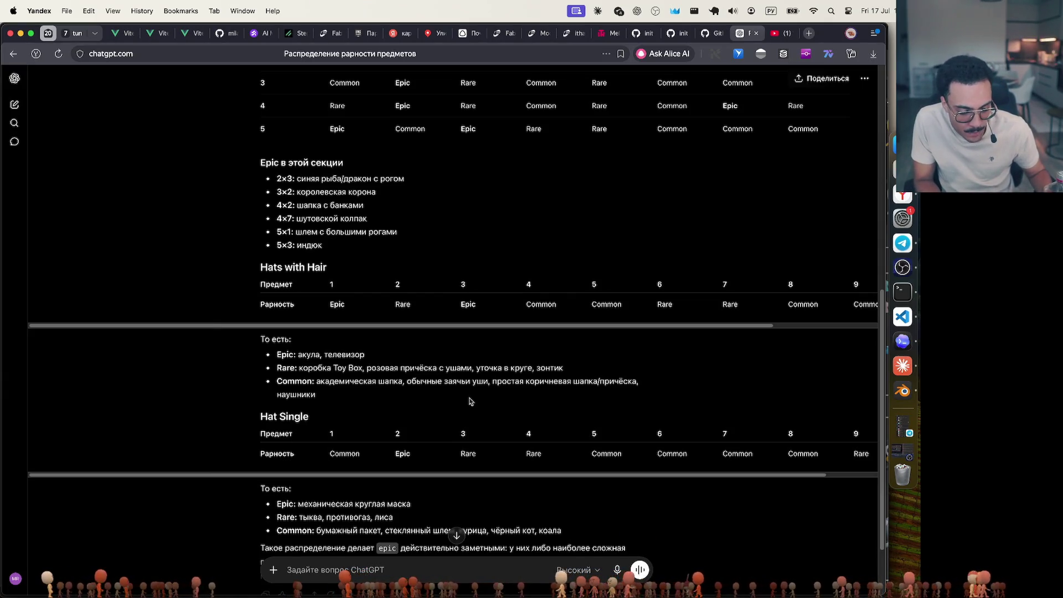
pyautogui.scroll(-3, 469, 401)
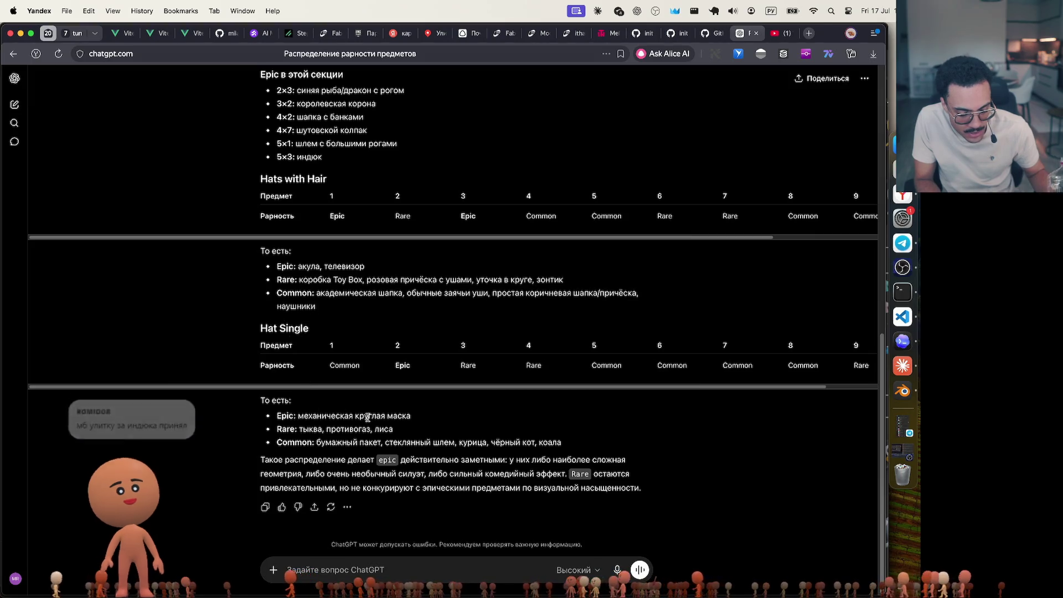
pyautogui.scroll(6, 367, 417)
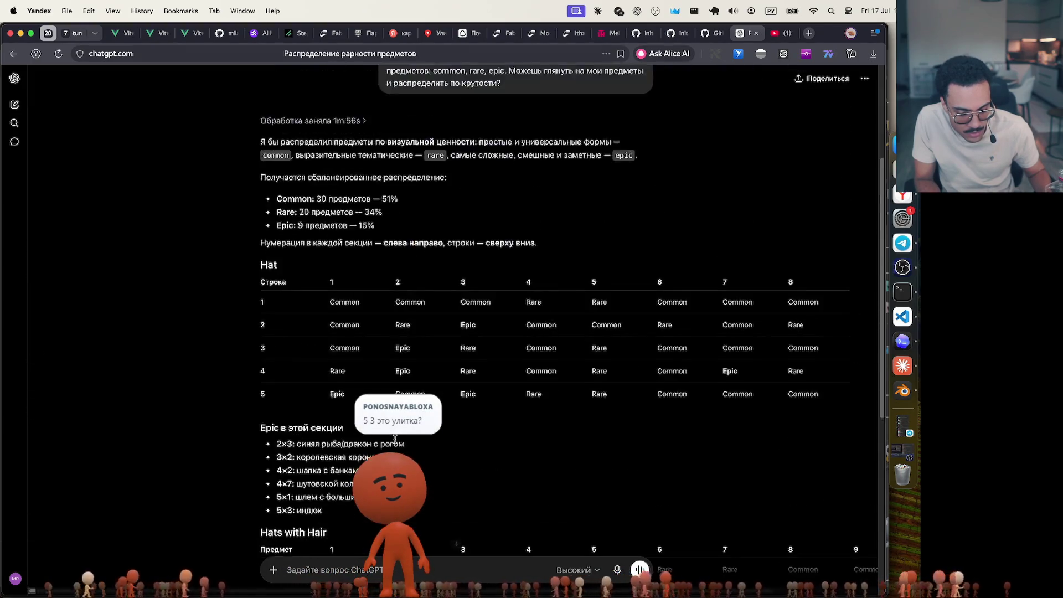
pyautogui.scroll(3, 394, 438)
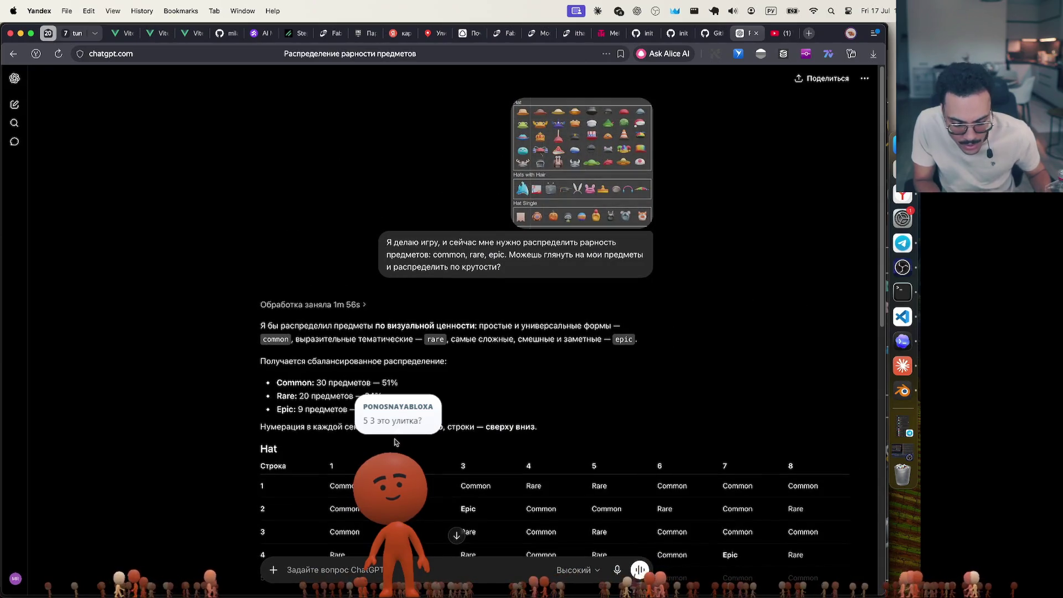
pyautogui.scroll(-15, 394, 441)
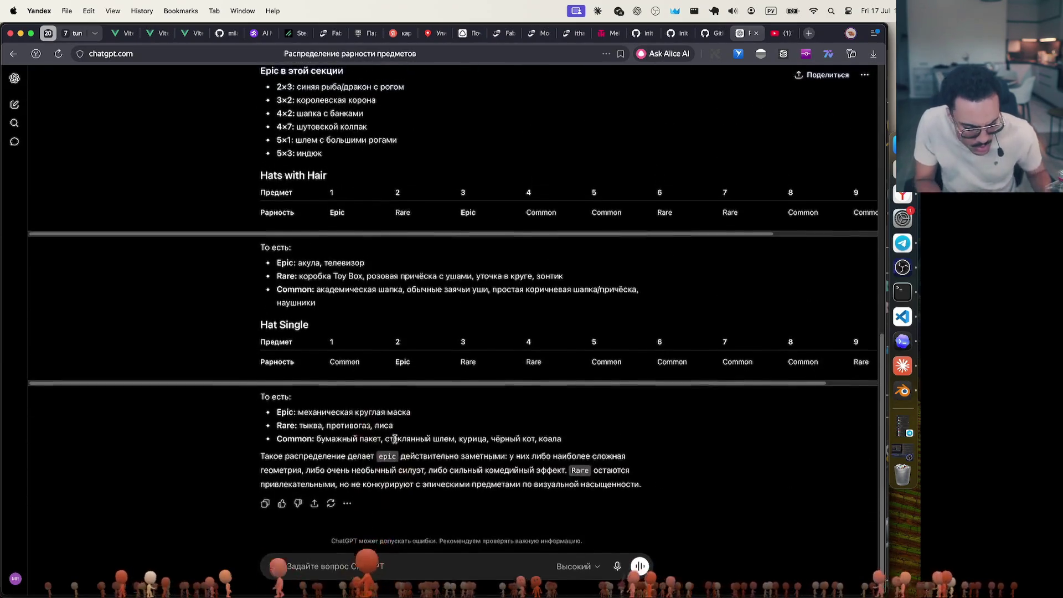
pyautogui.scroll(15, 394, 439)
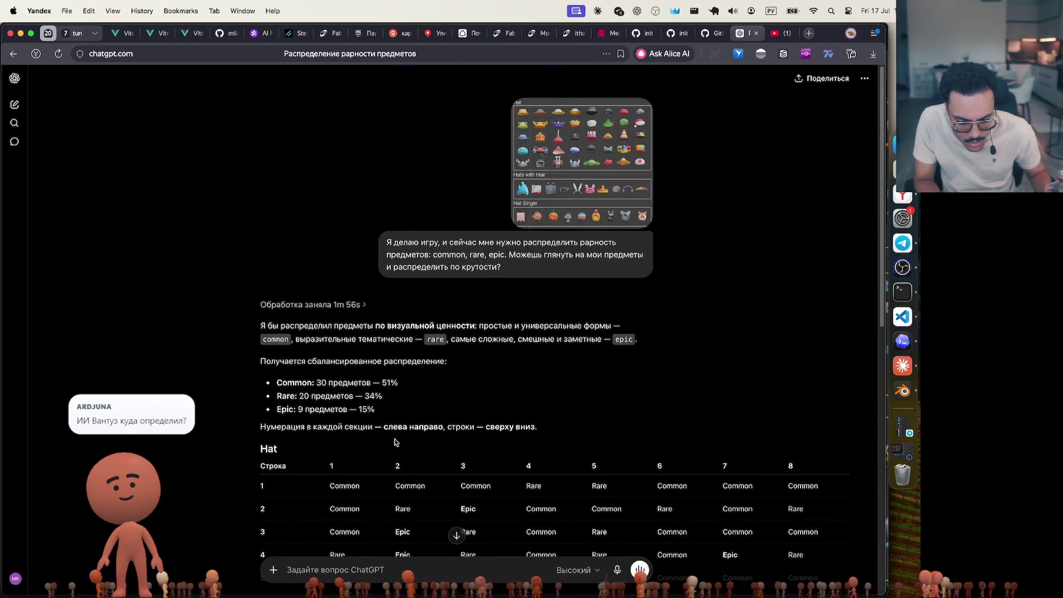
pyautogui.scroll(-10, 395, 441)
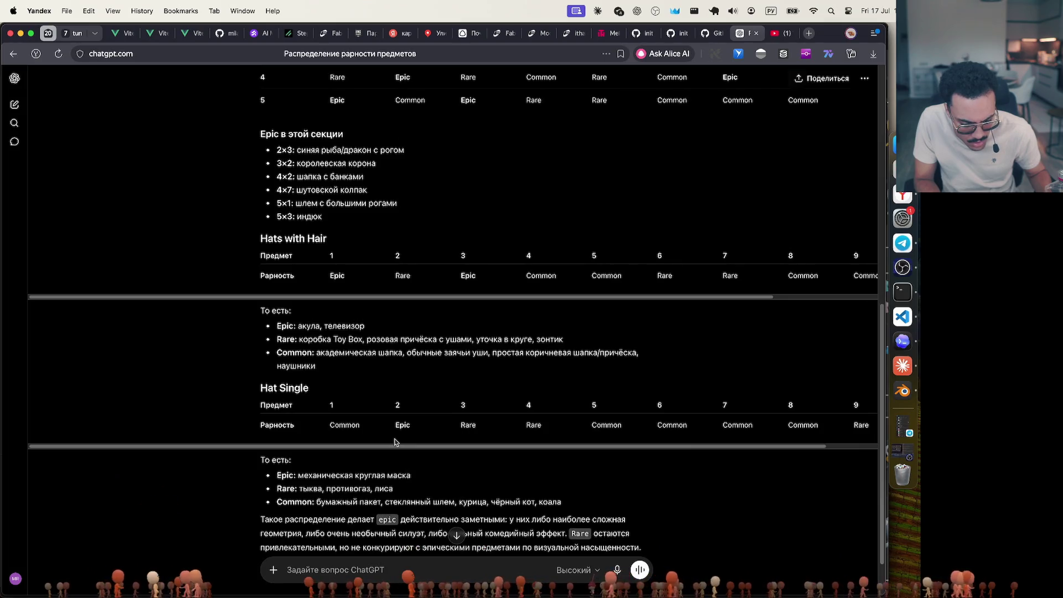
pyautogui.scroll(10, 394, 441)
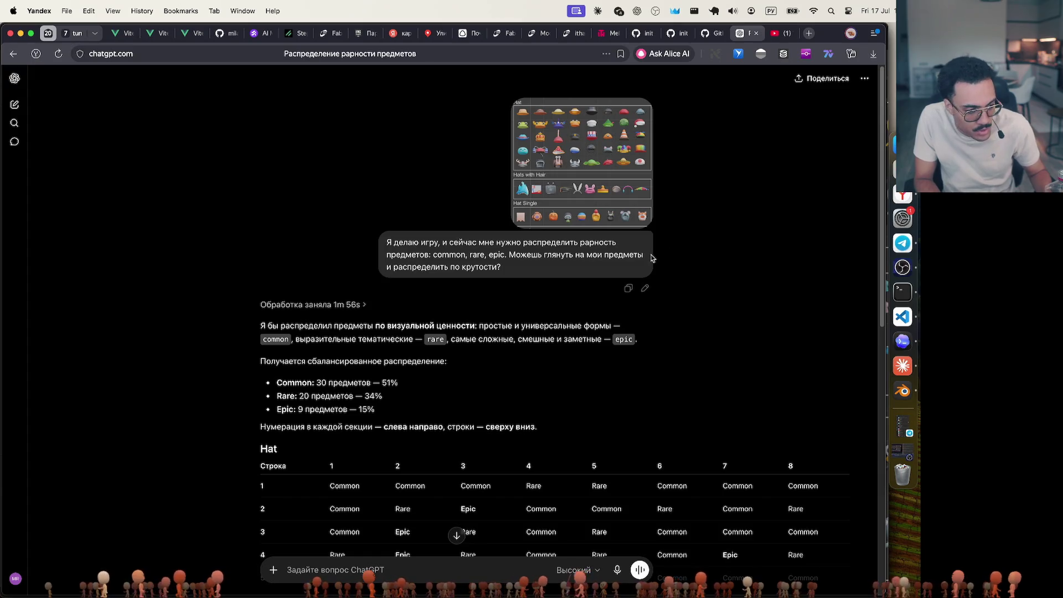
pyautogui.scroll(-10, 652, 258)
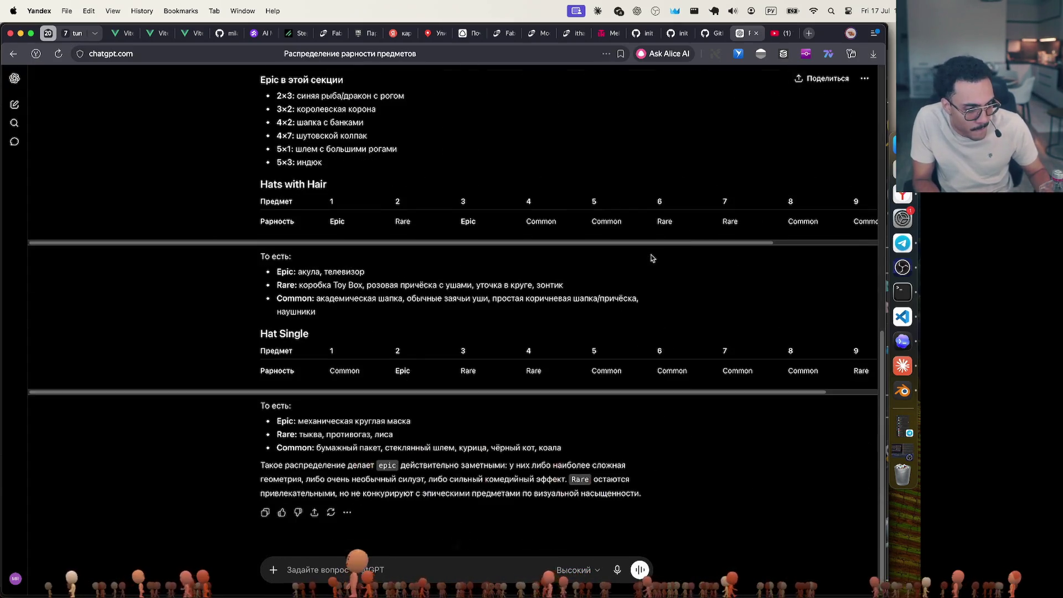
pyautogui.scroll(10, 653, 258)
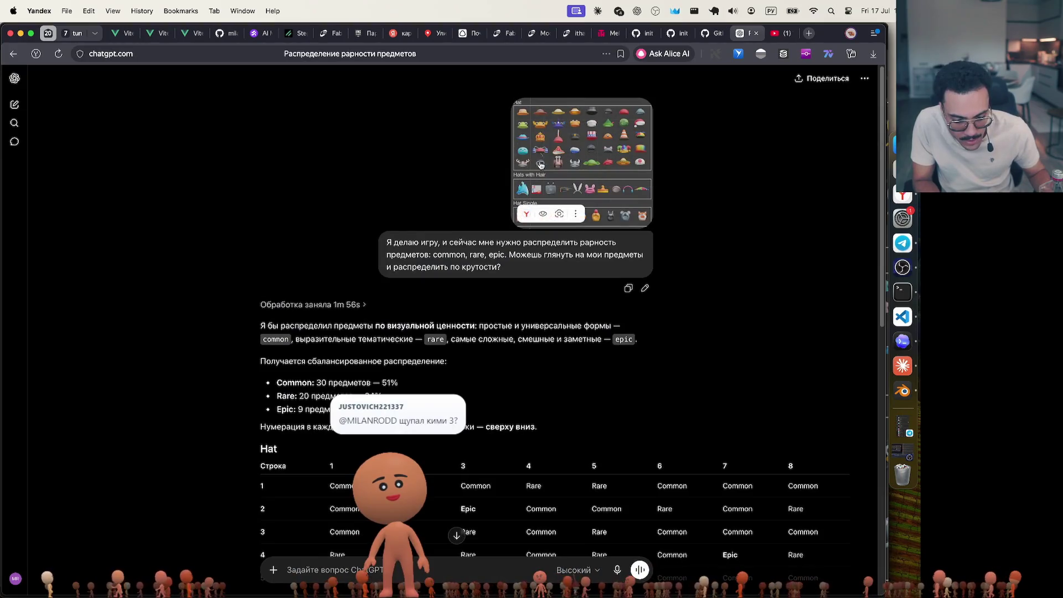
pyautogui.scroll(-6, 557, 166)
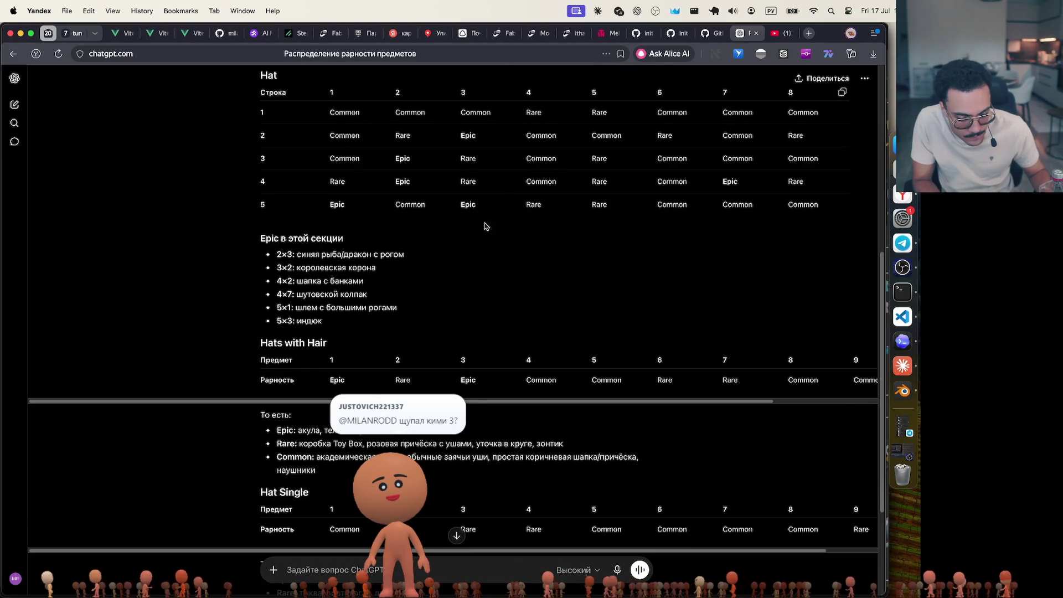
pyautogui.scroll(7, 578, 273)
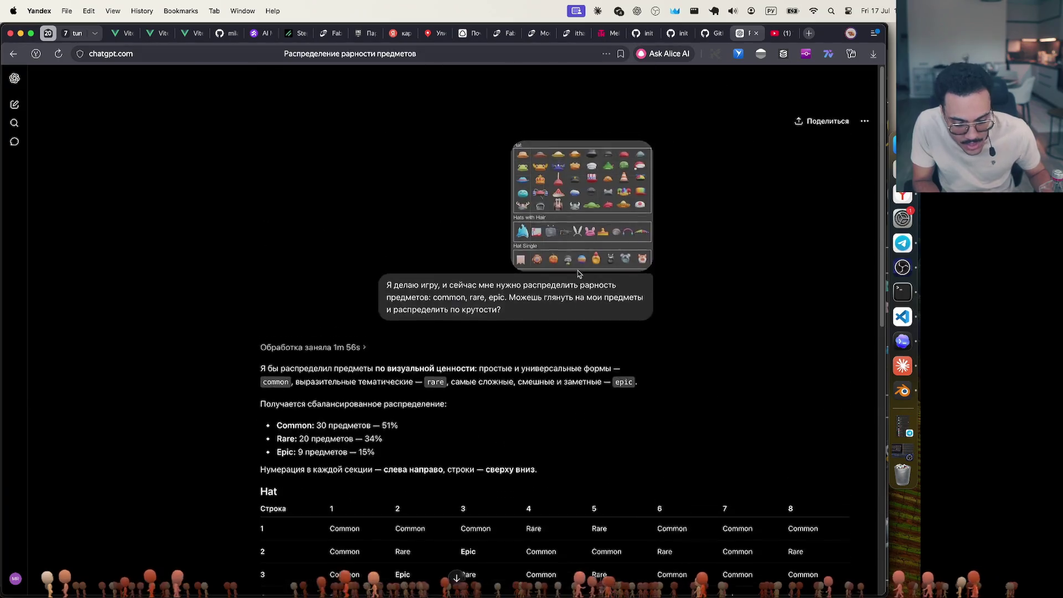
pyautogui.scroll(-1, 578, 272)
pyautogui.scroll(-4, 577, 272)
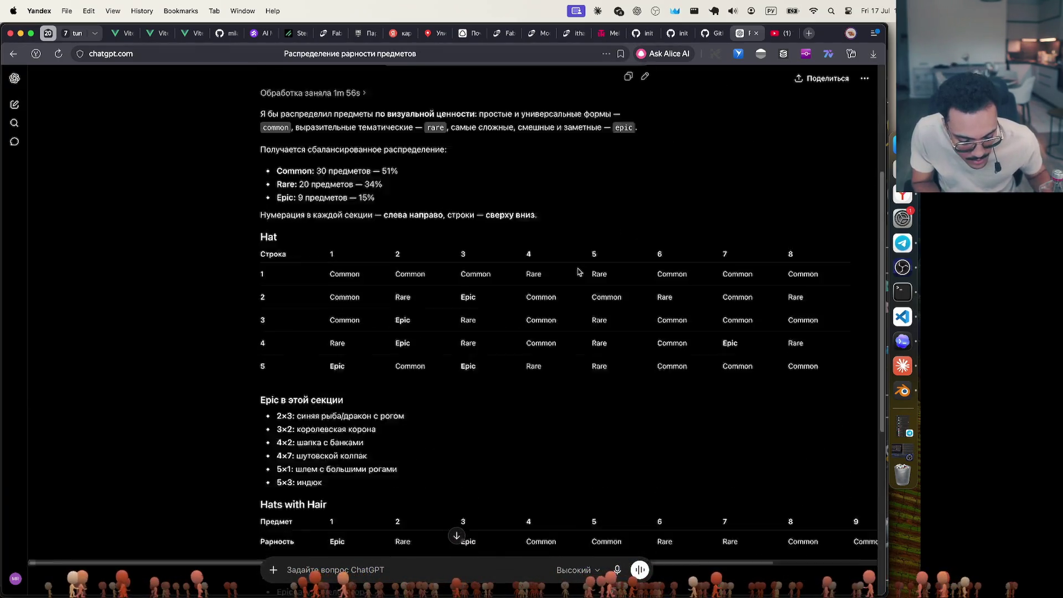
pyautogui.scroll(-3, 578, 272)
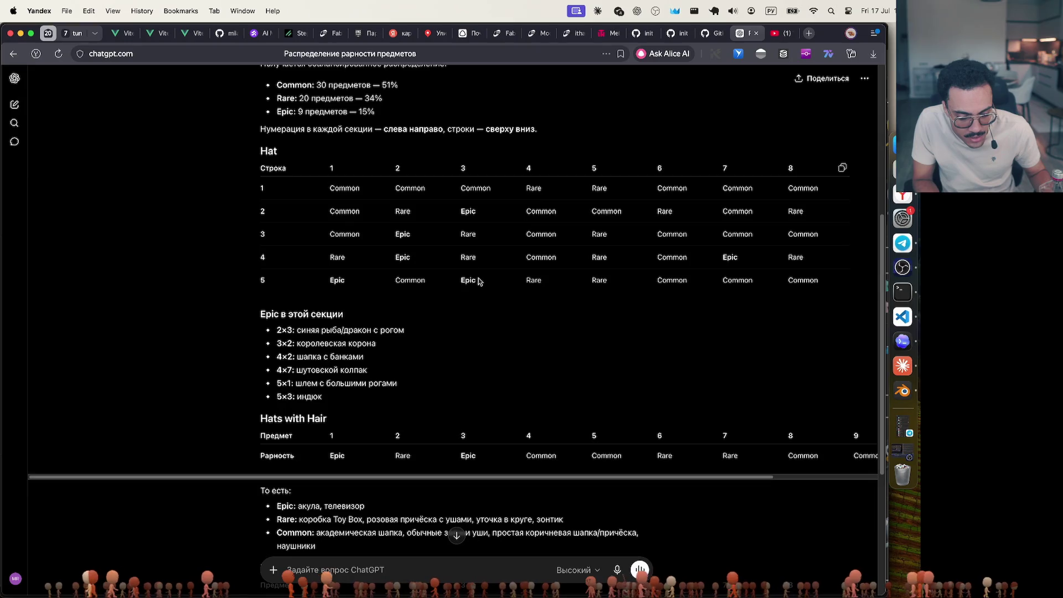
pyautogui.scroll(6, 468, 277)
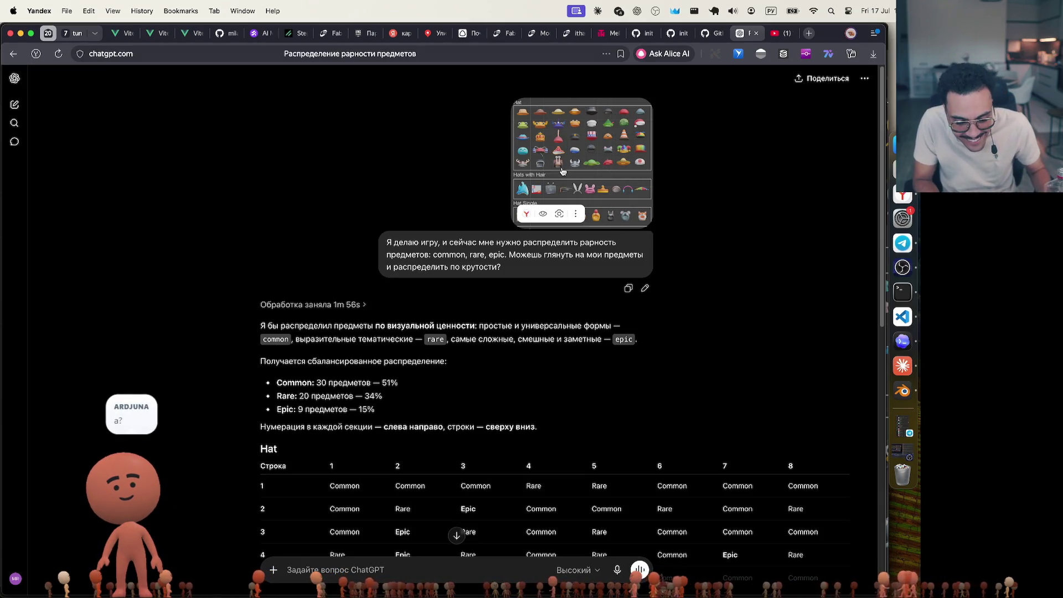
pyautogui.scroll(-2, 563, 171)
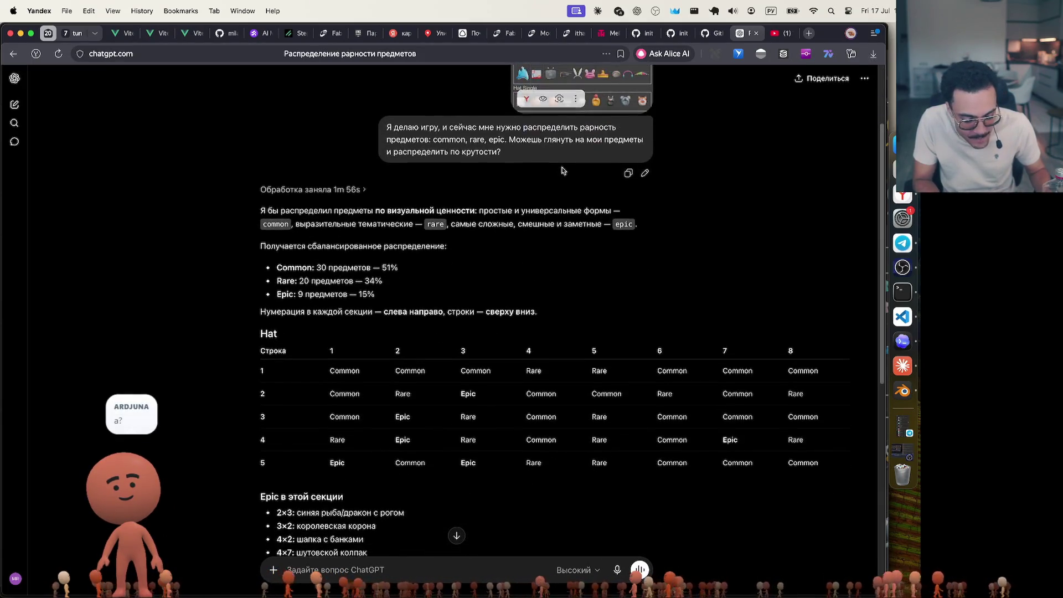
pyautogui.scroll(-3, 319, 391)
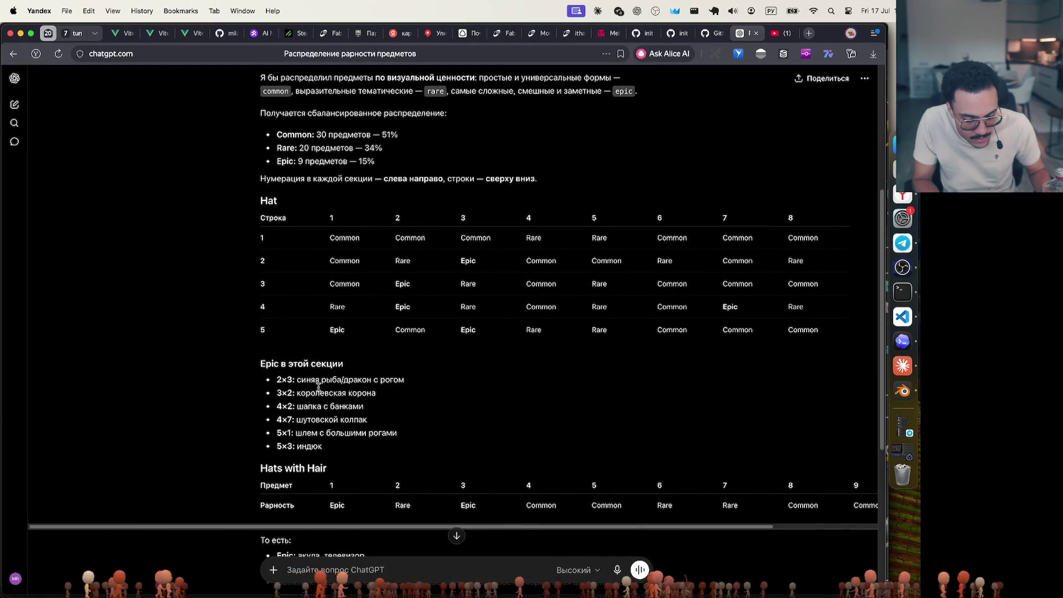
pyautogui.scroll(5, 318, 385)
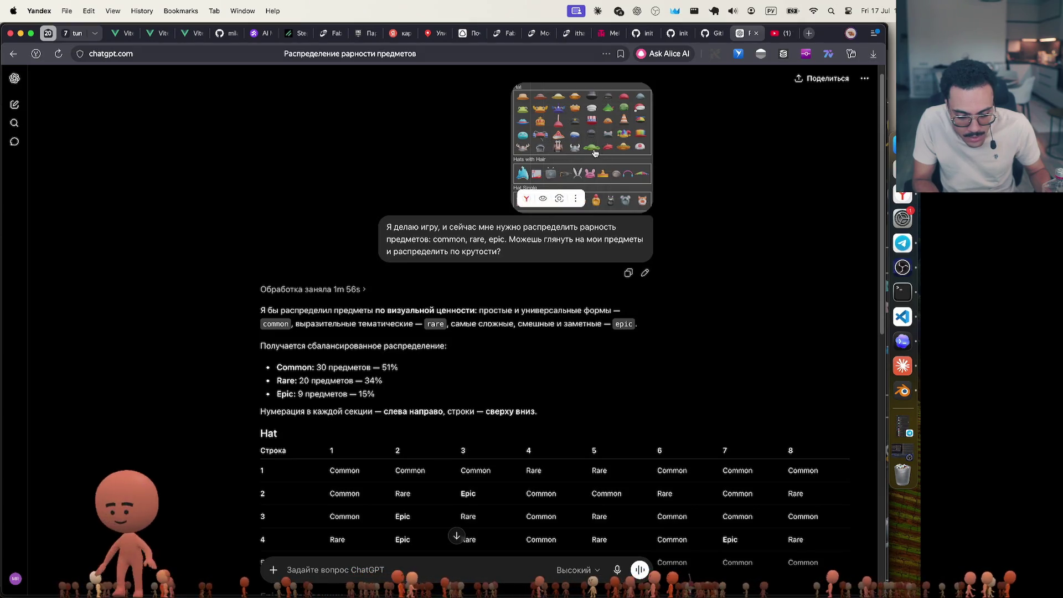
pyautogui.scroll(-1, 573, 154)
pyautogui.scroll(-7, 573, 153)
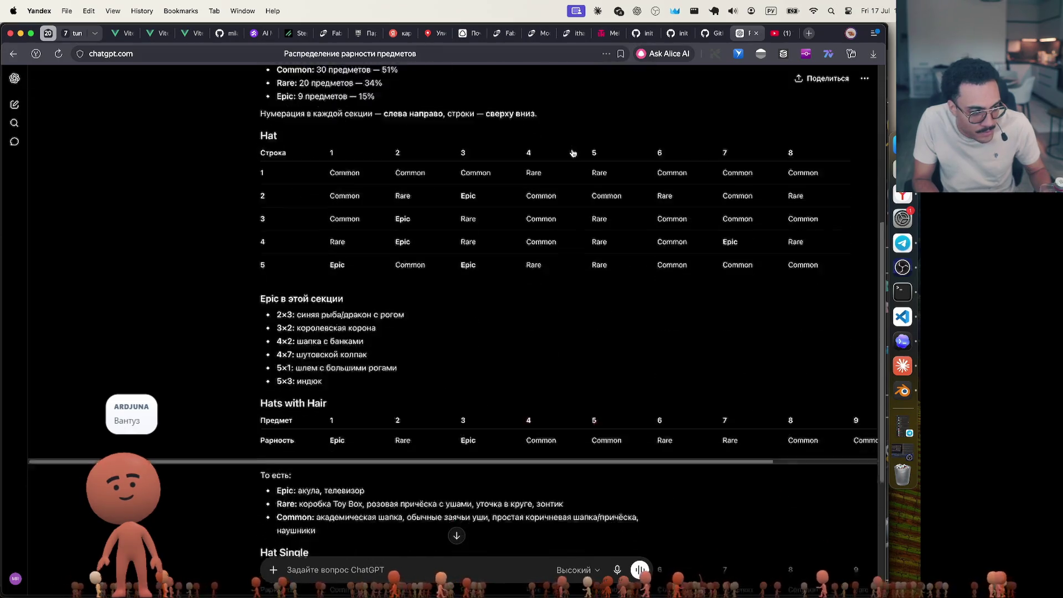
pyautogui.scroll(3, 574, 153)
pyautogui.scroll(7, 574, 153)
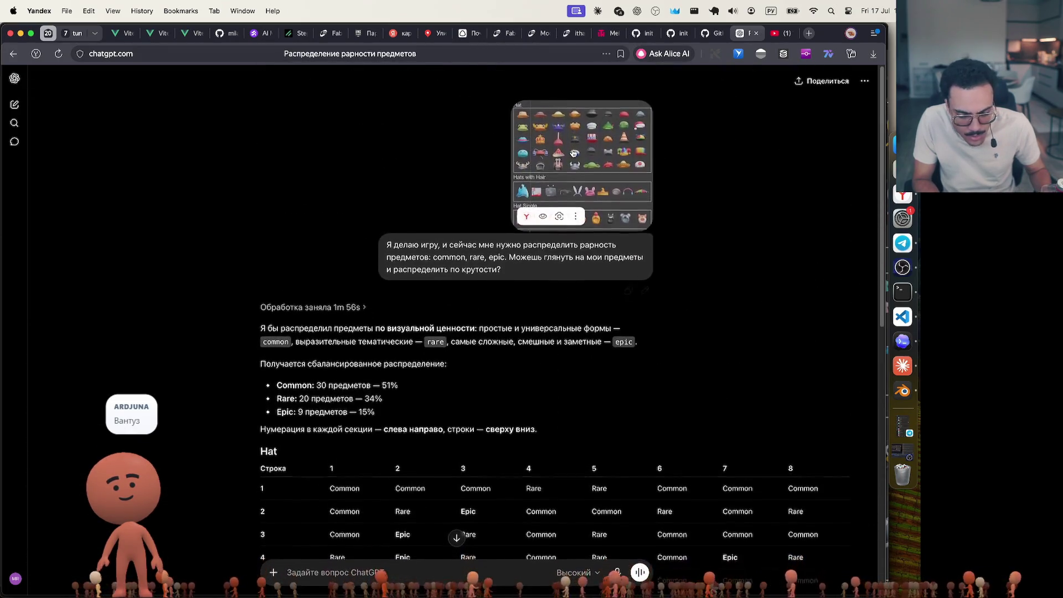
pyautogui.scroll(-3, 352, 415)
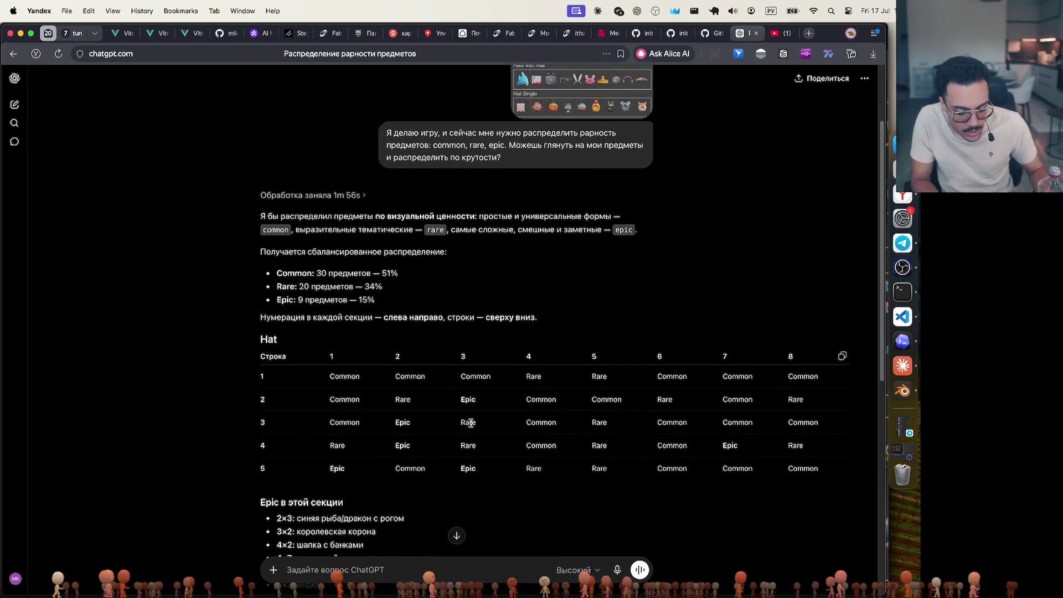
pyautogui.scroll(-5, 471, 422)
pyautogui.scroll(2, 472, 425)
pyautogui.scroll(5, 472, 426)
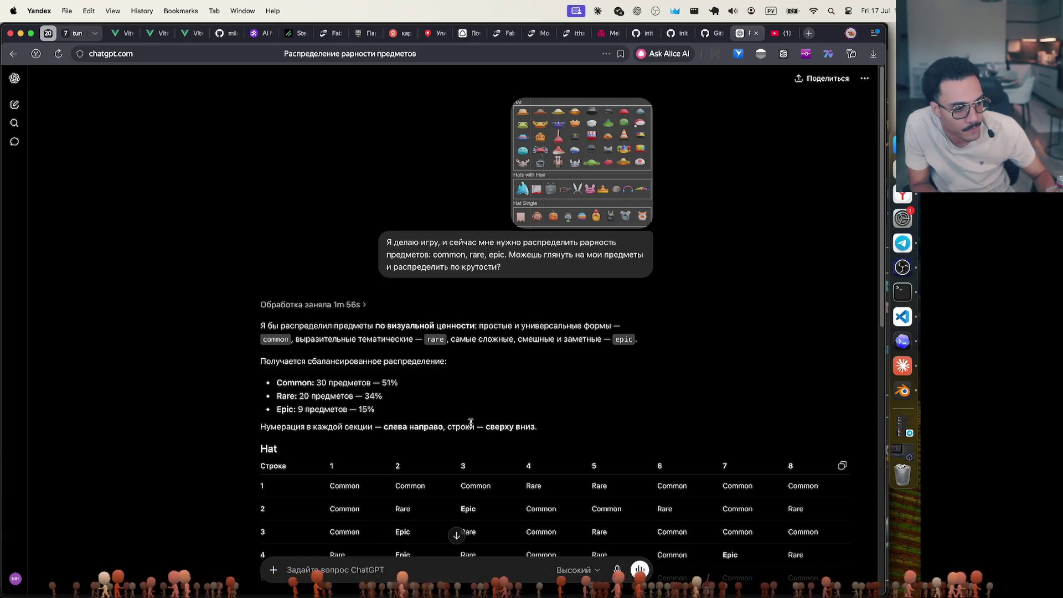
pyautogui.scroll(-15, 471, 423)
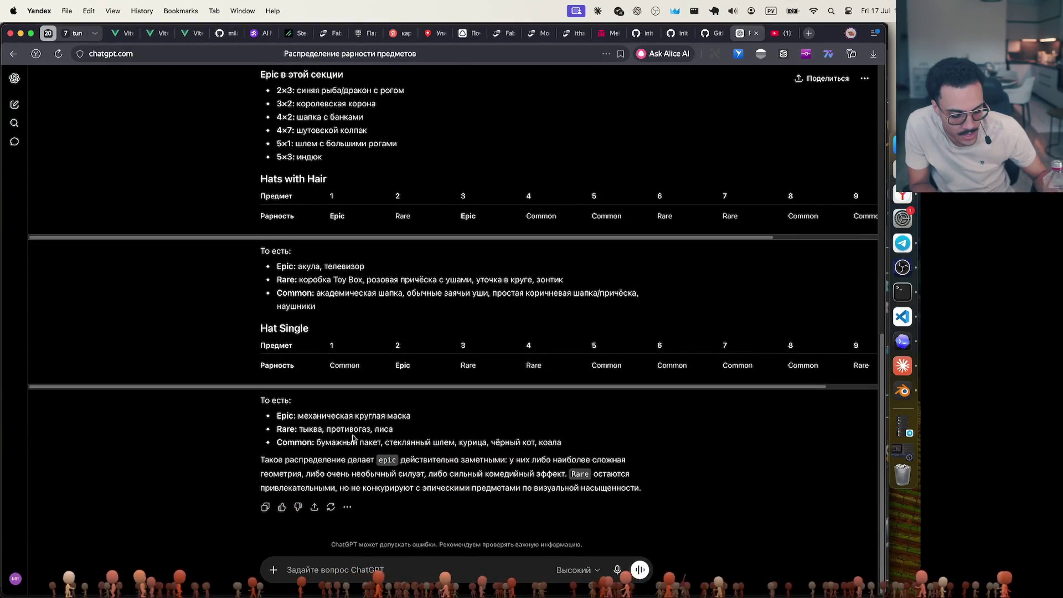
pyautogui.scroll(15, 454, 436)
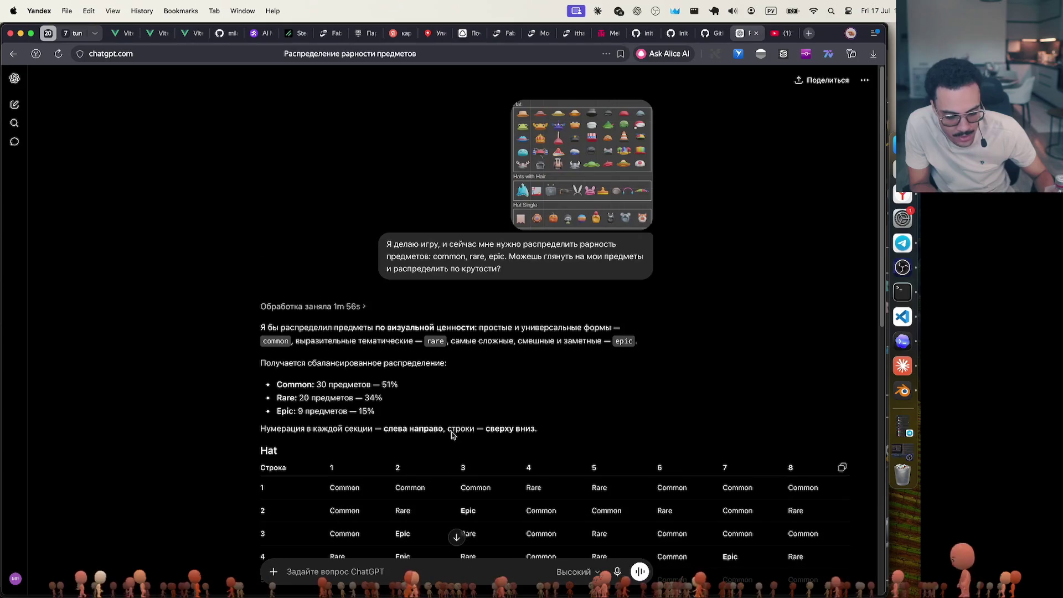
pyautogui.scroll(-15, 643, 243)
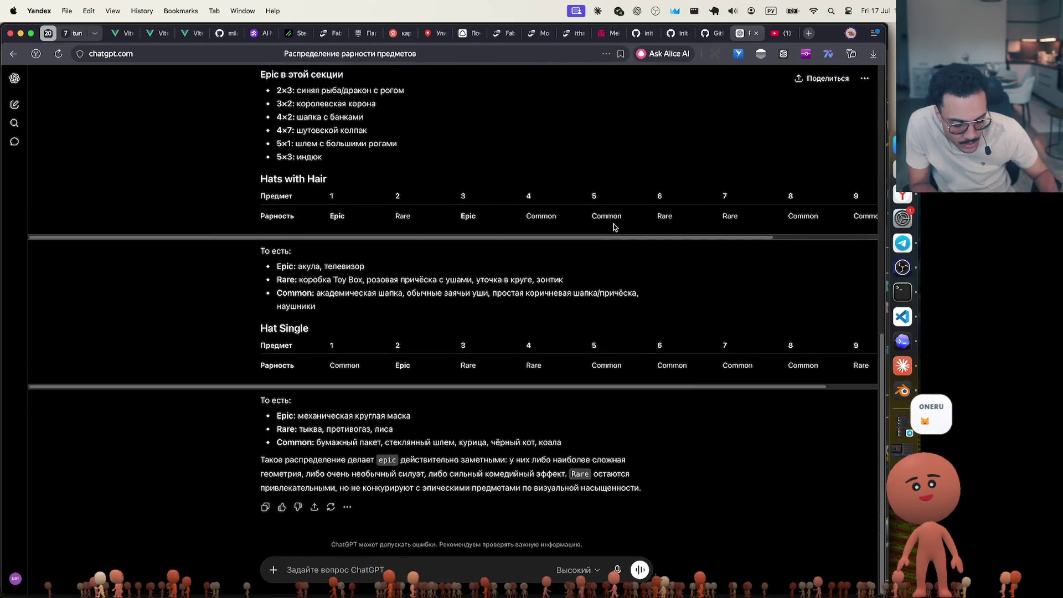
pyautogui.scroll(15, 614, 227)
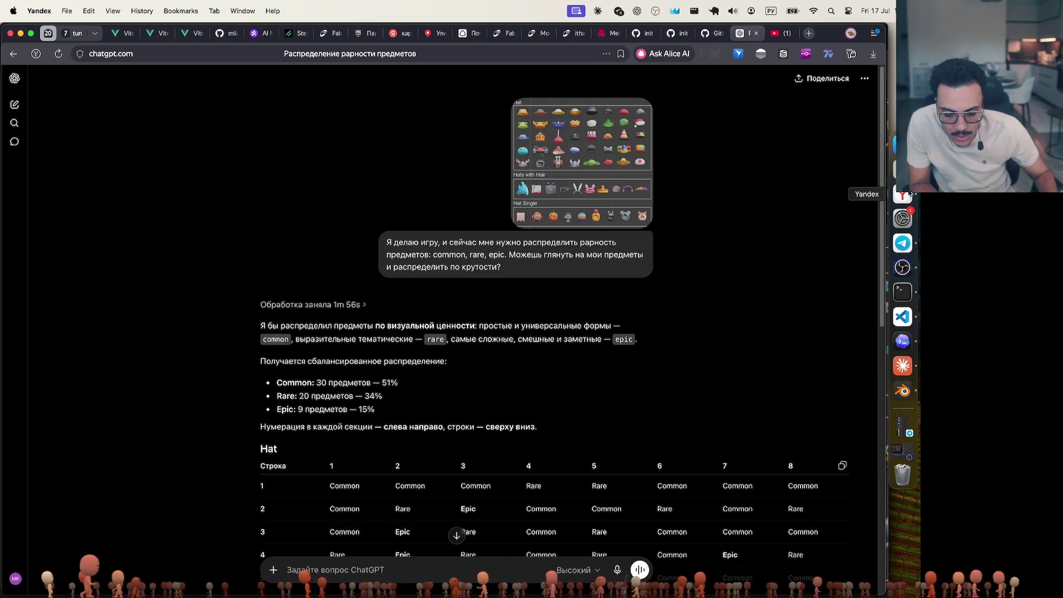
pyautogui.click(158, 32)
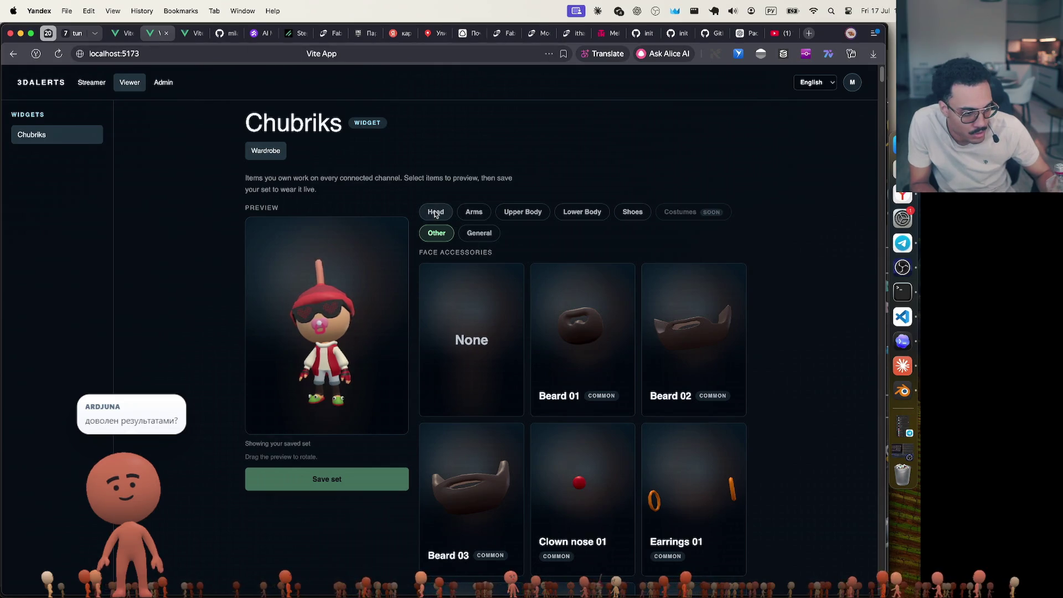
# Browse the Head, General and Other wardrobe items, then open the admin catalog's Taxonomy page
pyautogui.click(436, 212)
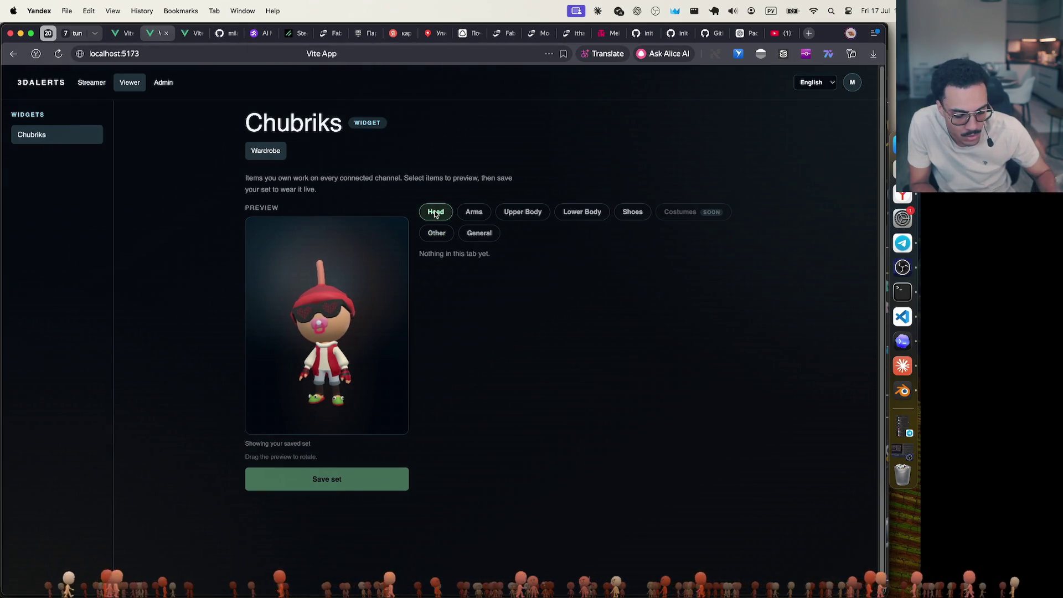
pyautogui.click(469, 235)
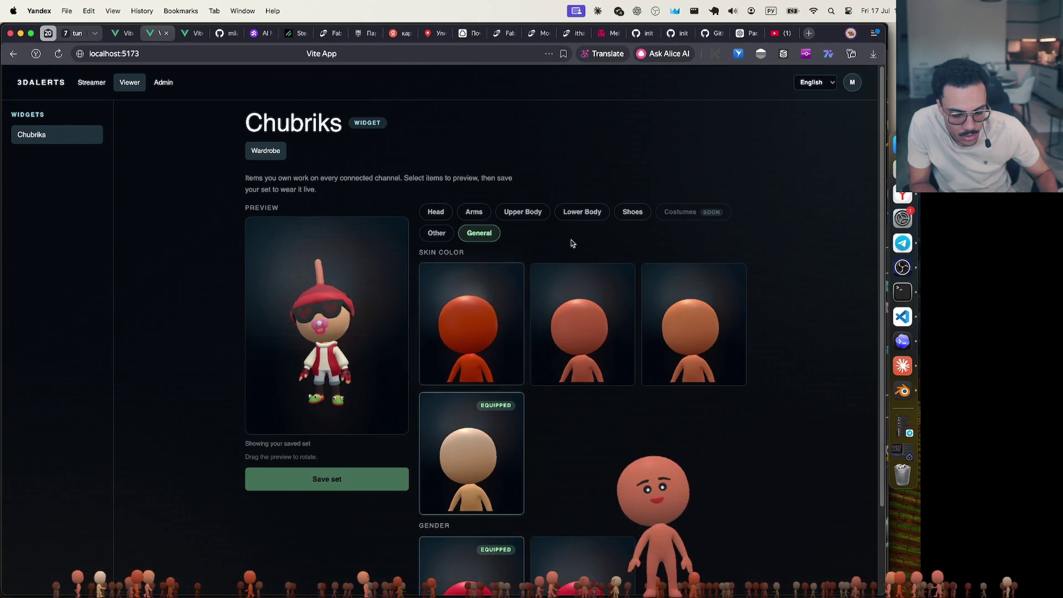
pyautogui.scroll(-3, 561, 246)
pyautogui.click(436, 126)
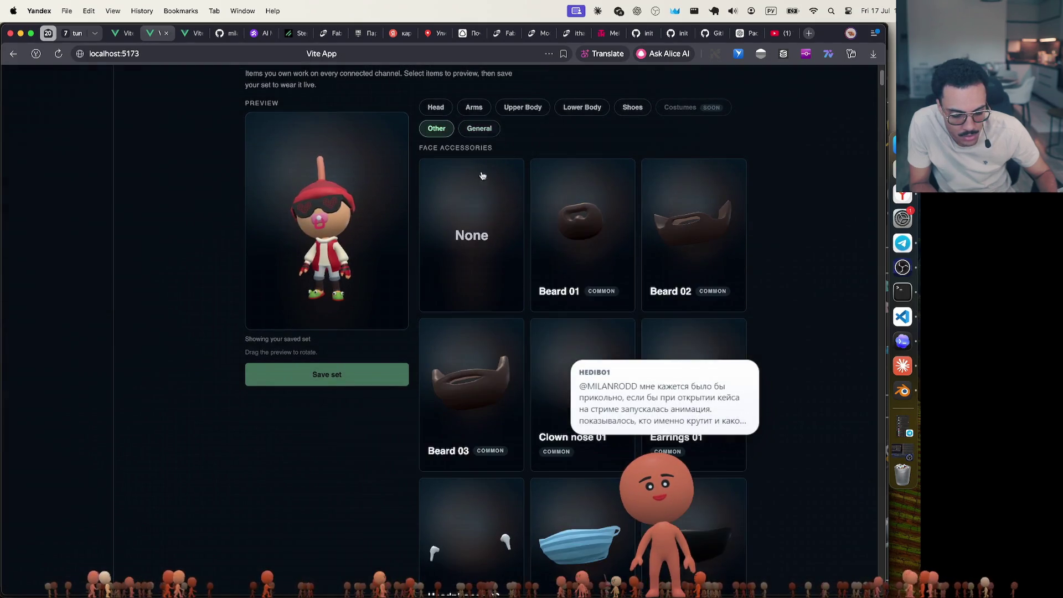
pyautogui.scroll(-5, 576, 360)
pyautogui.scroll(-20, 576, 360)
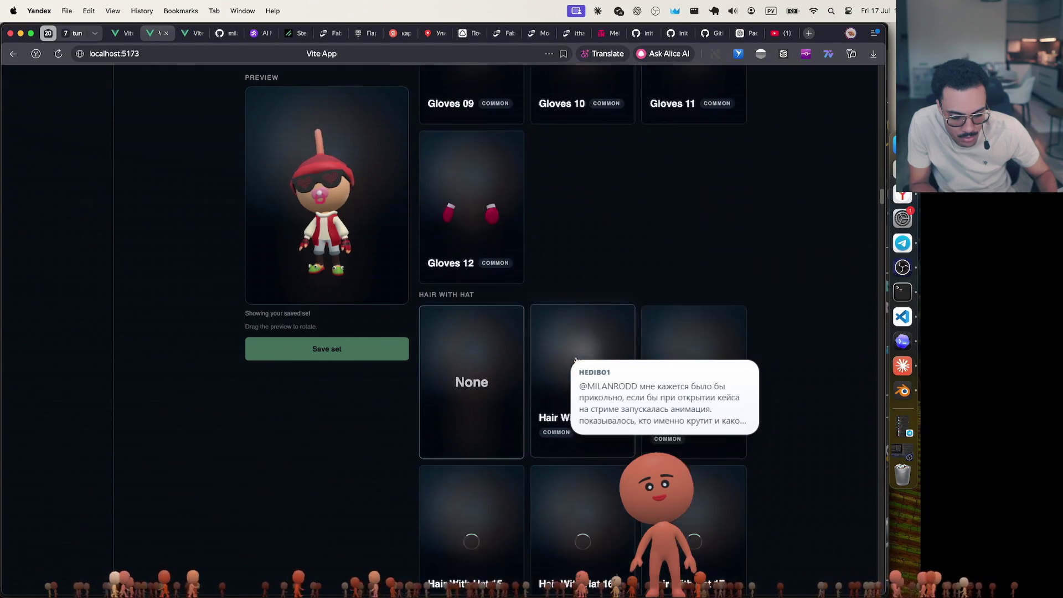
pyautogui.scroll(-5, 577, 361)
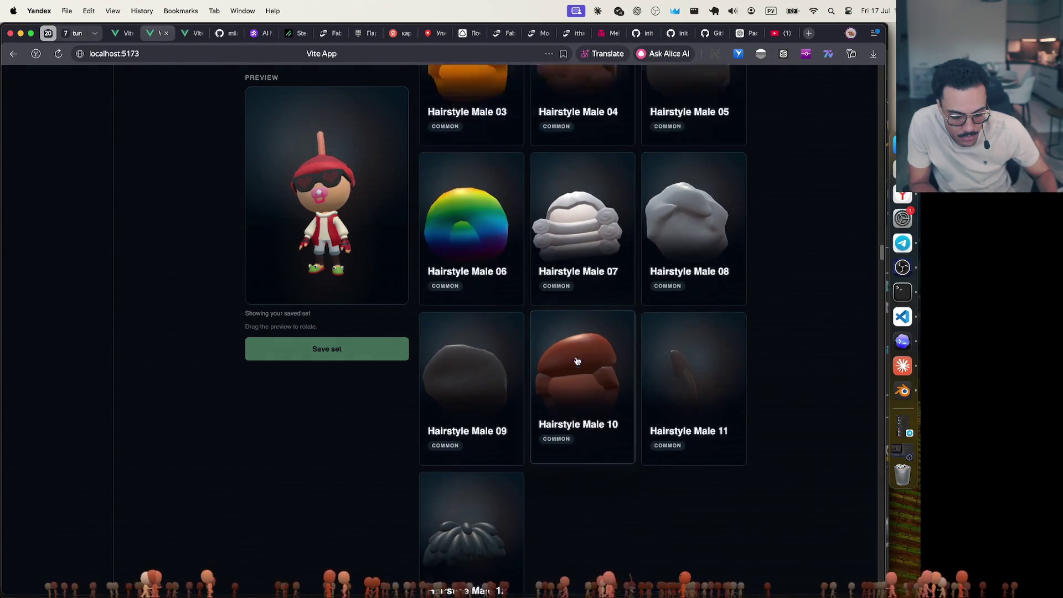
pyautogui.scroll(15, 577, 361)
pyautogui.scroll(15, 577, 361)
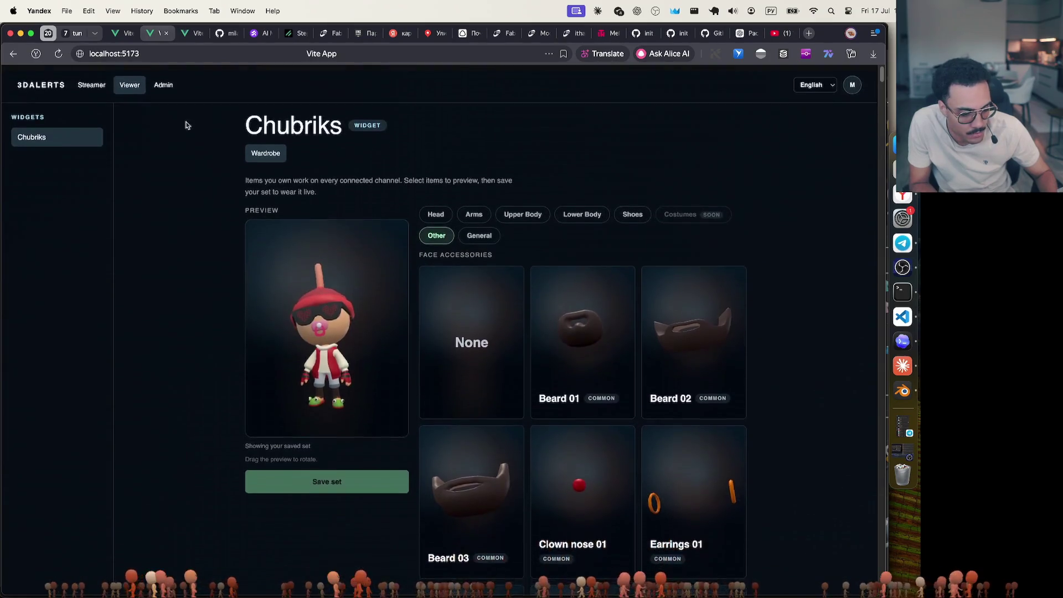
pyautogui.click(166, 84)
pyautogui.click(299, 214)
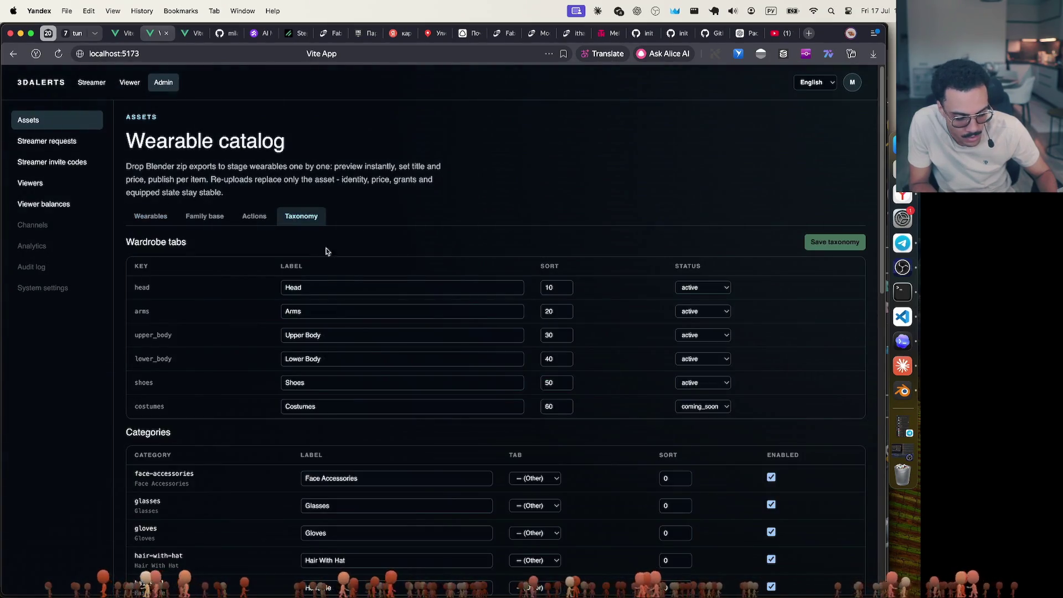
# Assign face accessories and glasses to the Head tab and gloves to Arms
pyautogui.scroll(-3, 481, 372)
pyautogui.scroll(-2, 481, 372)
pyautogui.click(545, 273)
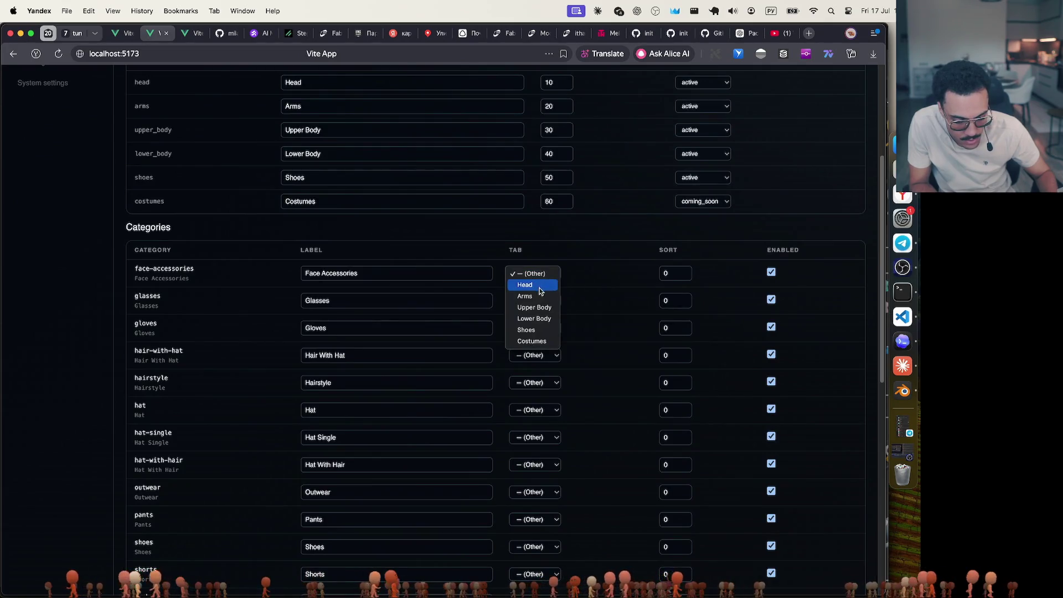
pyautogui.click(525, 285)
pyautogui.click(533, 300)
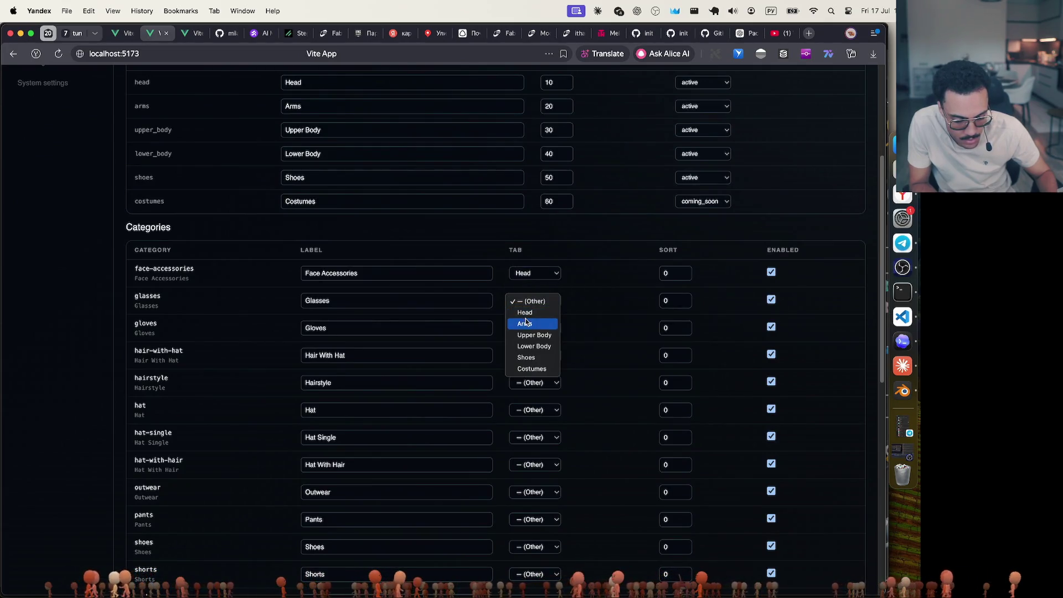
pyautogui.click(529, 314)
pyautogui.click(537, 328)
pyautogui.click(539, 350)
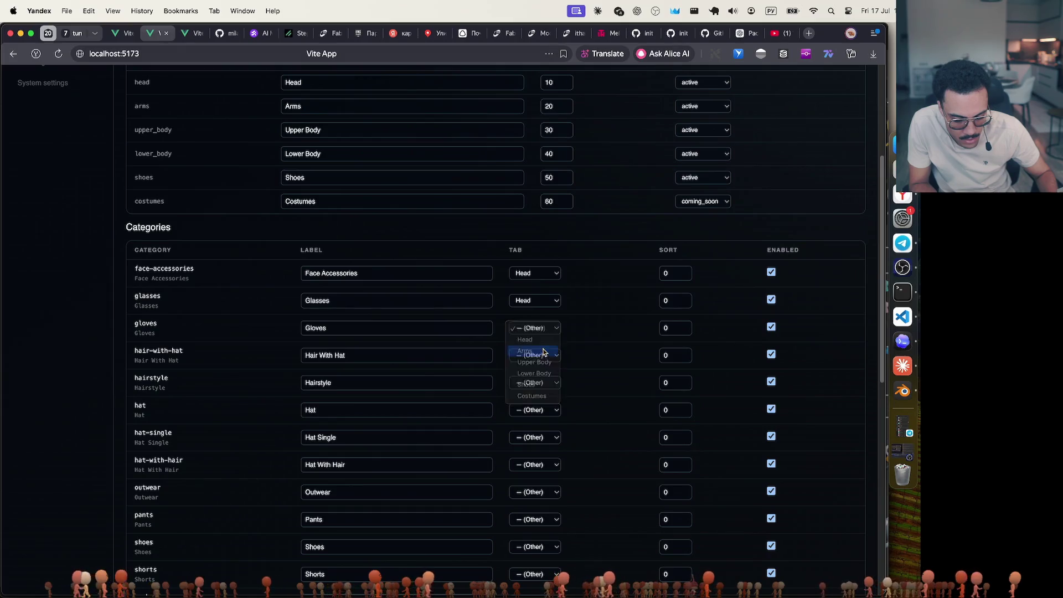
# Assign hair-with-hat, hairstyle, hat, hat-single and hat-with-hair to the Head tab
pyautogui.click(541, 353)
pyautogui.click(530, 366)
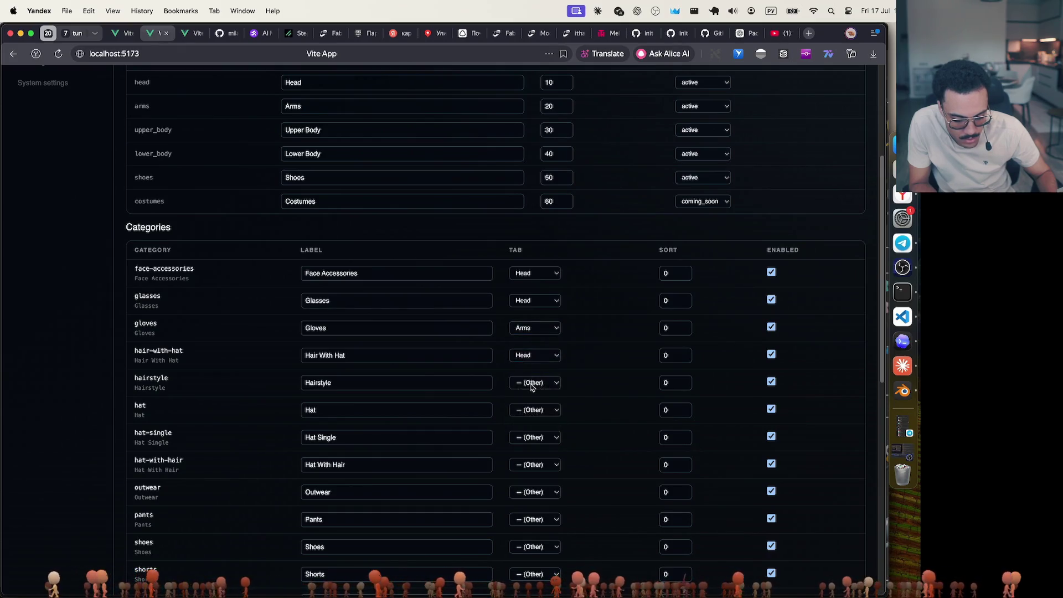
pyautogui.click(532, 383)
pyautogui.click(525, 393)
pyautogui.click(527, 410)
pyautogui.click(526, 422)
pyautogui.click(529, 437)
pyautogui.click(526, 449)
pyautogui.click(527, 465)
pyautogui.click(525, 477)
# Put outwear under Upper Body and pants under Lower Body
pyautogui.click(533, 491)
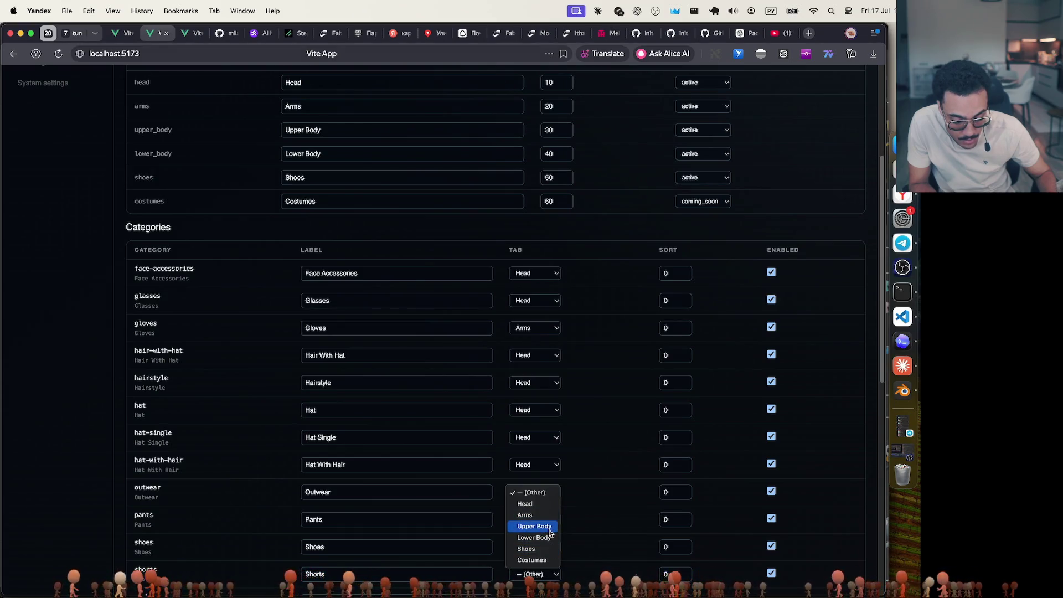
pyautogui.click(543, 524)
pyautogui.click(535, 520)
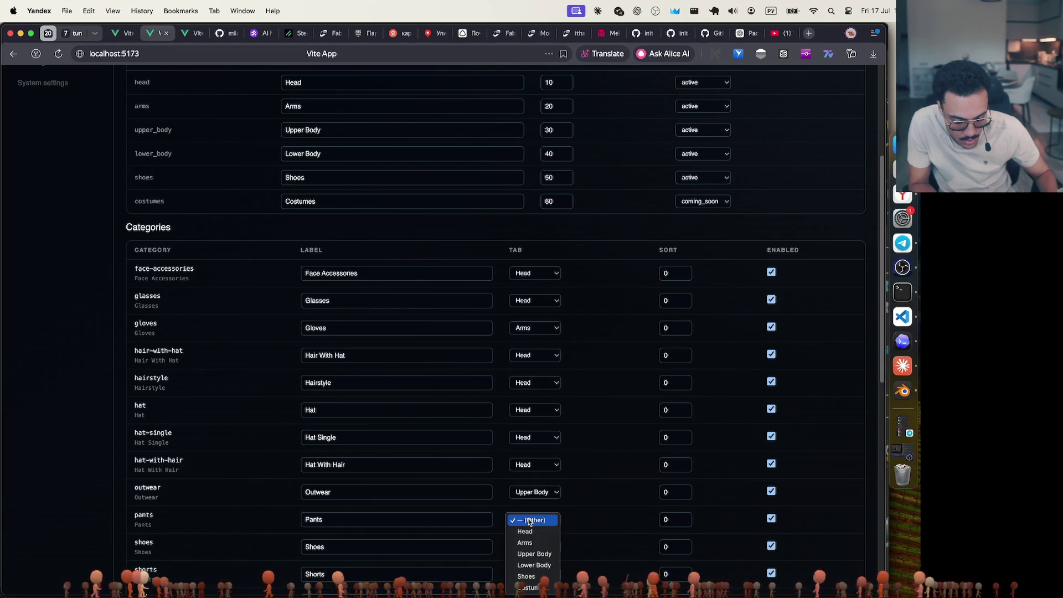
pyautogui.click(534, 564)
pyautogui.click(534, 547)
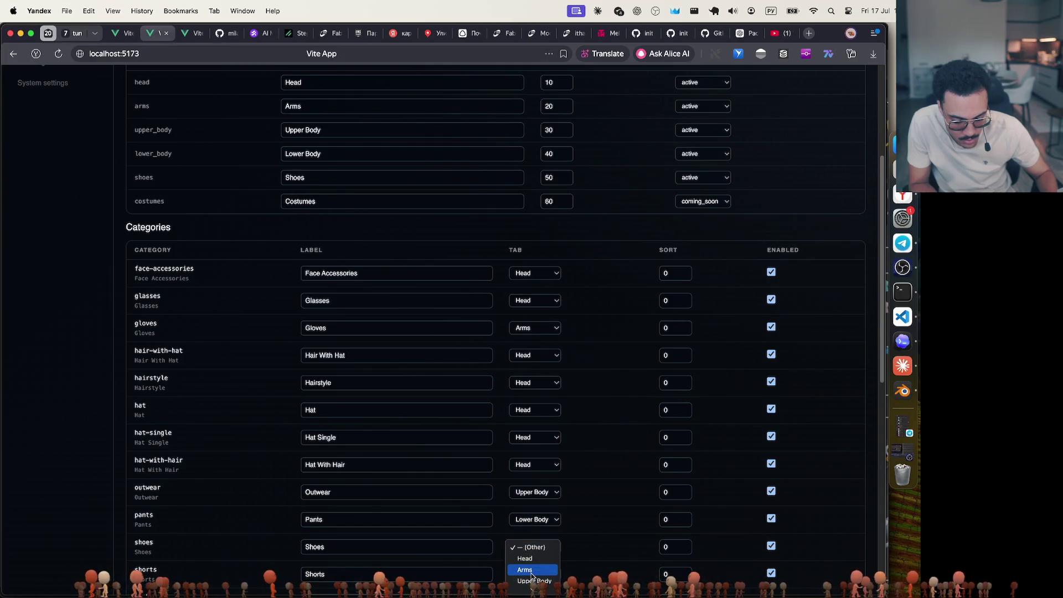
pyautogui.click(534, 564)
# Put shorts under Lower Body, and socks and shoes under the Shoes tab
pyautogui.scroll(-5, 609, 487)
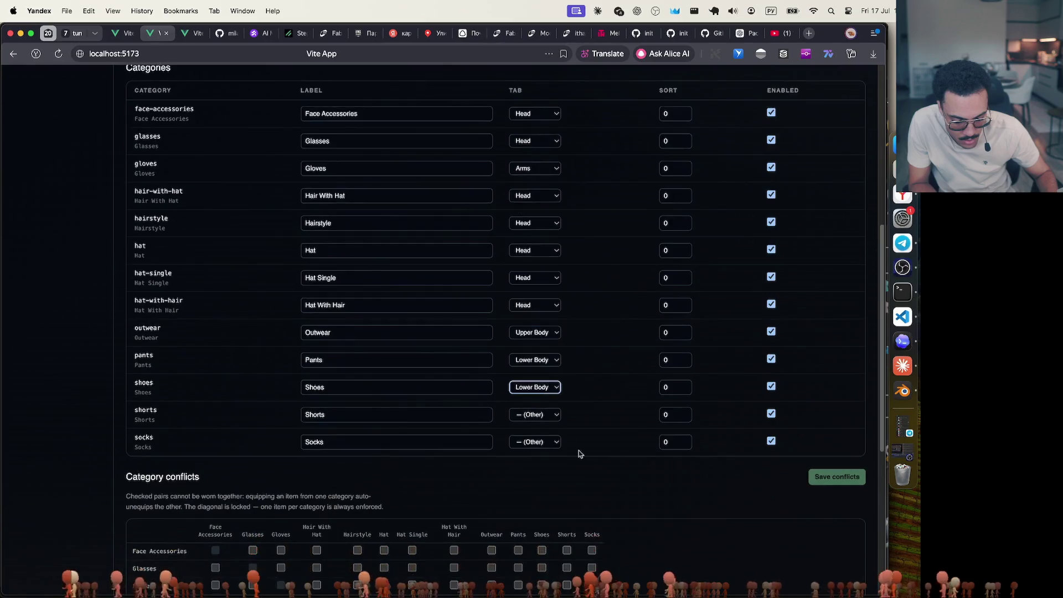
pyautogui.click(545, 417)
pyautogui.click(541, 460)
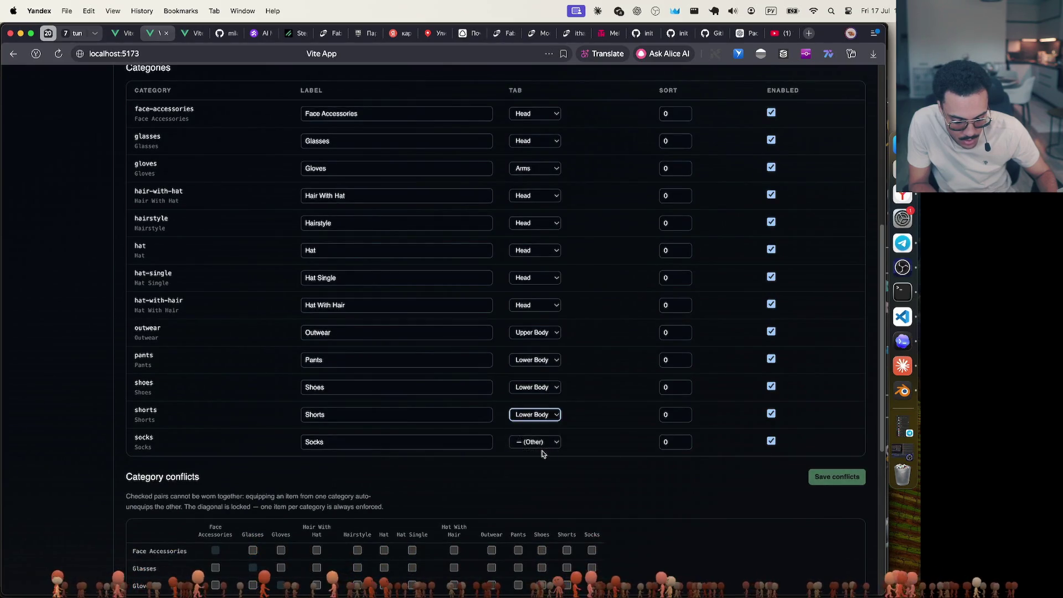
pyautogui.click(542, 443)
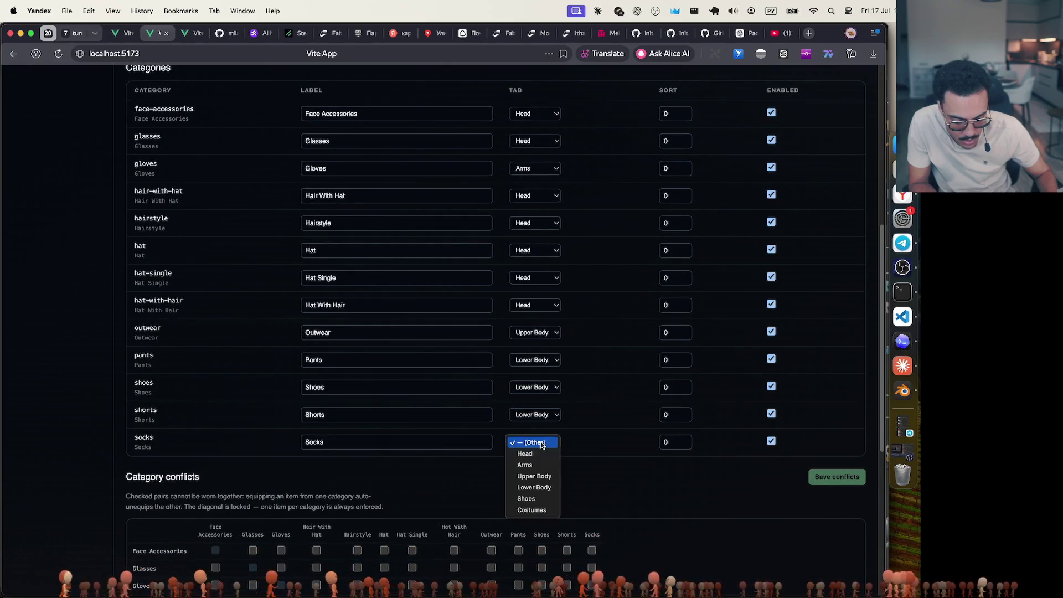
pyautogui.click(545, 503)
pyautogui.scroll(2, 596, 445)
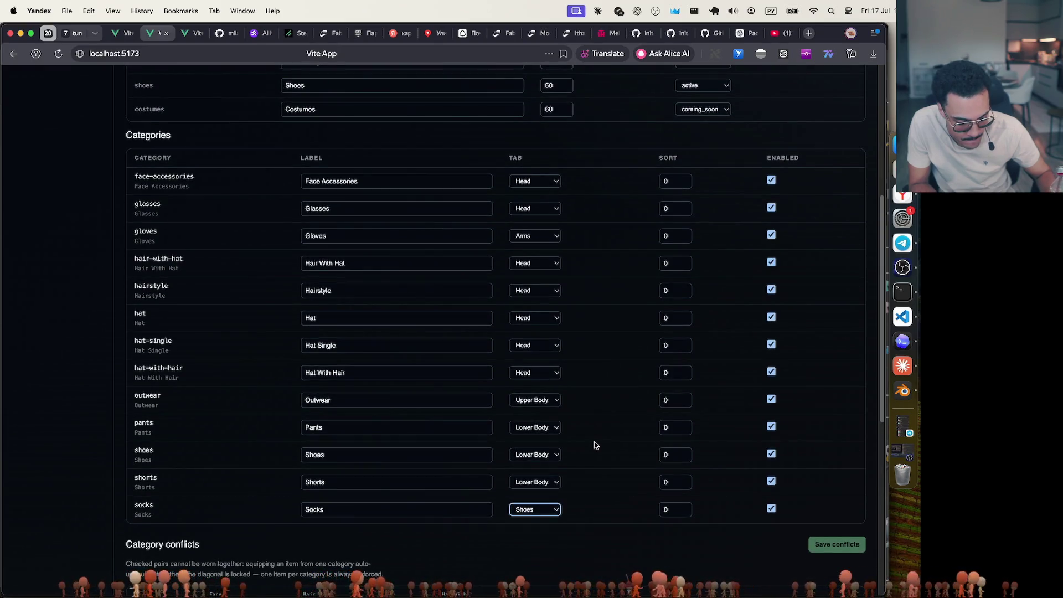
pyautogui.click(542, 459)
pyautogui.click(537, 468)
pyautogui.scroll(-1, 575, 469)
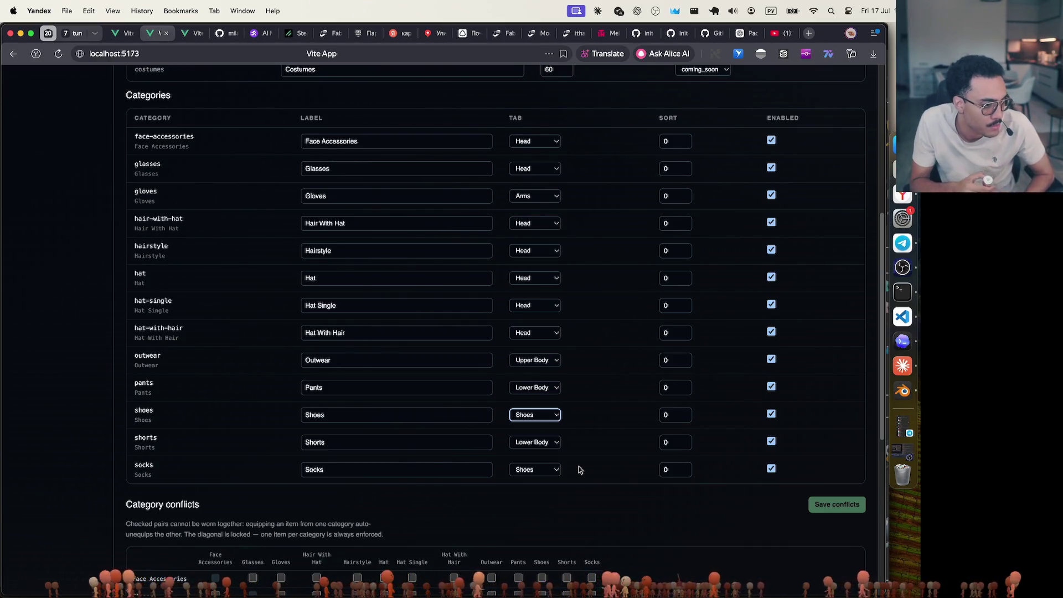
pyautogui.scroll(5, 579, 470)
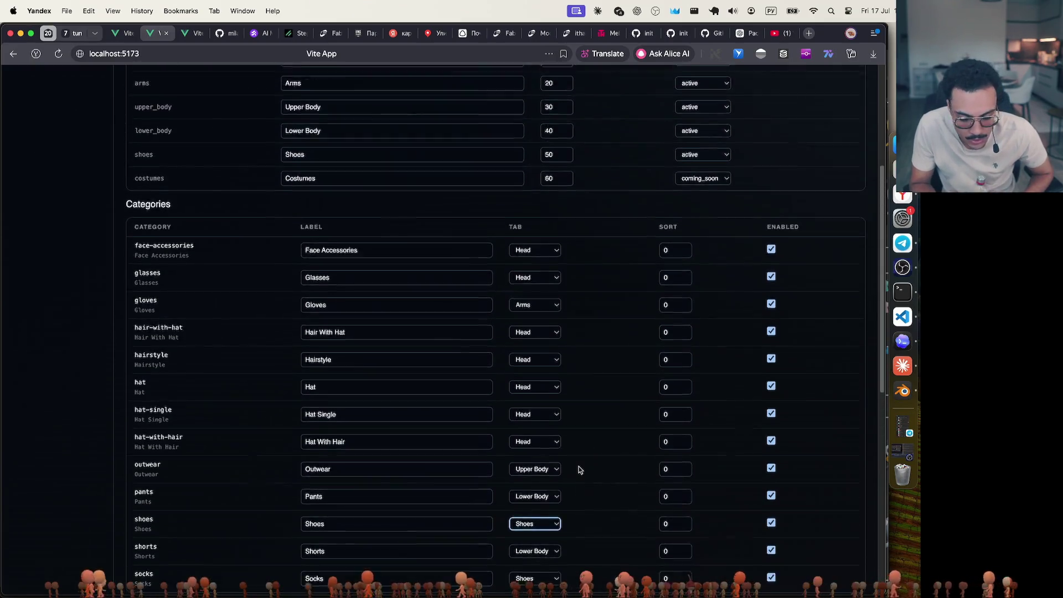
# Save the taxonomy and open the Viewer wardrobe page in the other app copy
pyautogui.click(830, 144)
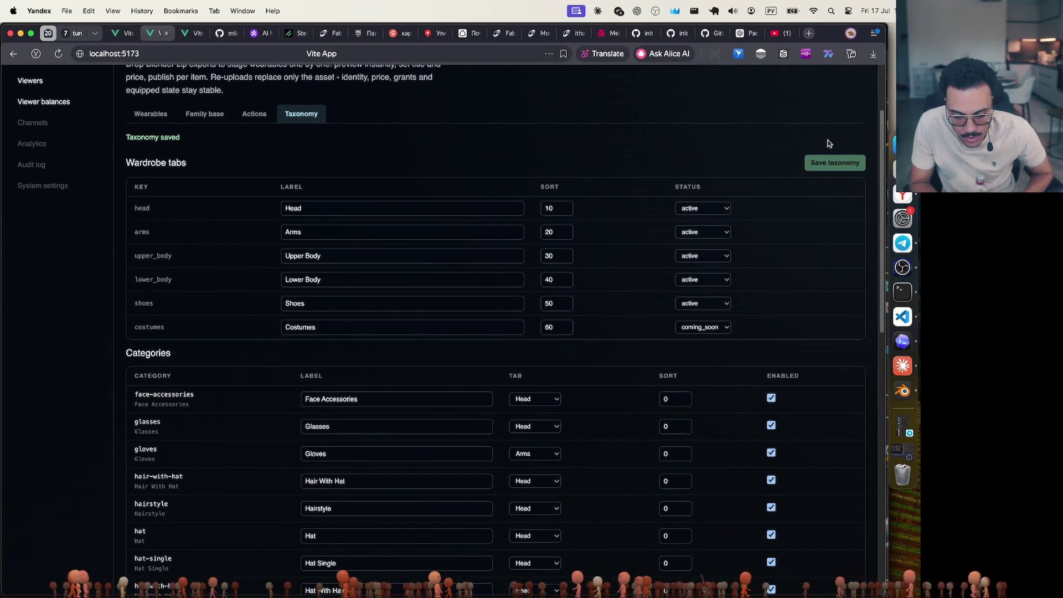
pyautogui.scroll(3, 476, 116)
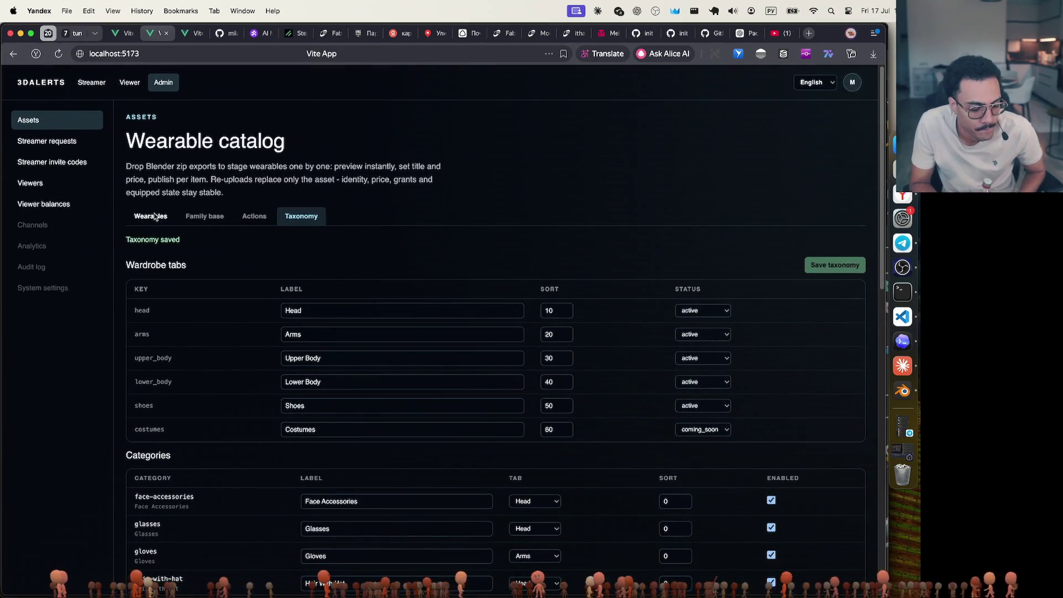
pyautogui.click(161, 35)
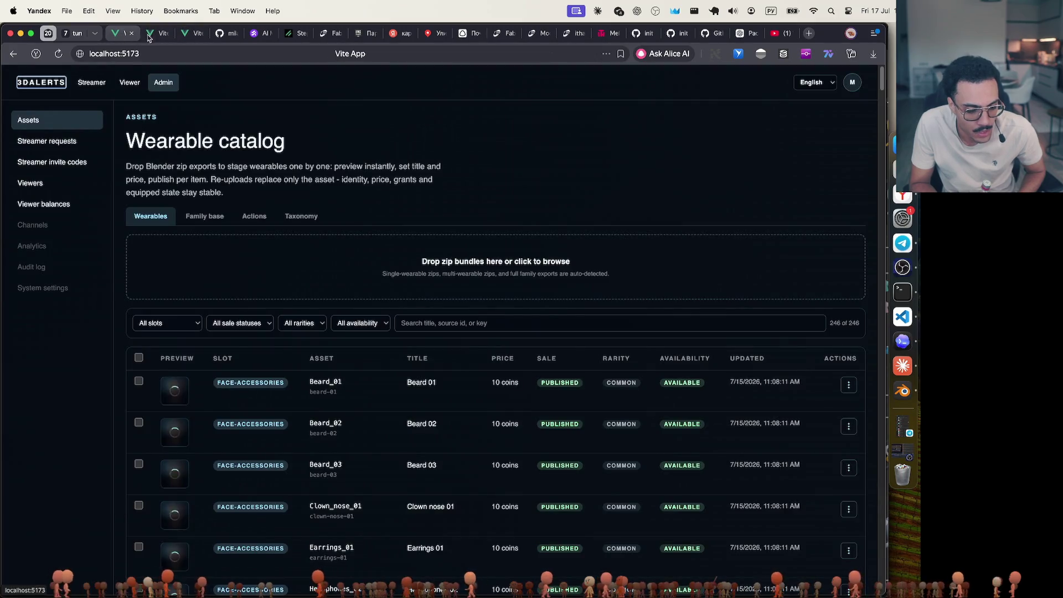
pyautogui.click(128, 82)
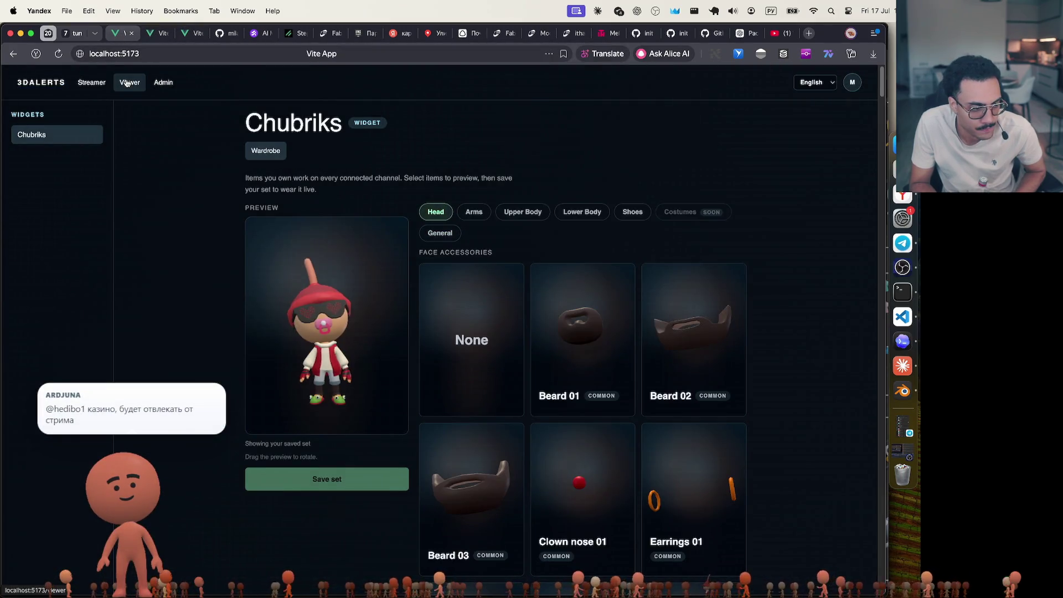
# Browse the General, Shoes, Arms and Head tabs and preview Hat Single 54 on the avatar
pyautogui.click(452, 233)
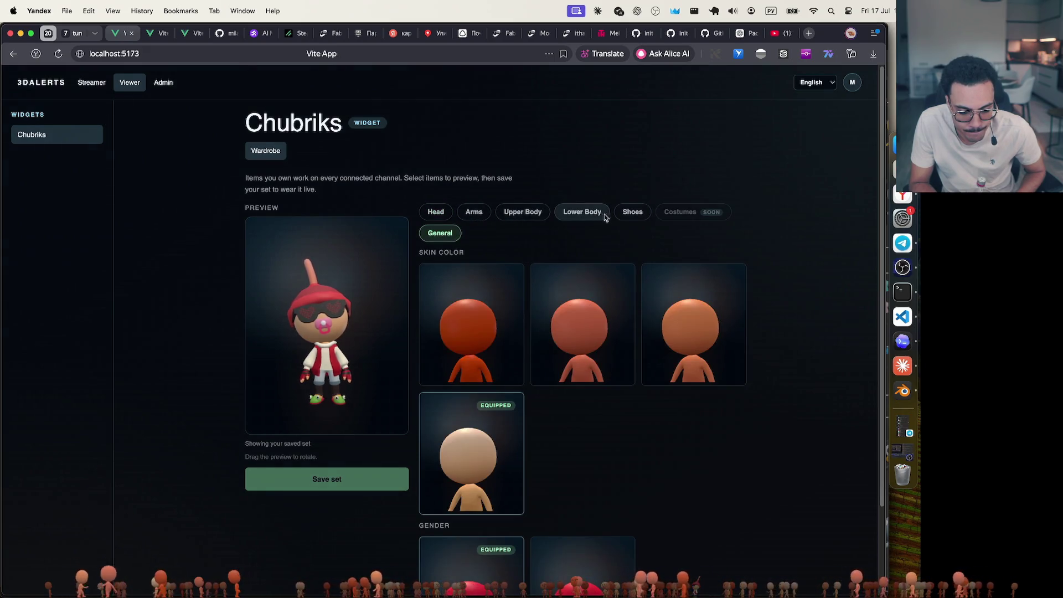
pyautogui.click(631, 216)
pyautogui.click(471, 213)
pyautogui.click(436, 212)
pyautogui.scroll(-10, 543, 278)
pyautogui.scroll(-20, 544, 278)
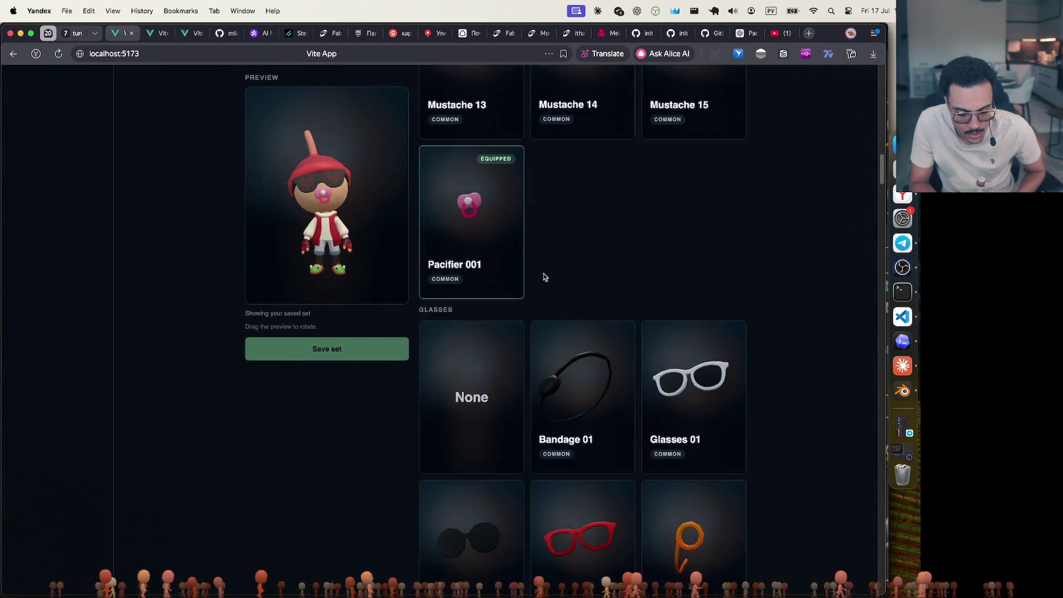
pyautogui.scroll(-20, 544, 277)
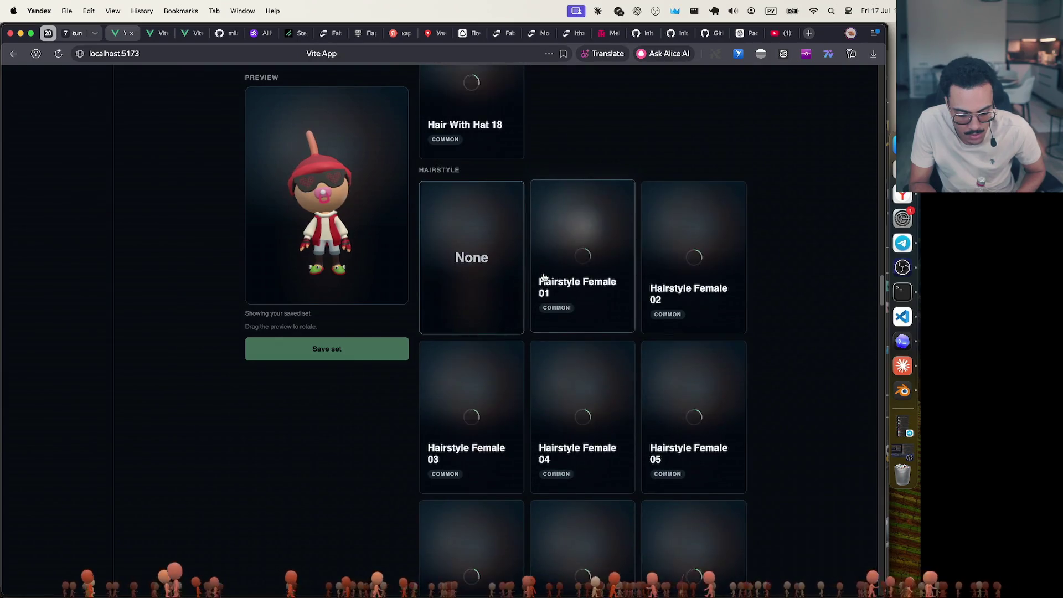
pyautogui.scroll(-15, 544, 278)
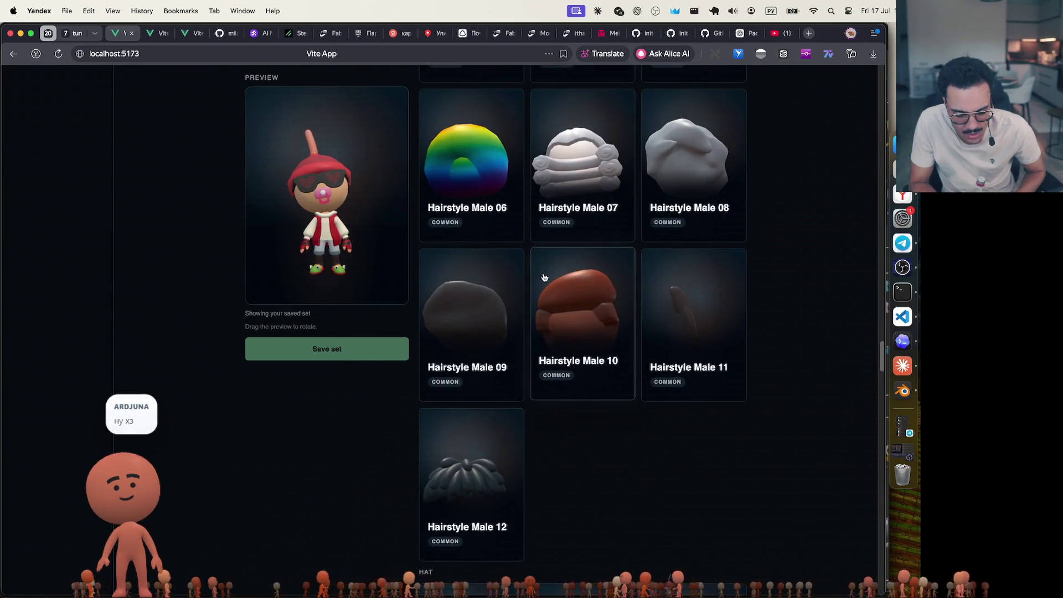
pyautogui.scroll(-13, 544, 278)
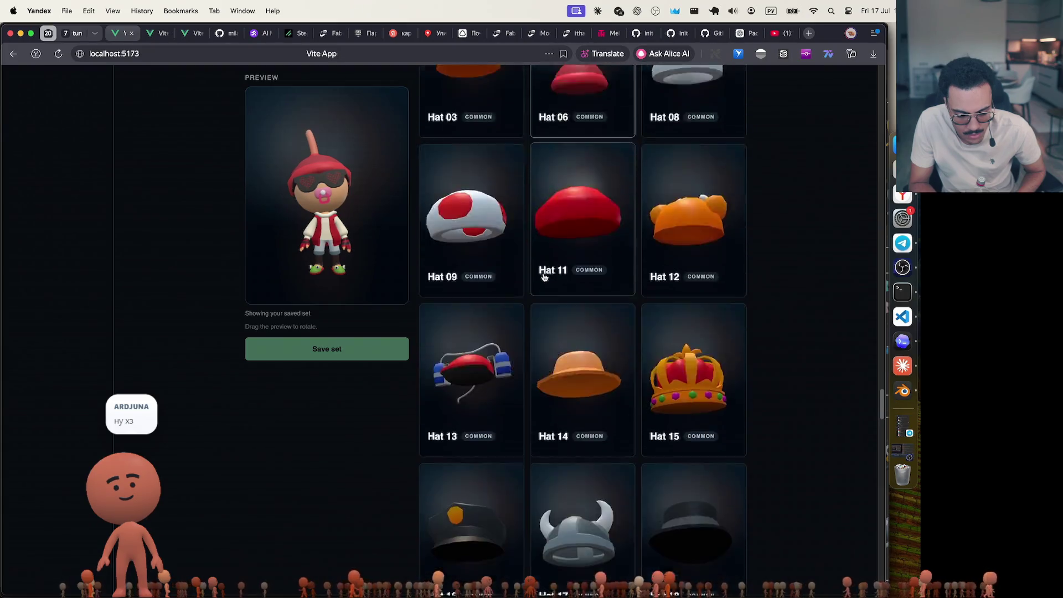
pyautogui.scroll(-15, 544, 277)
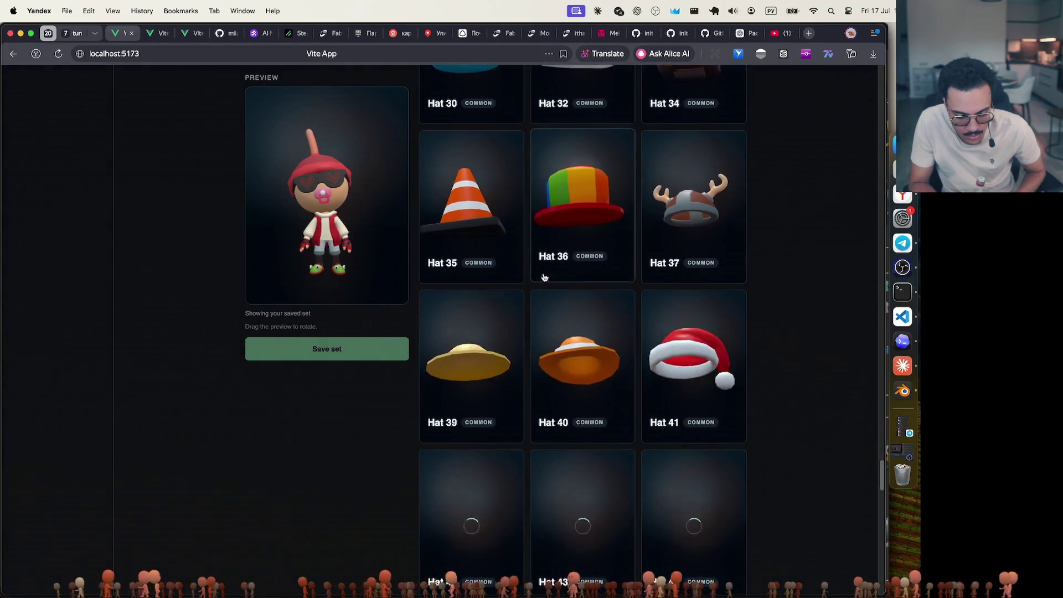
pyautogui.scroll(2, 544, 278)
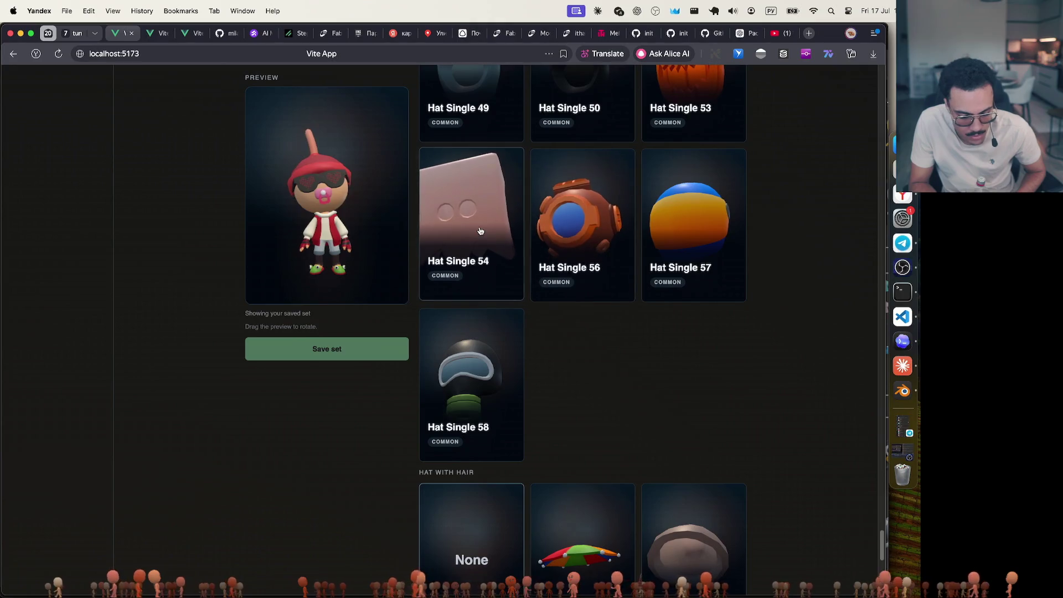
pyautogui.click(515, 275)
pyautogui.scroll(3, 555, 347)
pyautogui.scroll(20, 554, 348)
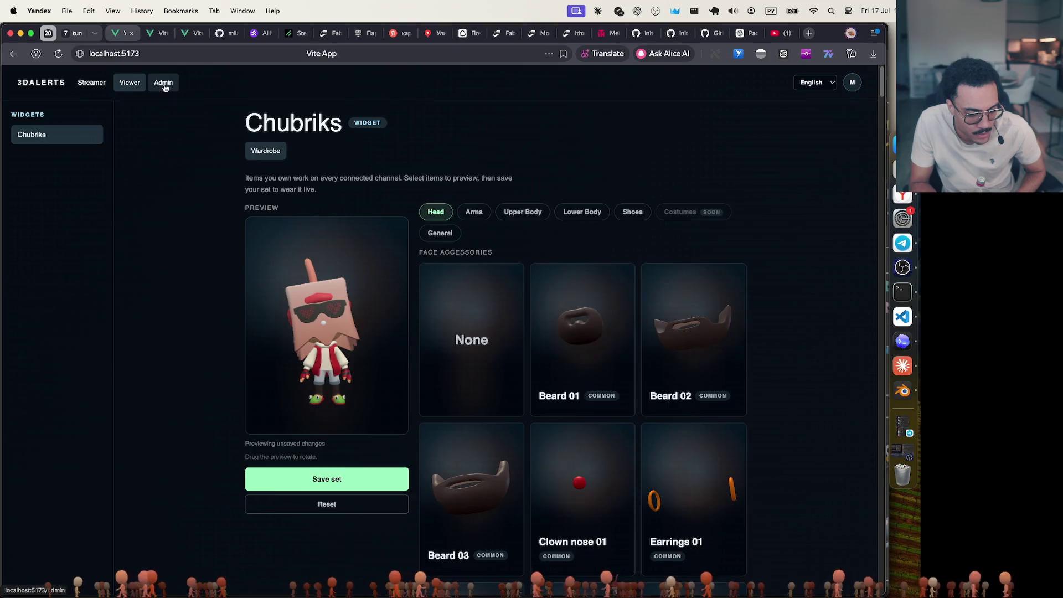
# Visit the Admin, Streamer and Viewer pages, ending on the admin Category conflicts matrix
pyautogui.click(163, 84)
pyautogui.click(93, 86)
pyautogui.click(129, 83)
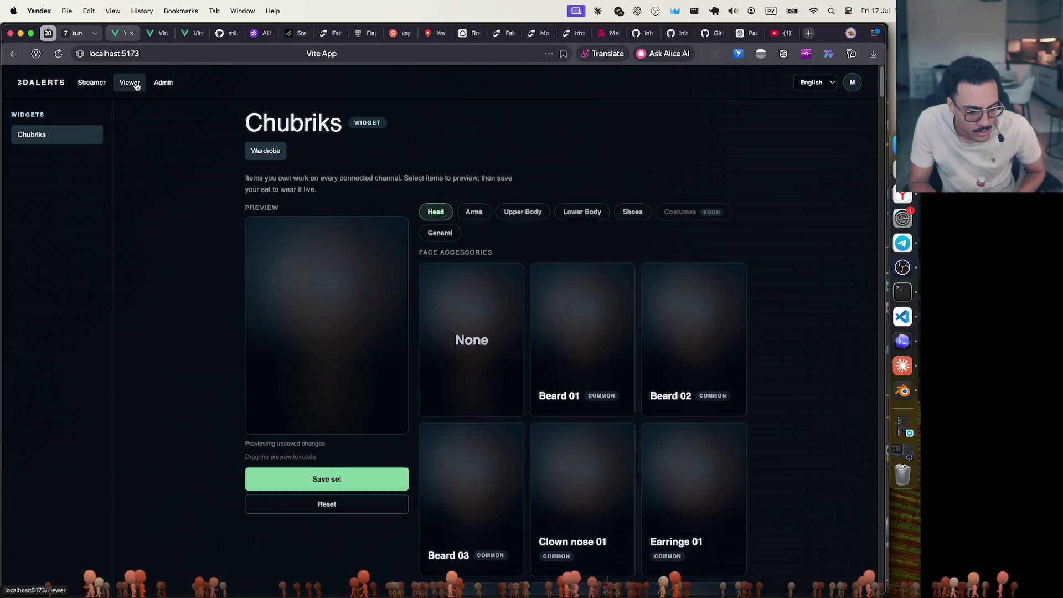
pyautogui.click(163, 83)
pyautogui.scroll(-15, 301, 244)
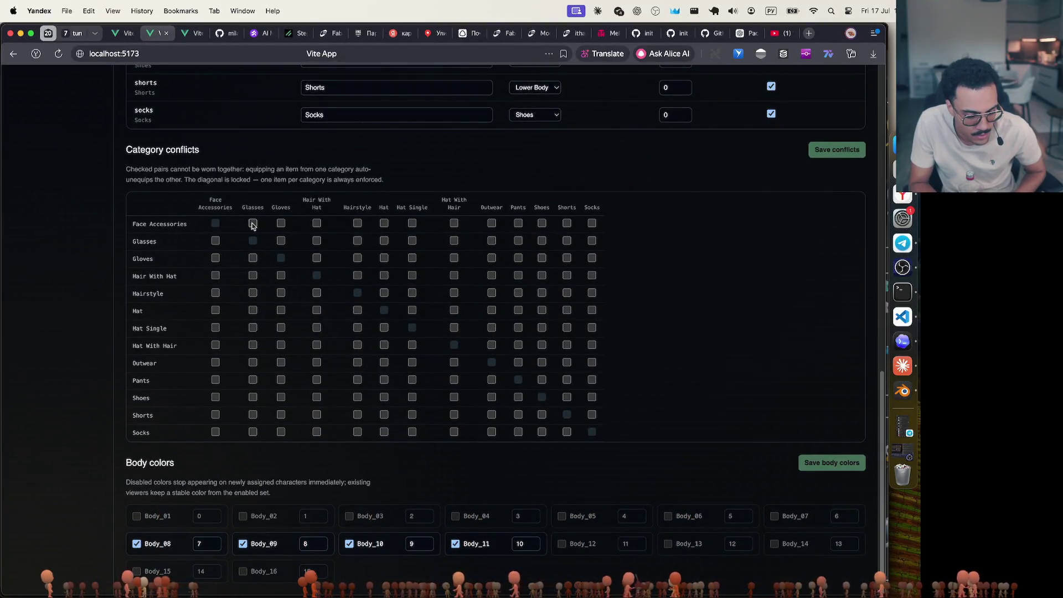
# Make Hat Single conflict with face accessories, glasses, hairstyle, hat and both hair-hat categories
pyautogui.click(252, 224)
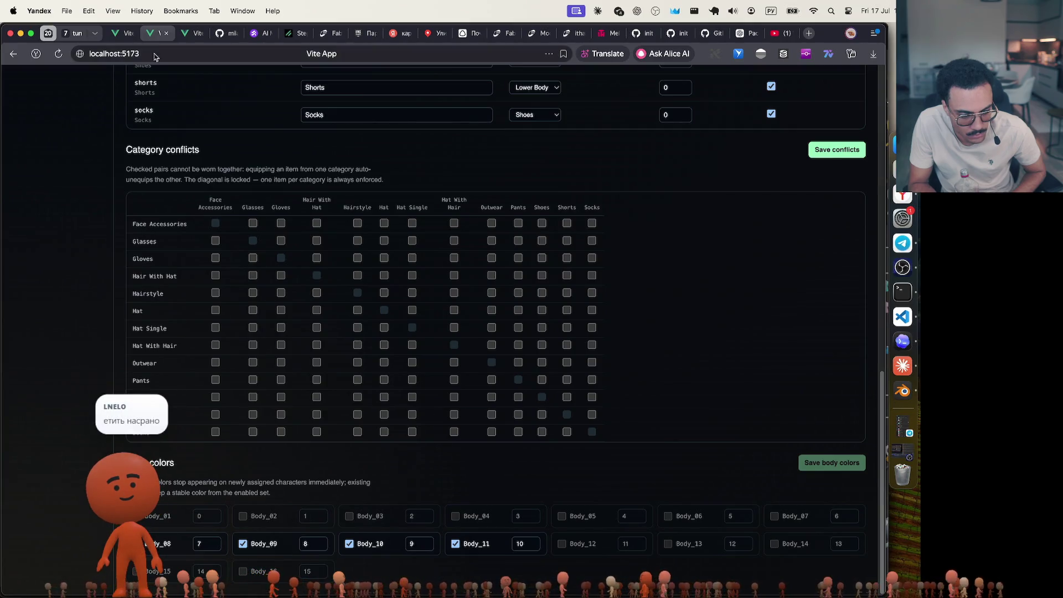
pyautogui.click(123, 33)
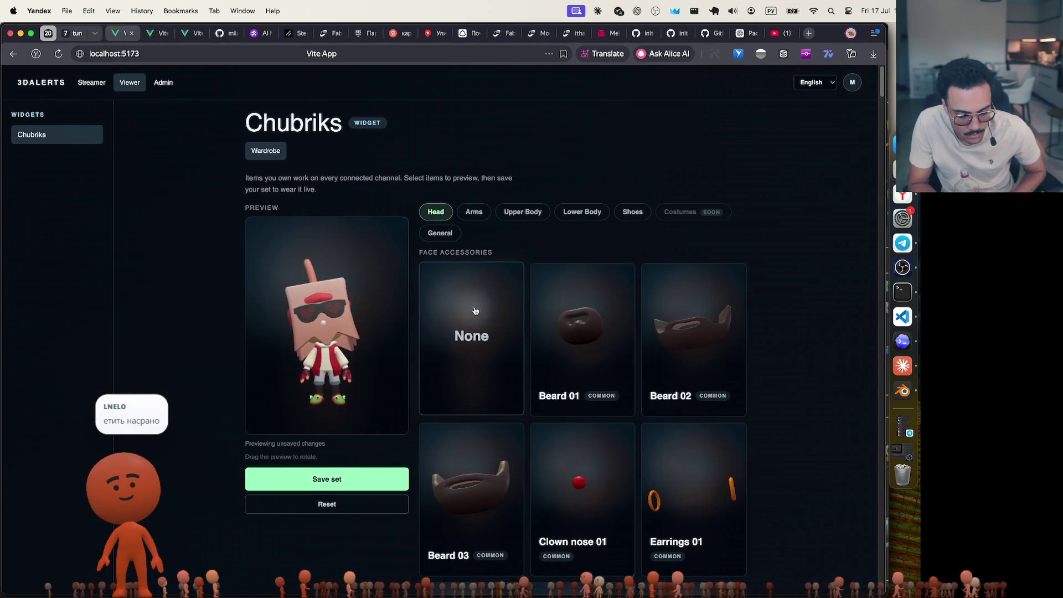
pyautogui.scroll(-2, 474, 311)
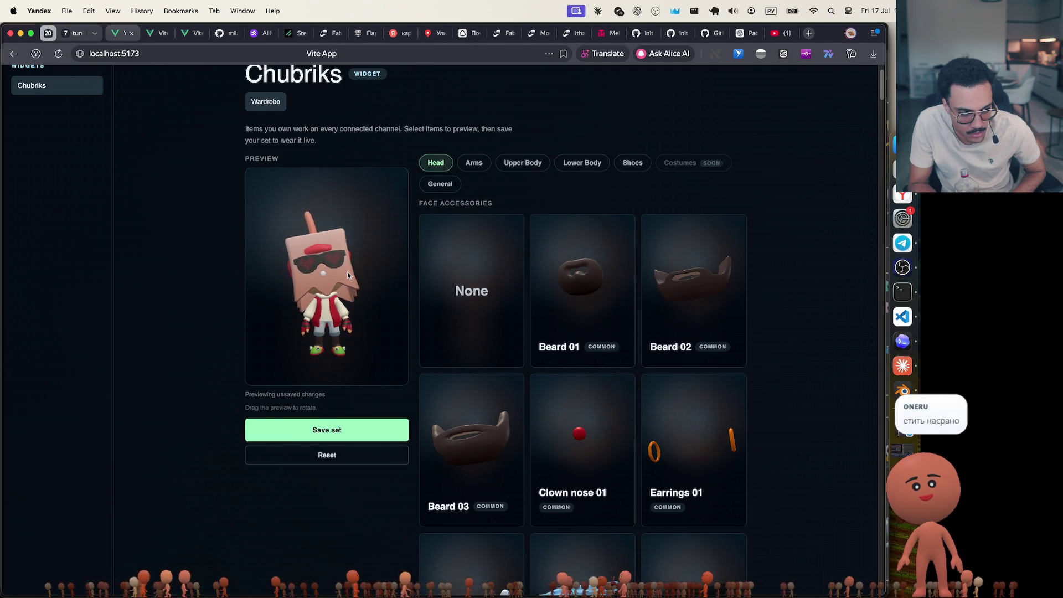
pyautogui.click(153, 35)
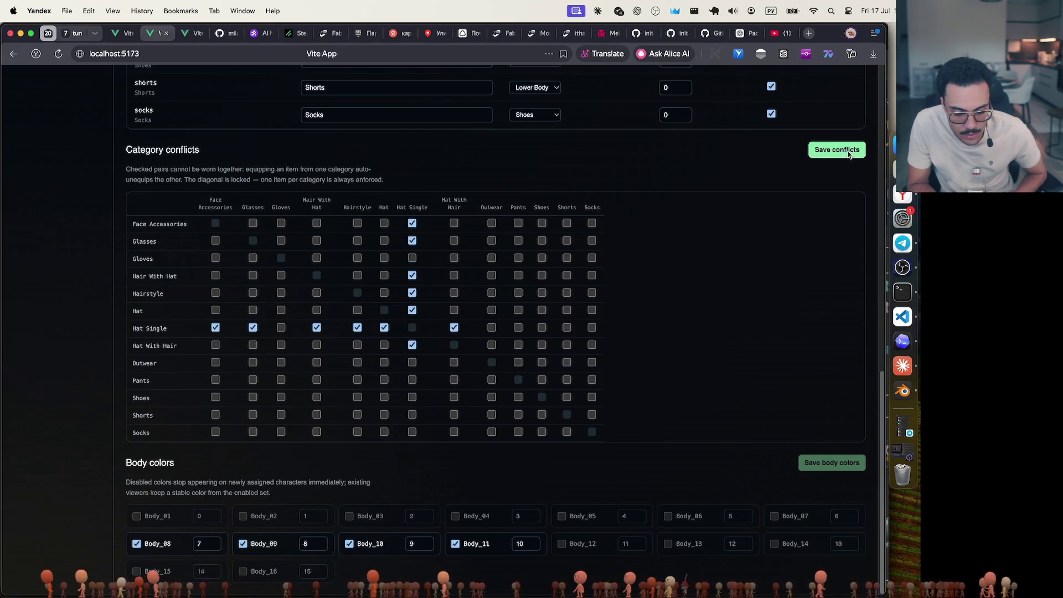
pyautogui.click(126, 33)
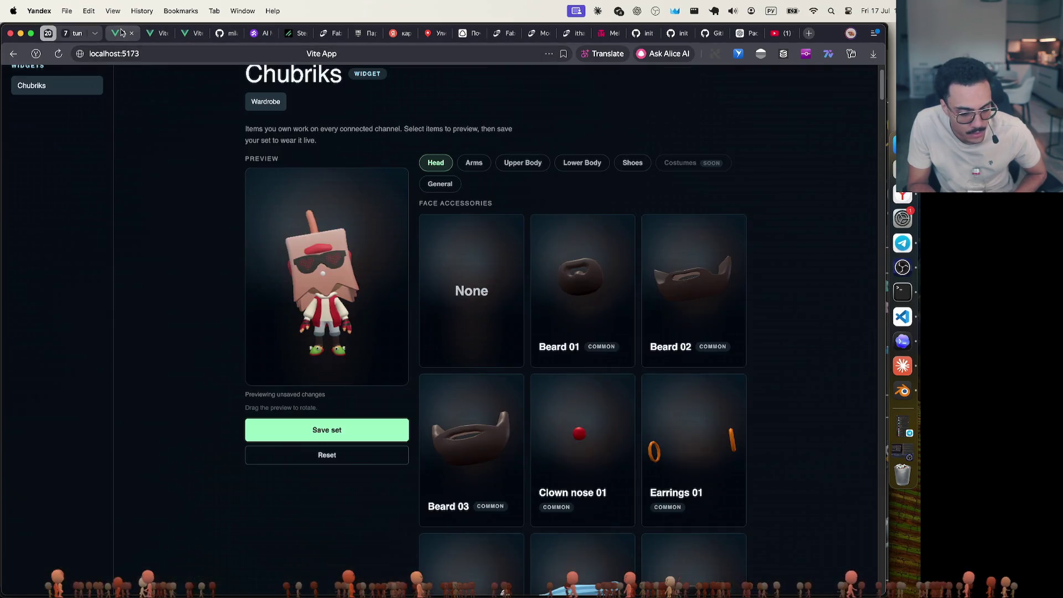
# Reload the wardrobe and preview the Hat Single 54 paper-bag hat in three-quarter view
pyautogui.click(57, 54)
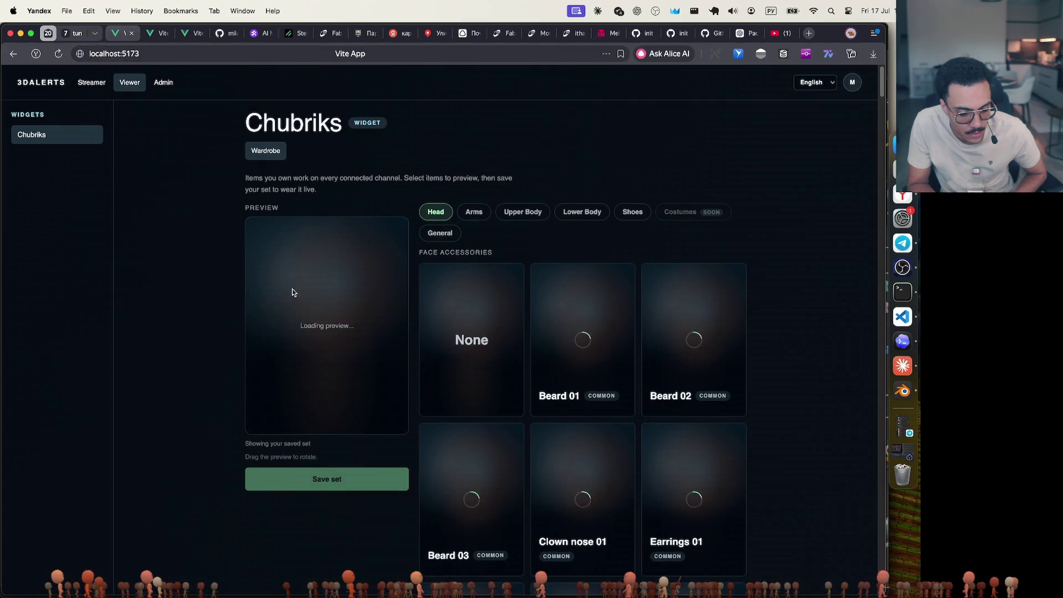
pyautogui.scroll(-20, 497, 321)
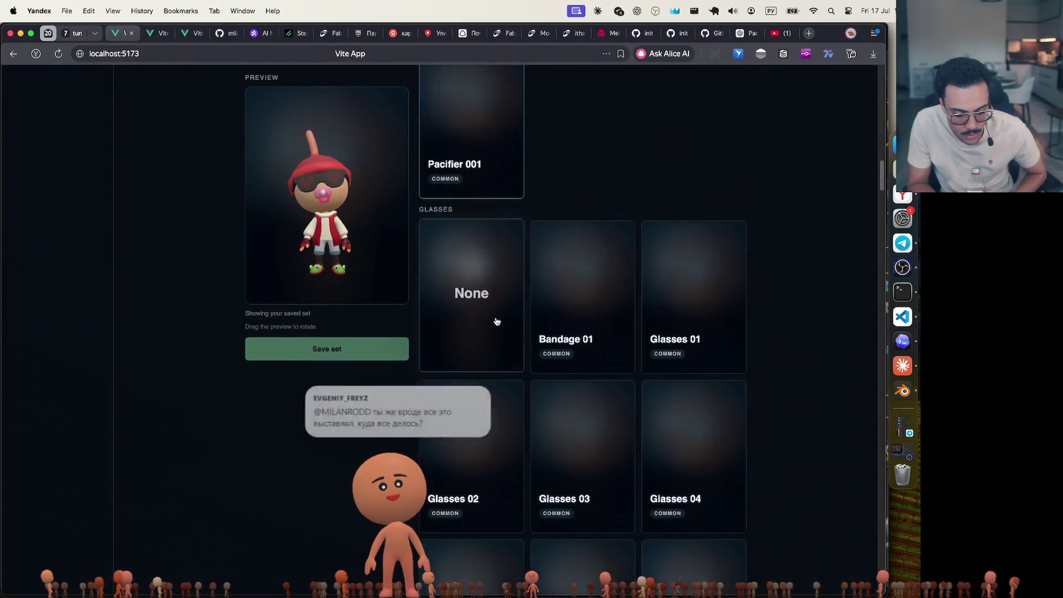
pyautogui.scroll(15, 497, 321)
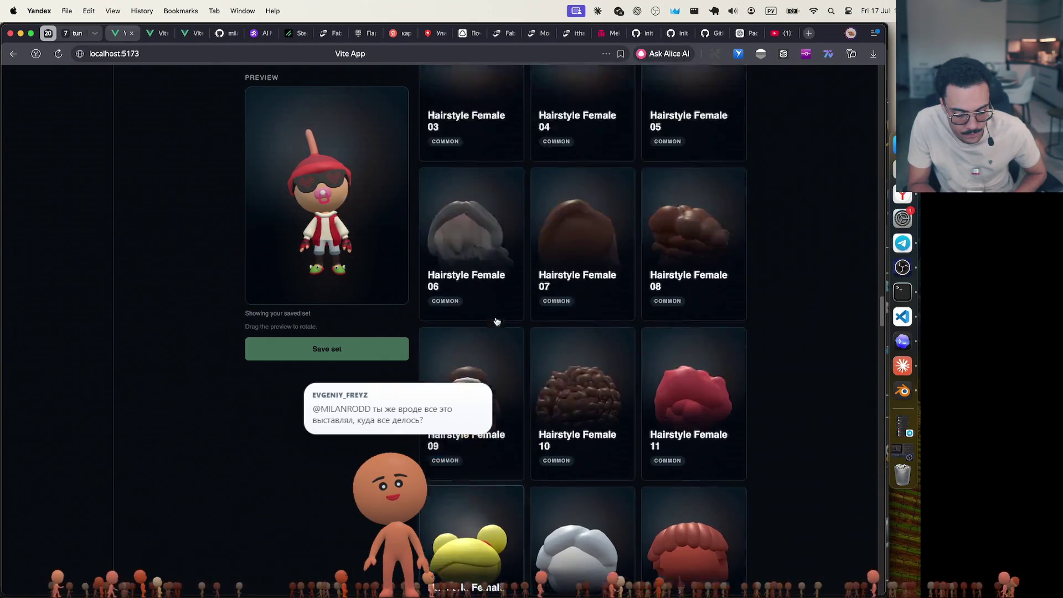
pyautogui.scroll(15, 497, 321)
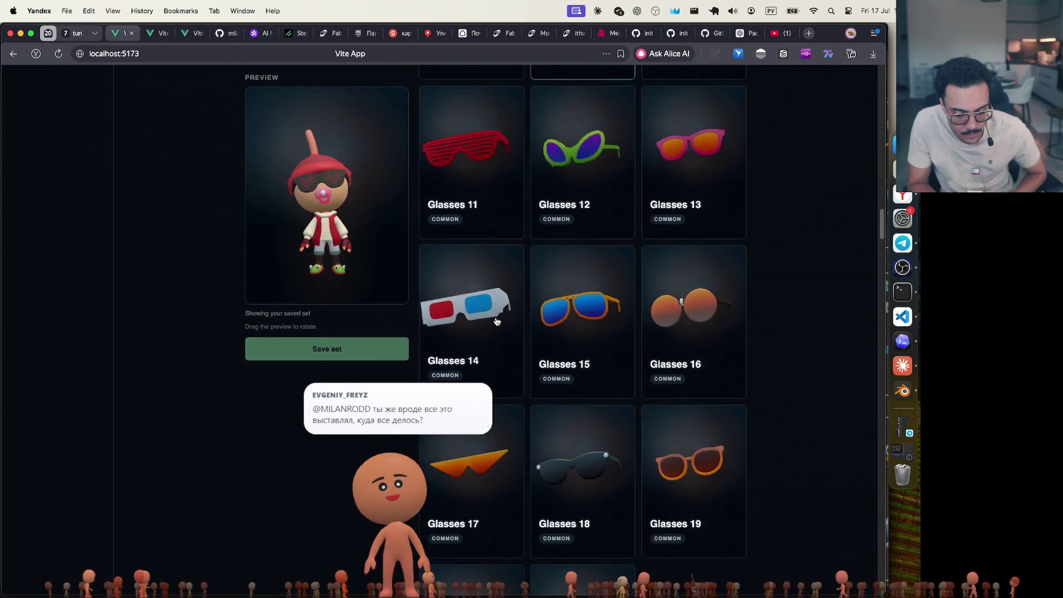
pyautogui.scroll(-12, 497, 322)
pyautogui.scroll(-20, 497, 321)
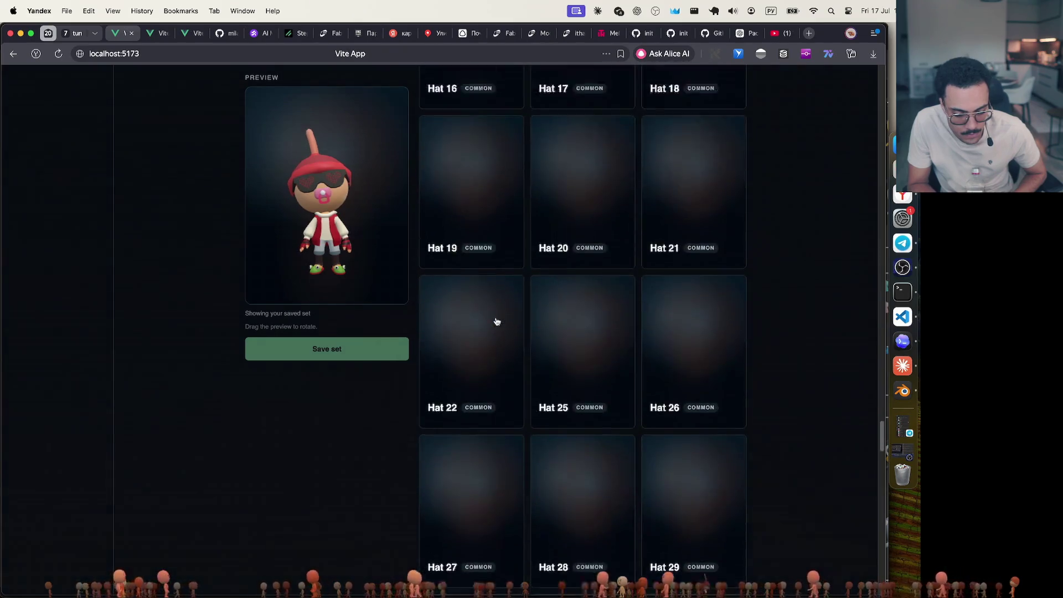
pyautogui.scroll(-5, 497, 321)
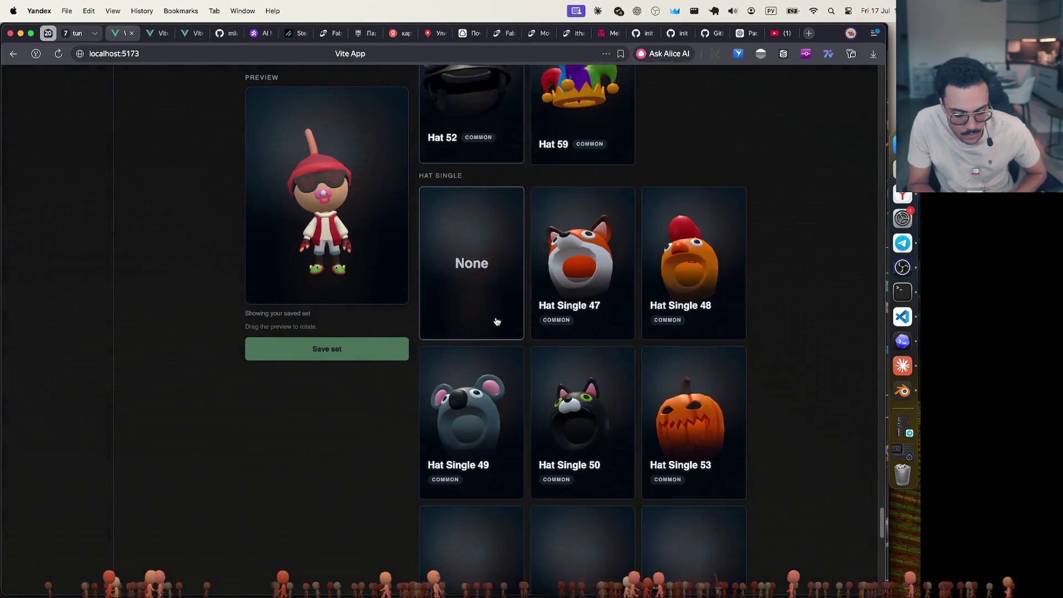
pyautogui.scroll(2, 497, 321)
pyautogui.scroll(-3, 496, 321)
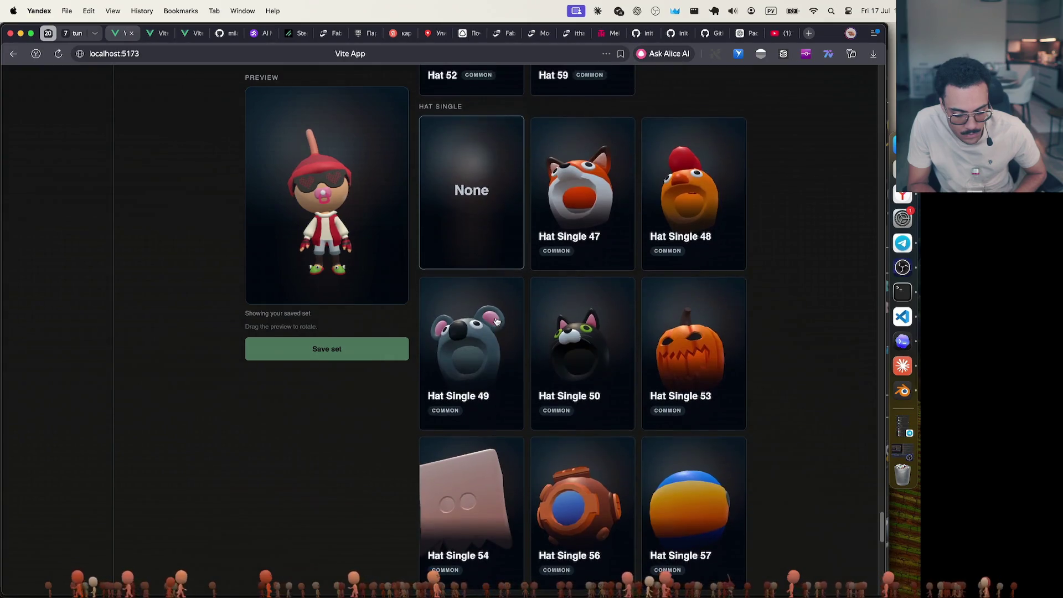
pyautogui.scroll(-3, 497, 321)
pyautogui.click(479, 411)
pyautogui.moveTo(328, 239)
pyautogui.mouseDown()
pyautogui.moveTo(343, 225)
pyautogui.moveTo(268, 209)
pyautogui.moveTo(328, 216)
pyautogui.mouseUp()
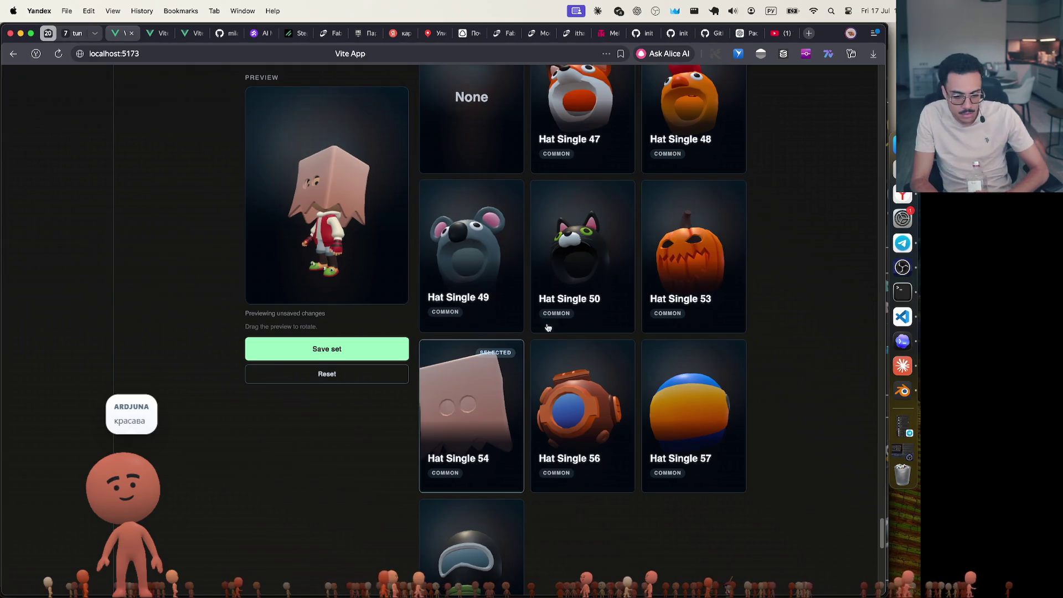
# Preview the Hat Single 47 fox hat on the avatar from a side view
pyautogui.scroll(3, 536, 316)
pyautogui.click(605, 216)
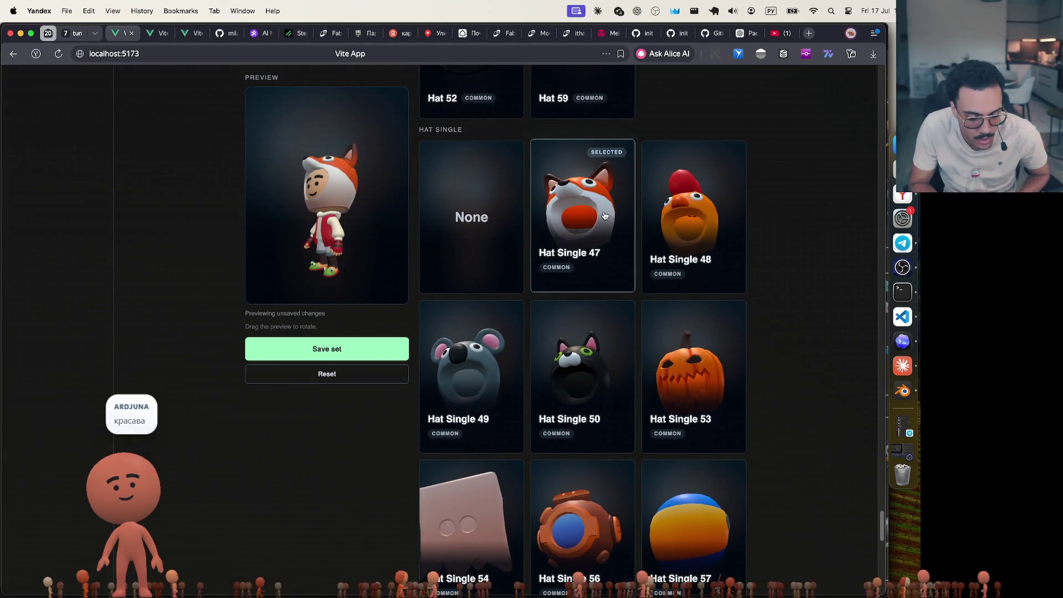
pyautogui.moveTo(375, 231)
pyautogui.mouseDown()
pyautogui.moveTo(431, 230)
pyautogui.moveTo(350, 243)
pyautogui.moveTo(430, 245)
pyautogui.mouseUp()
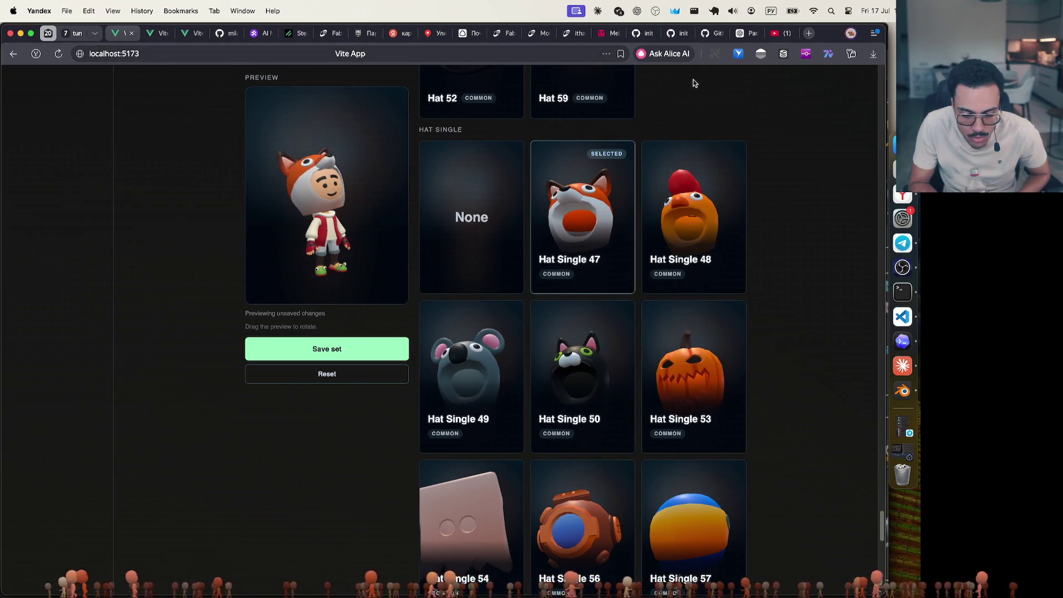
pyautogui.click(747, 35)
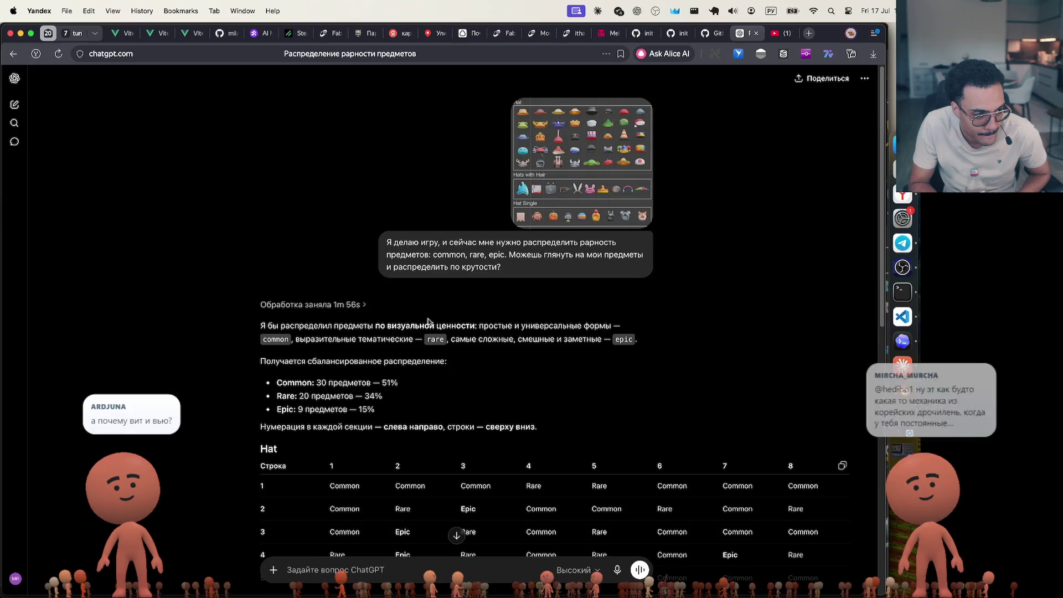
# Read the rarity reply through the Hat, Hats with Hair and Hat Single tables, then return to the app
pyautogui.scroll(-3, 428, 321)
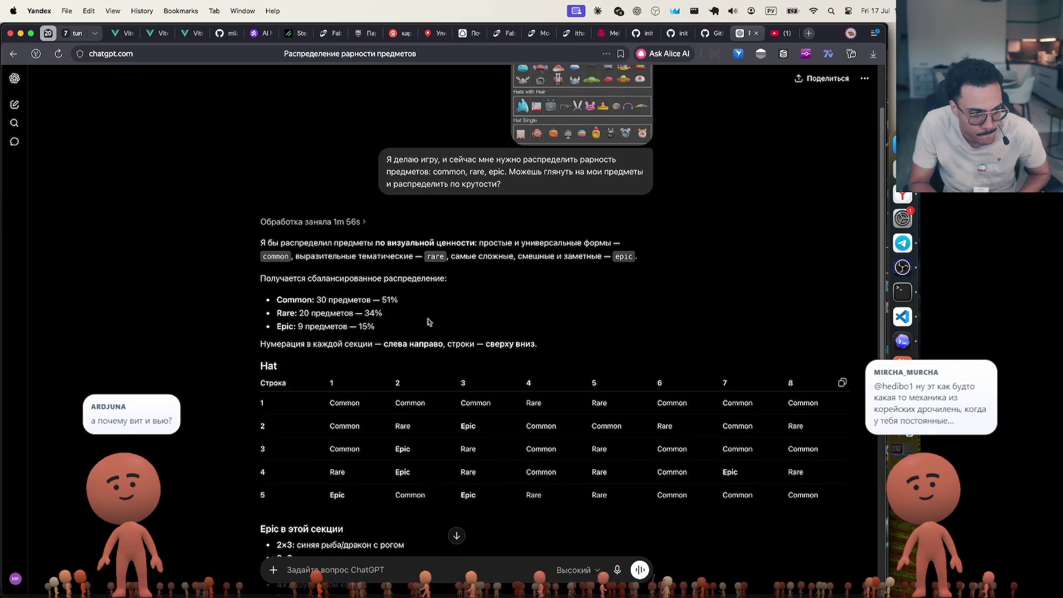
pyautogui.scroll(-3, 428, 321)
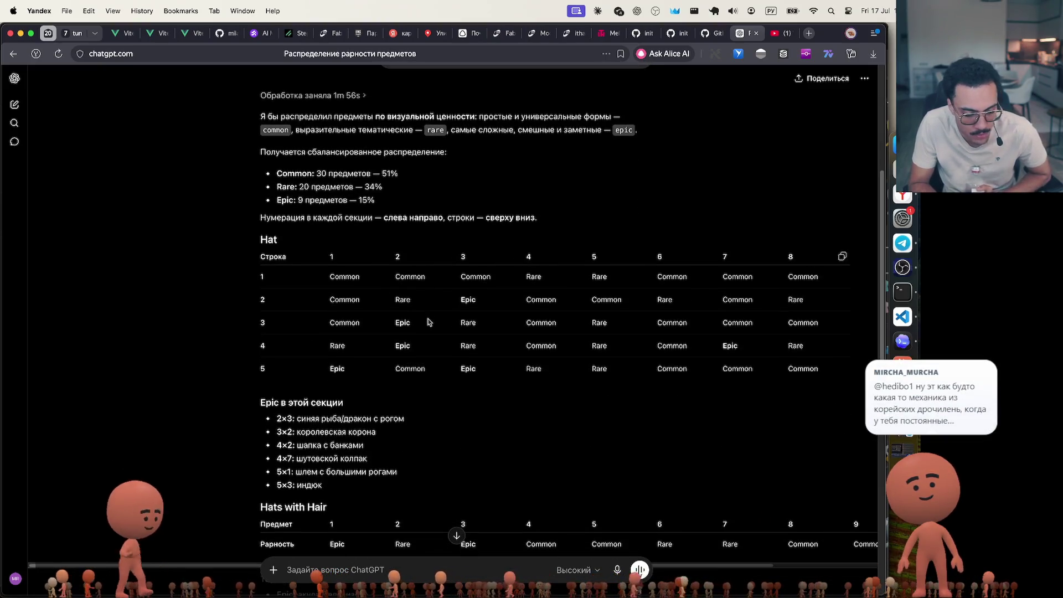
pyautogui.scroll(-5, 428, 321)
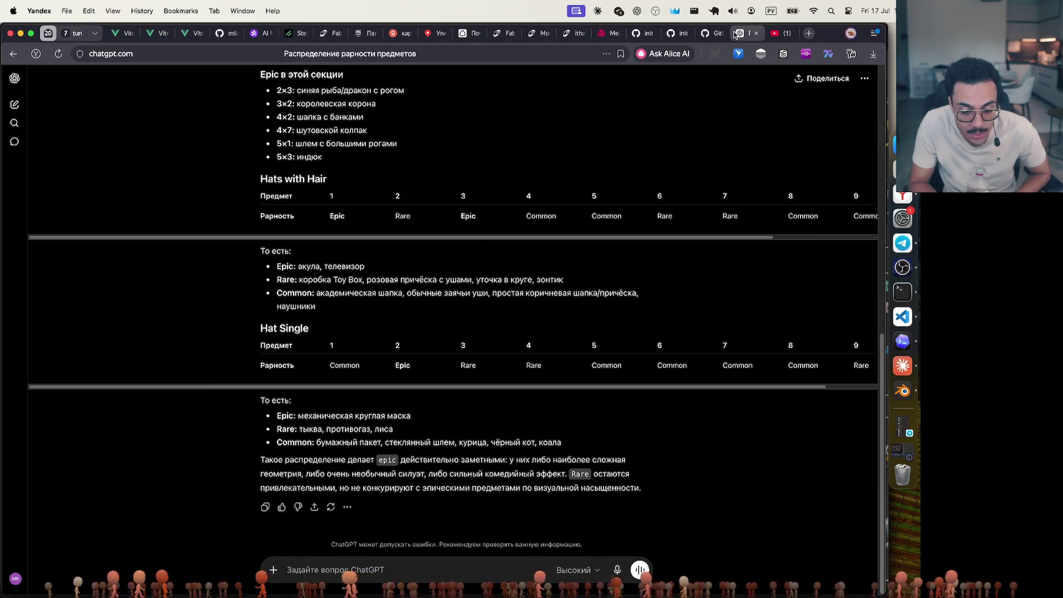
pyautogui.click(124, 33)
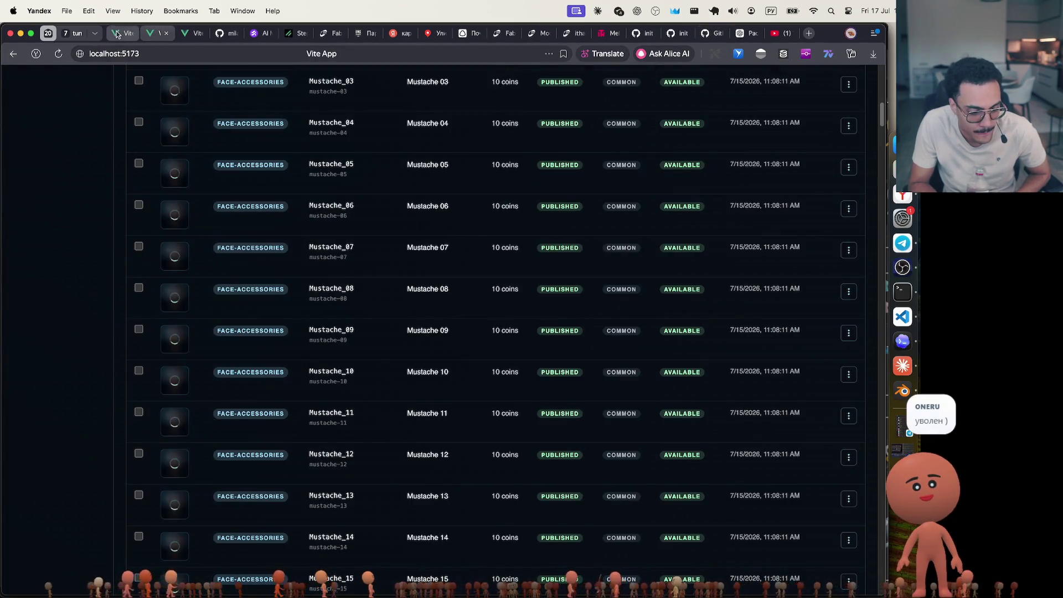
# Preview the Hat Single 53 pumpkin hat, then the Hat Single 58 helmet on the avatar
pyautogui.scroll(-2, 592, 359)
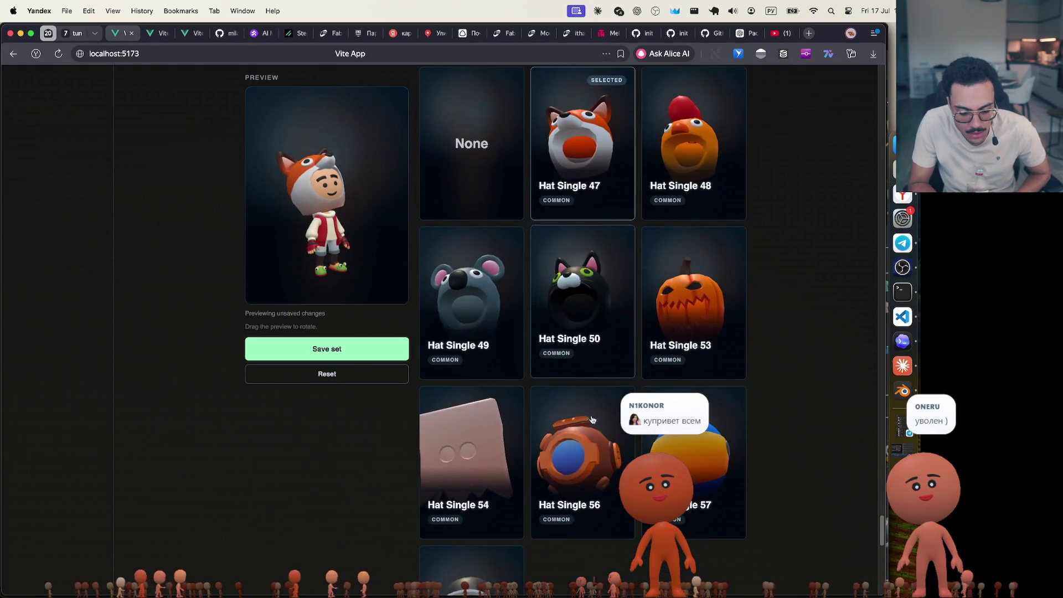
pyautogui.click(689, 305)
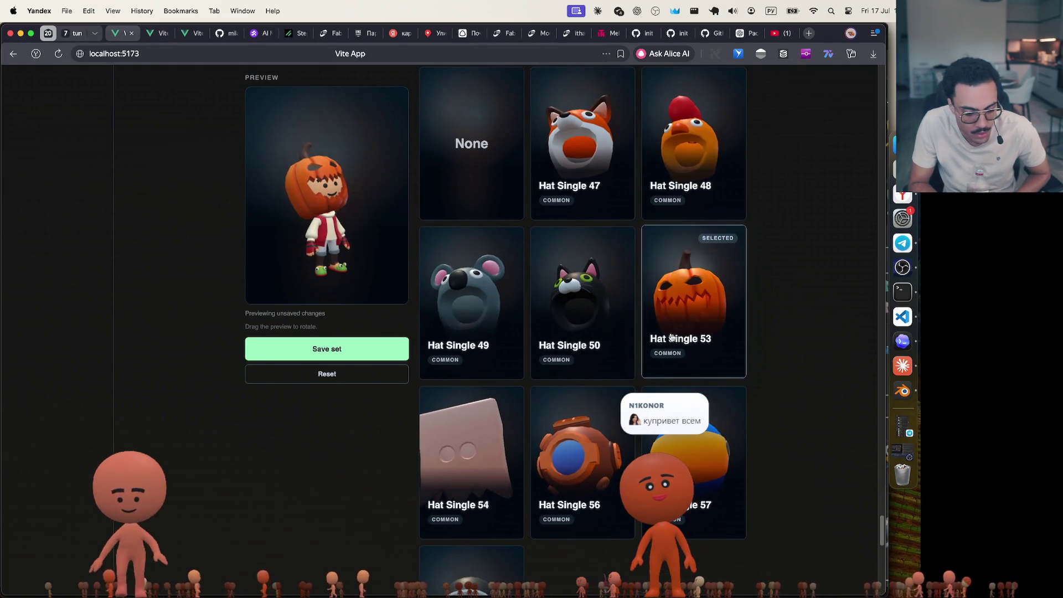
pyautogui.scroll(-3, 454, 421)
pyautogui.click(486, 525)
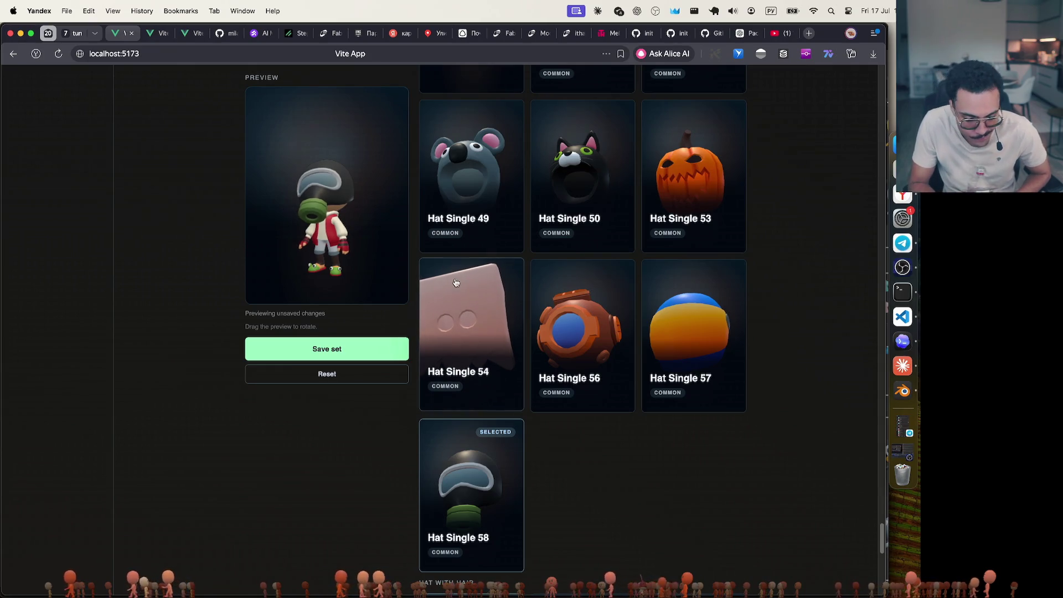
pyautogui.scroll(2, 483, 445)
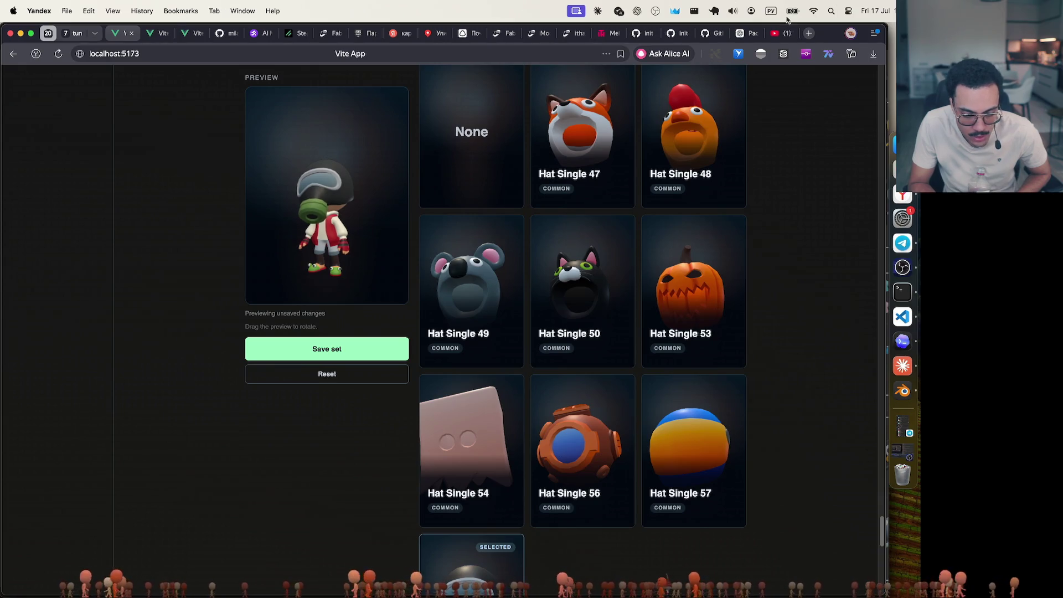
pyautogui.click(745, 34)
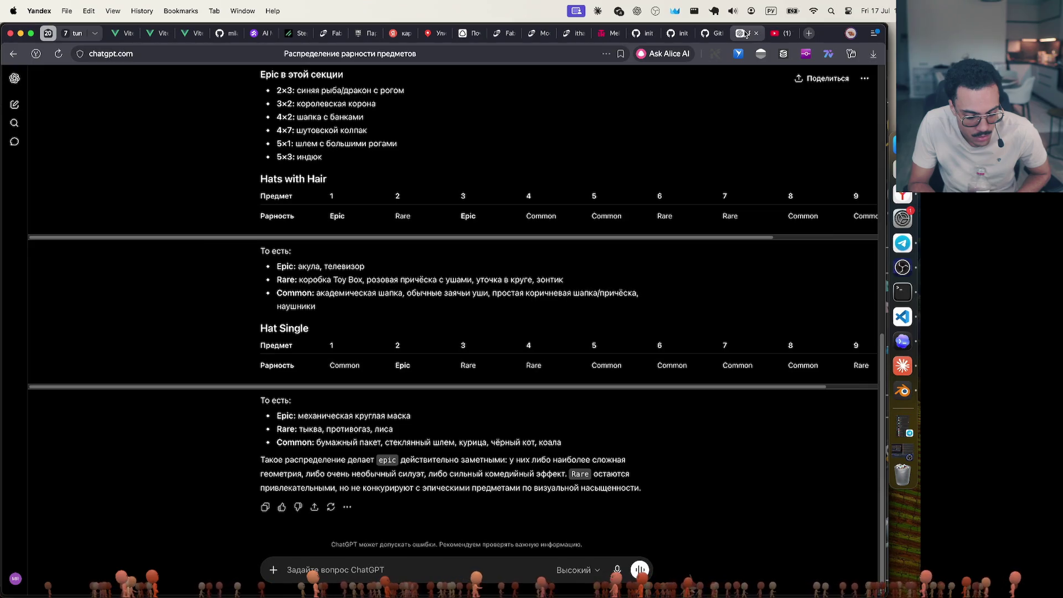
# Return to the wardrobe hat picker and rotate the avatar preview to see its back
pyautogui.click(123, 34)
pyautogui.moveTo(366, 219)
pyautogui.mouseDown()
pyautogui.moveTo(410, 190)
pyautogui.moveTo(261, 214)
pyautogui.moveTo(371, 214)
pyautogui.moveTo(335, 208)
pyautogui.mouseUp()
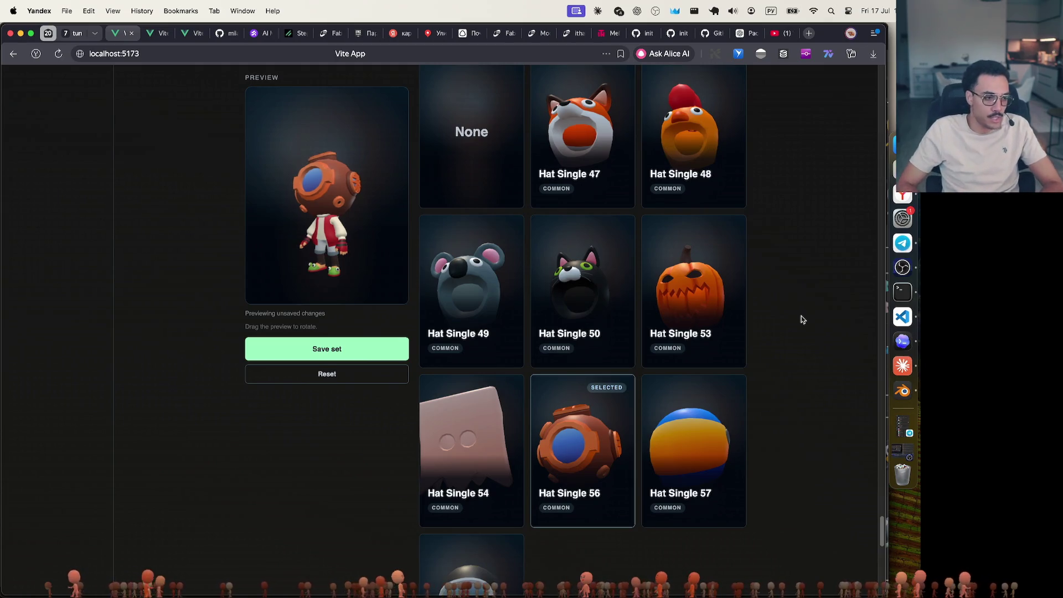
# Compare Hat Single 50, 49, 47 and 48 on the avatar, ending on the Hat Single 48 duck hat
pyautogui.click(581, 294)
pyautogui.click(436, 283)
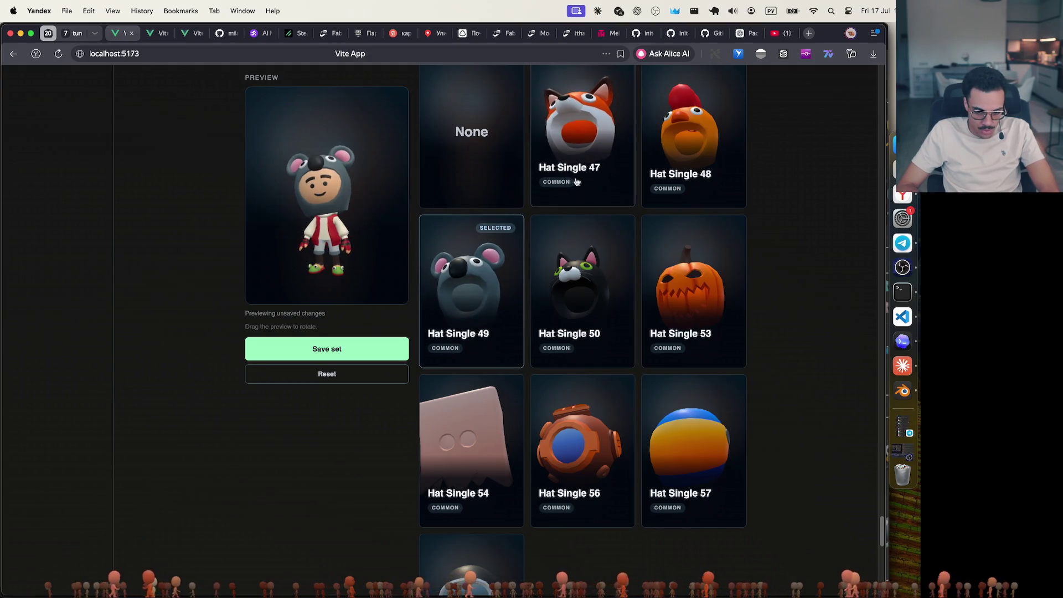
pyautogui.click(576, 180)
pyautogui.click(674, 176)
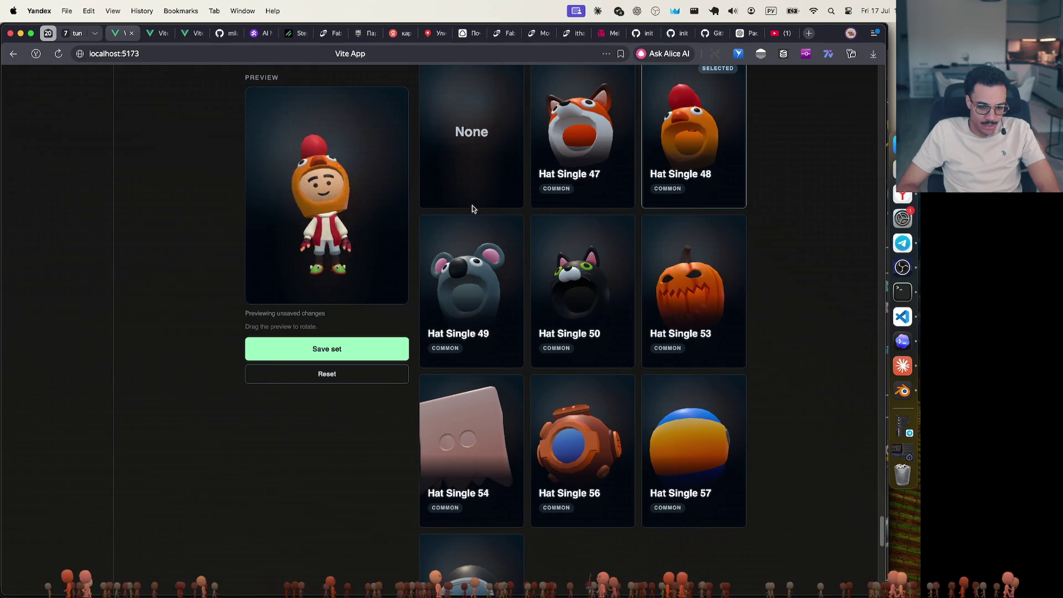
pyautogui.click(619, 157)
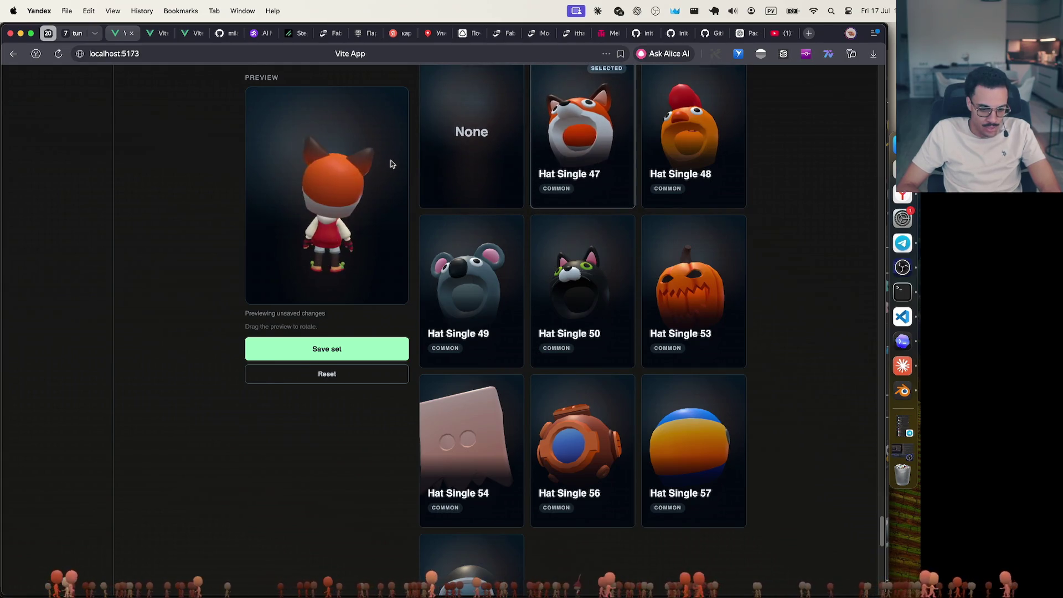
pyautogui.click(658, 169)
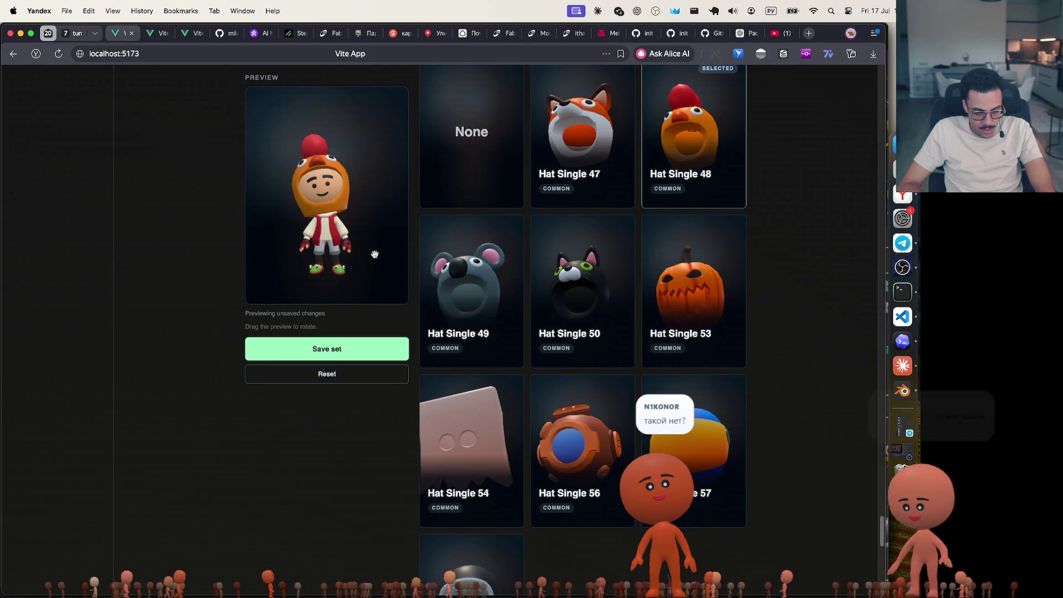
# Preview the Hat 59 jester crown, then the Hat 36 rainbow top hat on the avatar
pyautogui.scroll(10, 601, 354)
pyautogui.scroll(5, 601, 354)
pyautogui.scroll(-10, 601, 354)
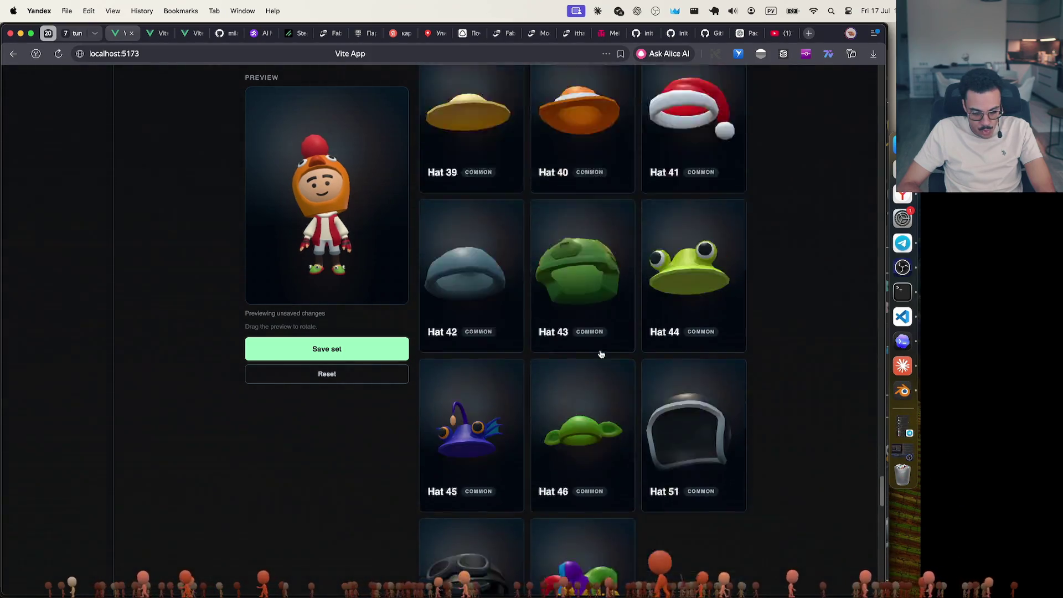
pyautogui.click(528, 345)
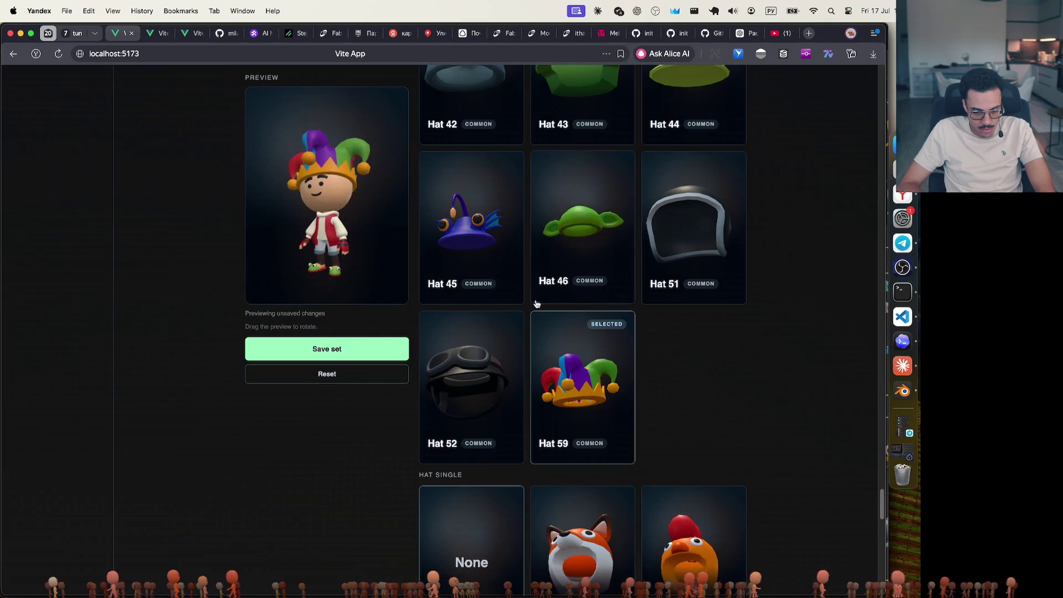
pyautogui.scroll(8, 537, 304)
pyautogui.scroll(3, 537, 304)
pyautogui.click(553, 332)
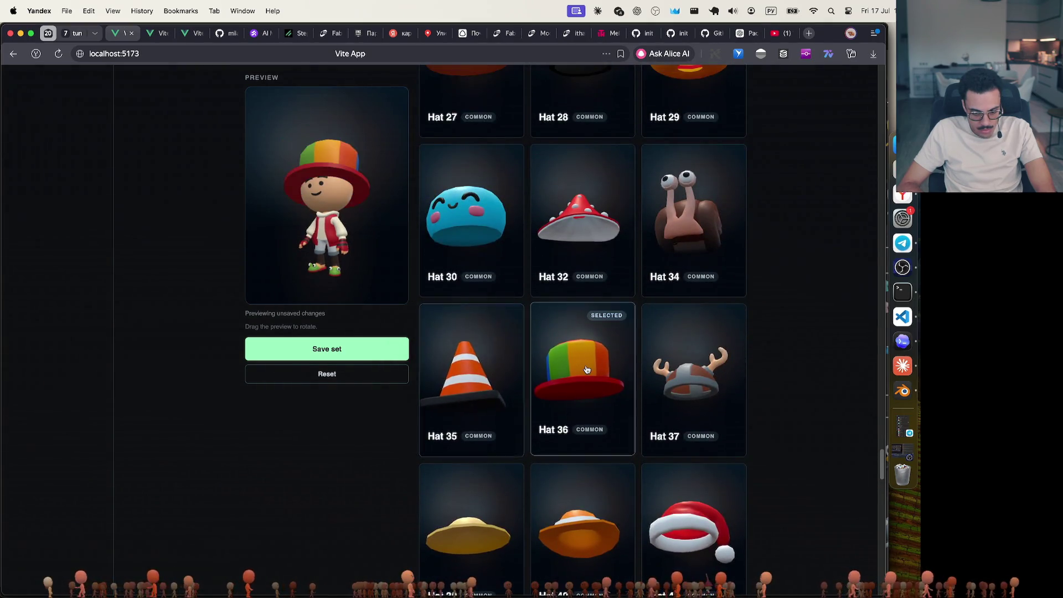
# Add the Hairstyle Male 06 rainbow hair under the hat, then go to the Streamer storefront page
pyautogui.scroll(13, 587, 370)
pyautogui.scroll(20, 587, 369)
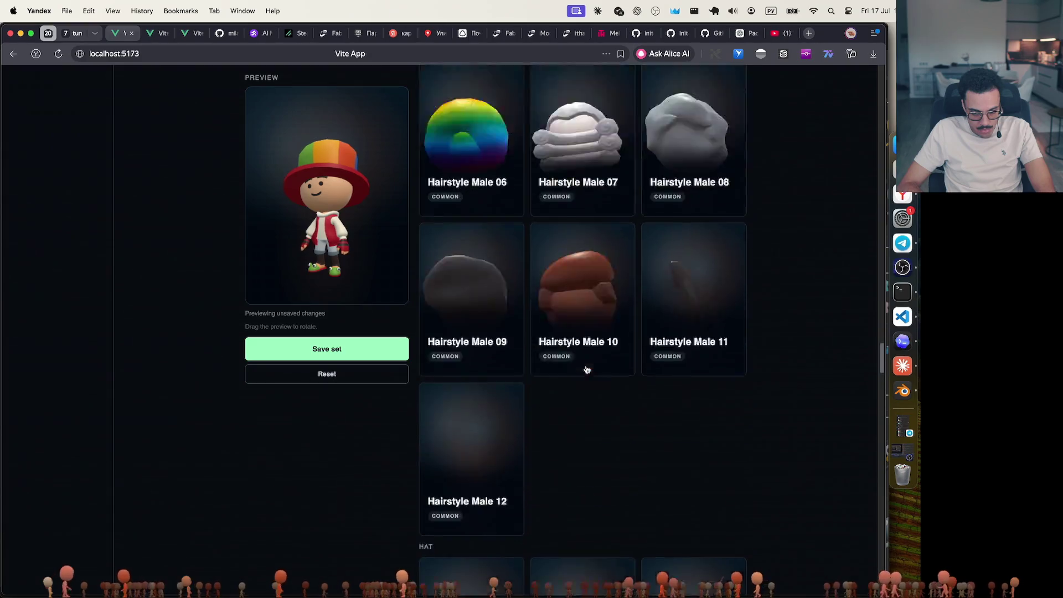
pyautogui.scroll(-2, 587, 370)
pyautogui.click(470, 277)
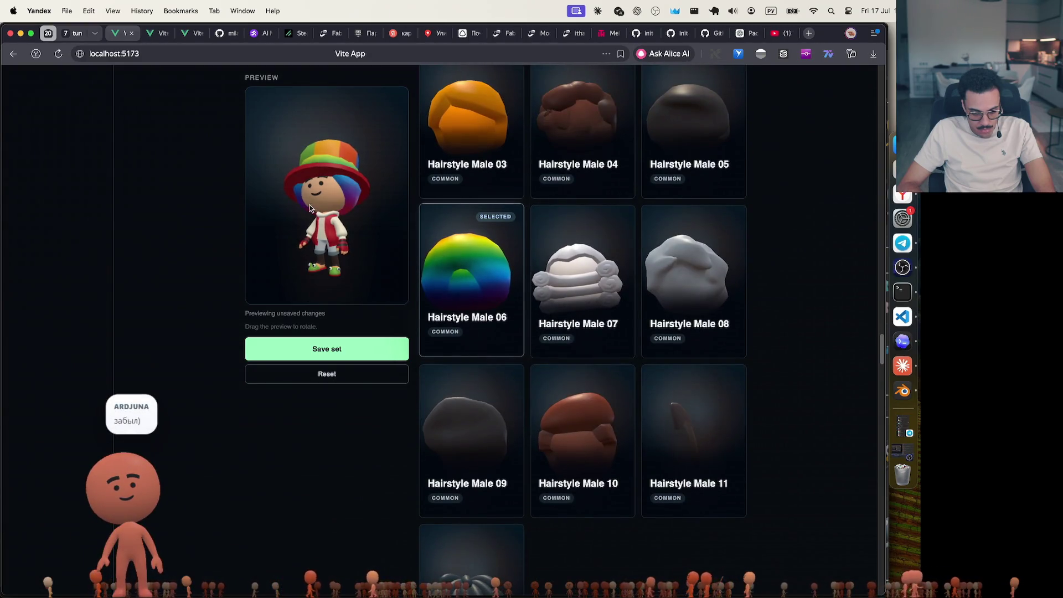
pyautogui.scroll(15, 459, 292)
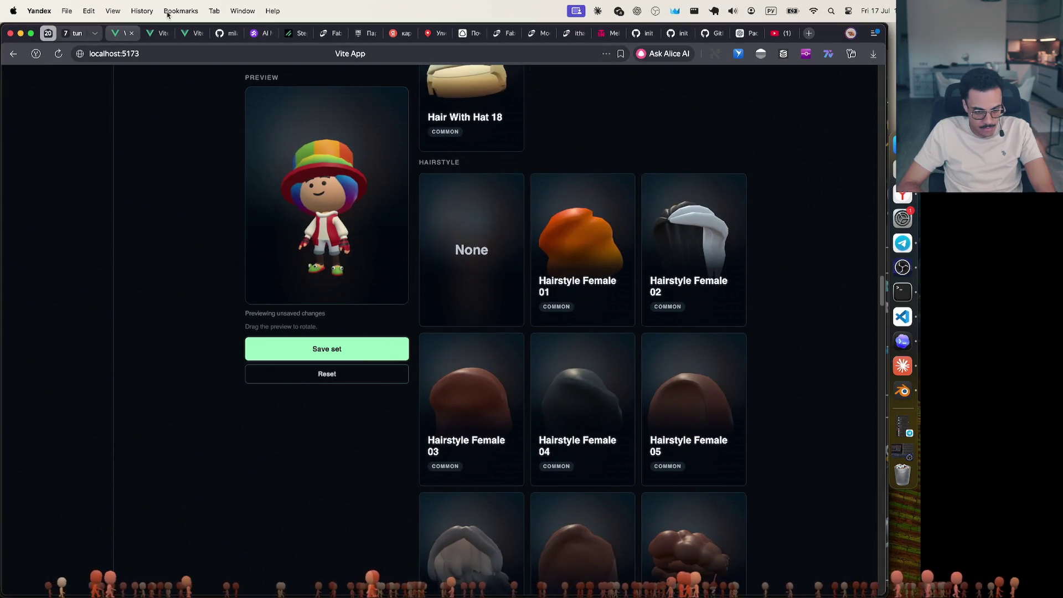
pyautogui.click(162, 36)
pyautogui.click(191, 33)
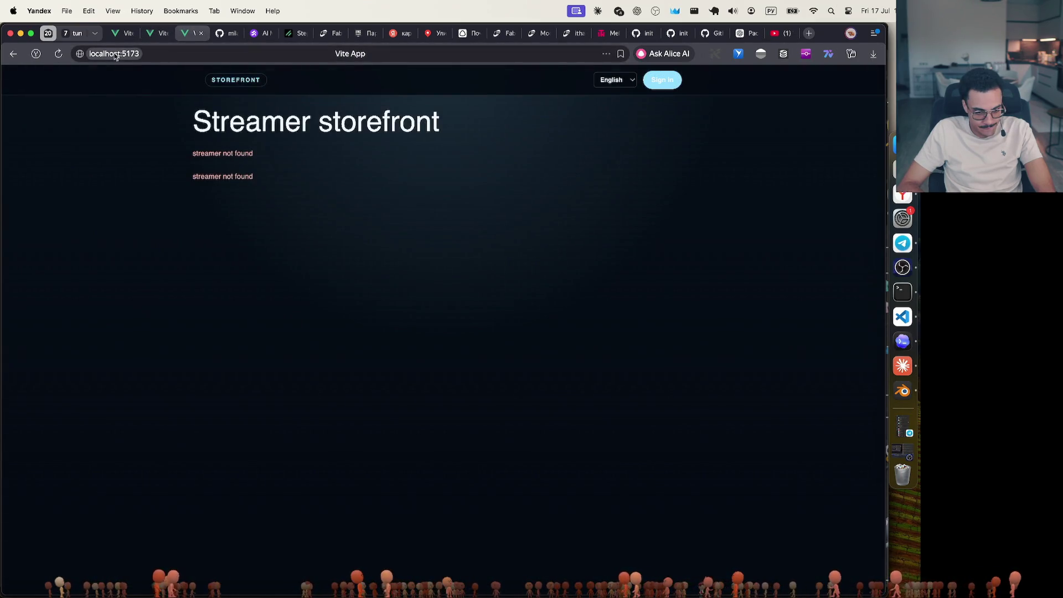
# Go to the admin Wearable catalog and open its wardrobe Taxonomy categories
pyautogui.click(113, 11)
pyautogui.click(324, 199)
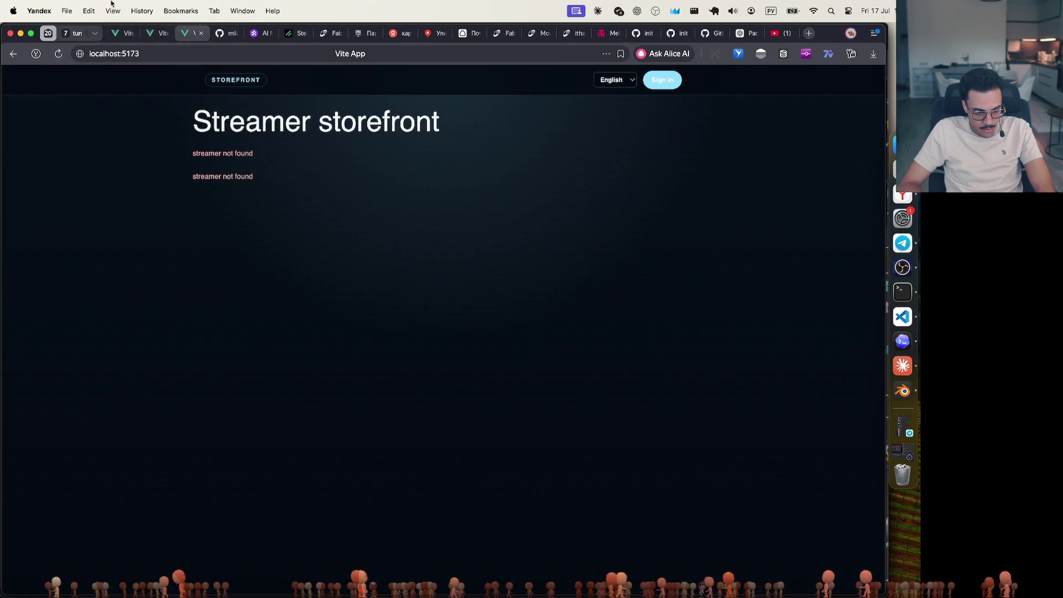
pyautogui.click(157, 34)
pyautogui.scroll(15, 248, 163)
pyautogui.scroll(-2, 266, 183)
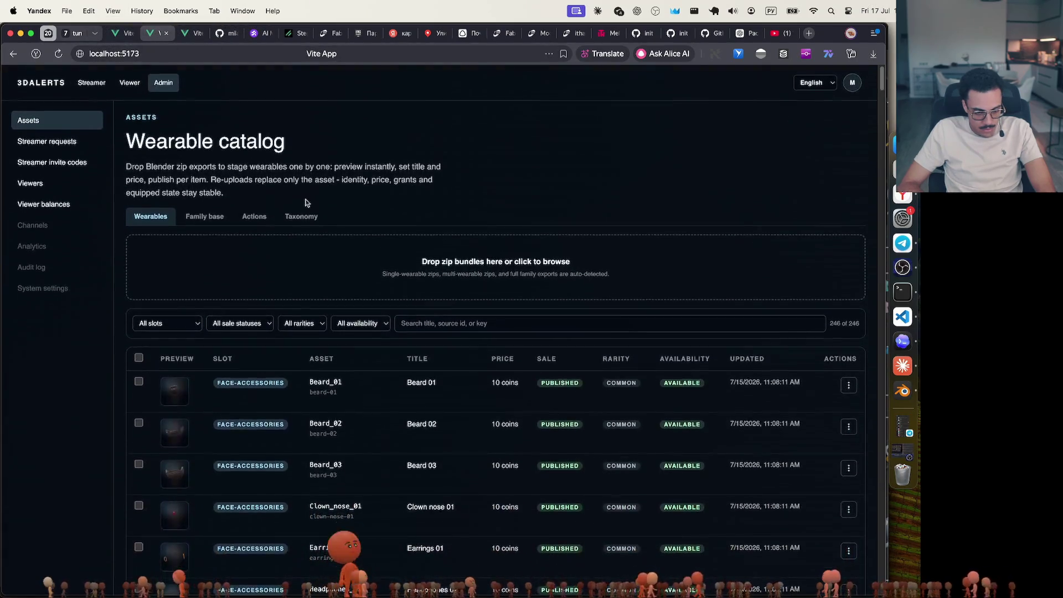
pyautogui.click(299, 216)
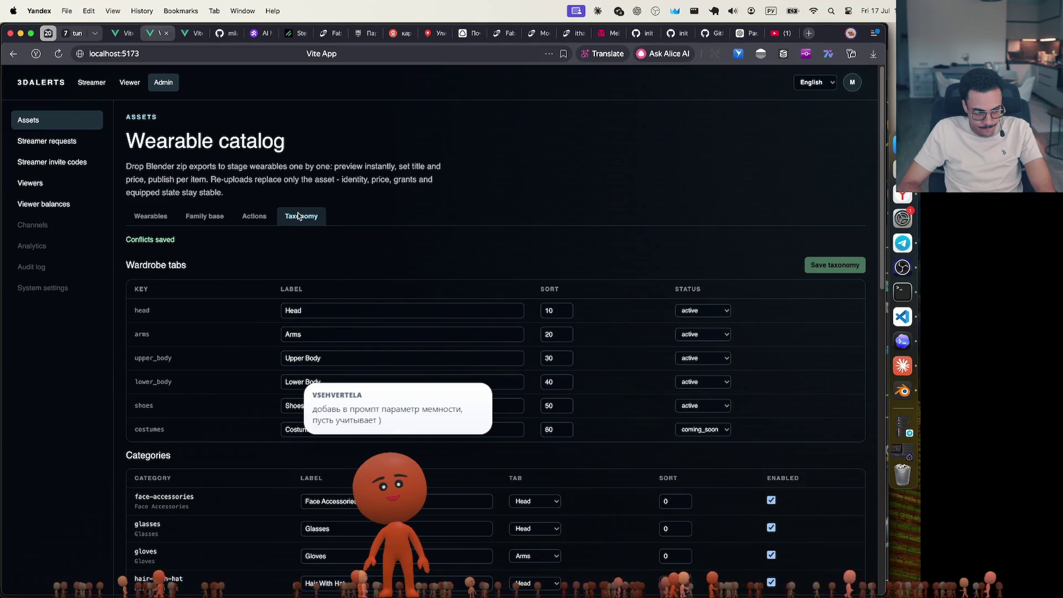
# Make Hairstyle and Hair With Hat mutually exclusive, save the conflicts, and return to the wardrobe
pyautogui.scroll(-5, 343, 382)
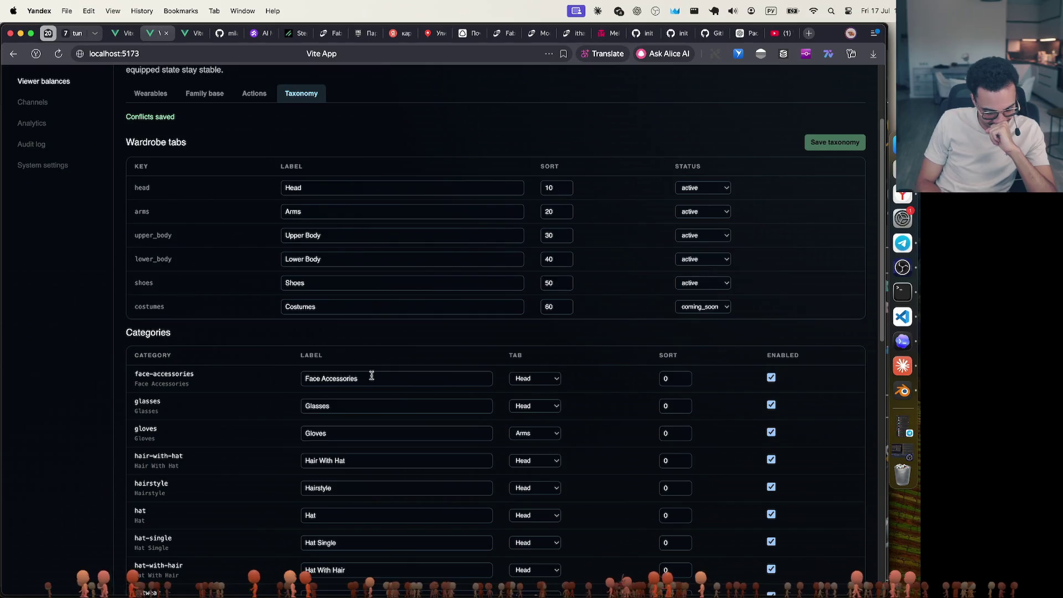
pyautogui.scroll(-10, 536, 363)
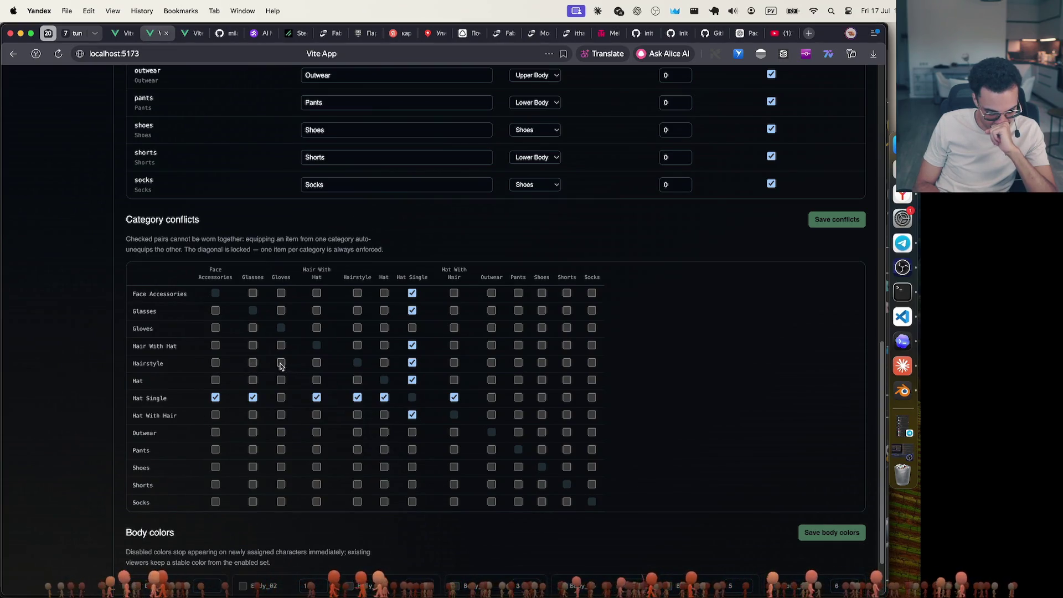
pyautogui.click(316, 363)
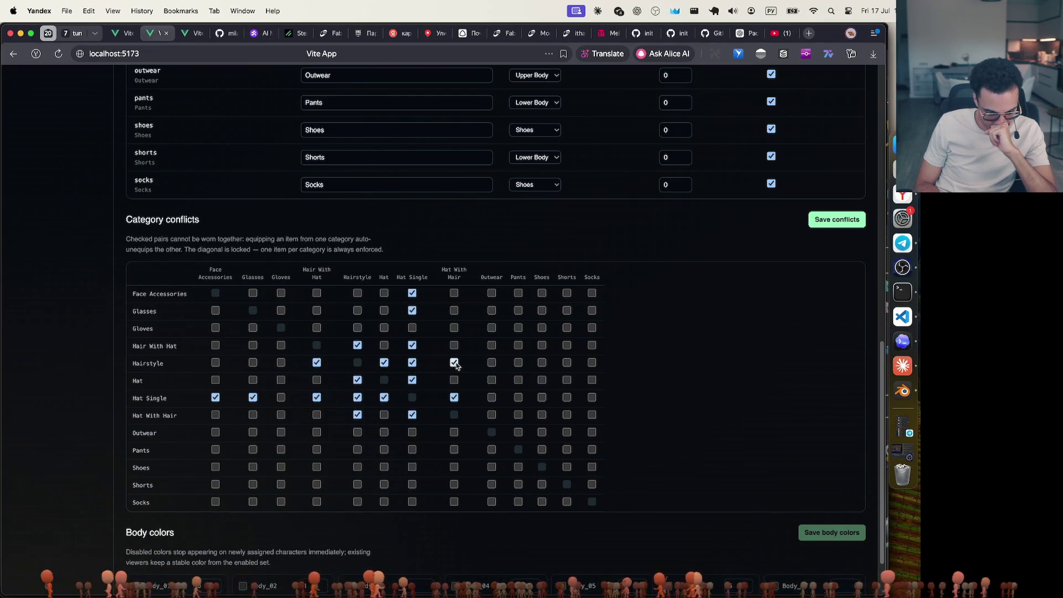
pyautogui.click(837, 222)
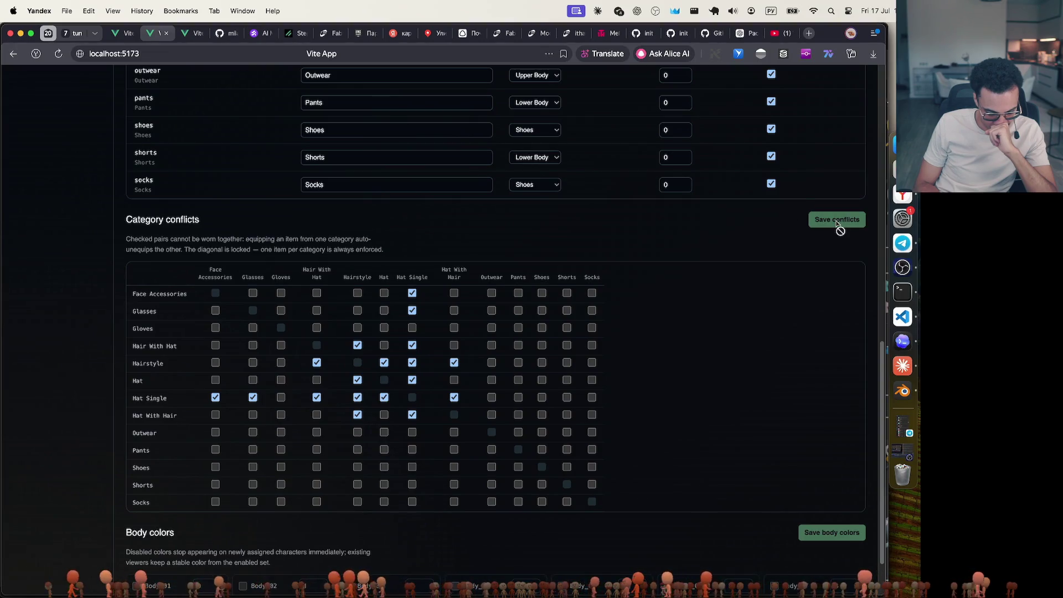
pyautogui.hotkey('ctrl', 'shift', 'Tab')
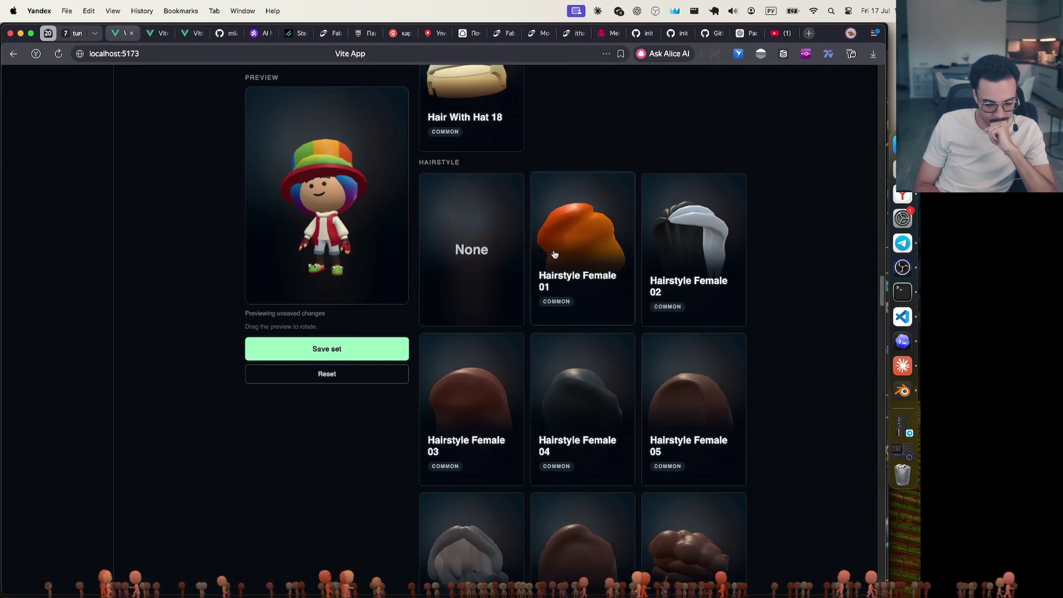
# Try Hairstyle Female 01, remove it, and reload the wardrobe to show the saved set
pyautogui.click(576, 249)
pyautogui.click(485, 249)
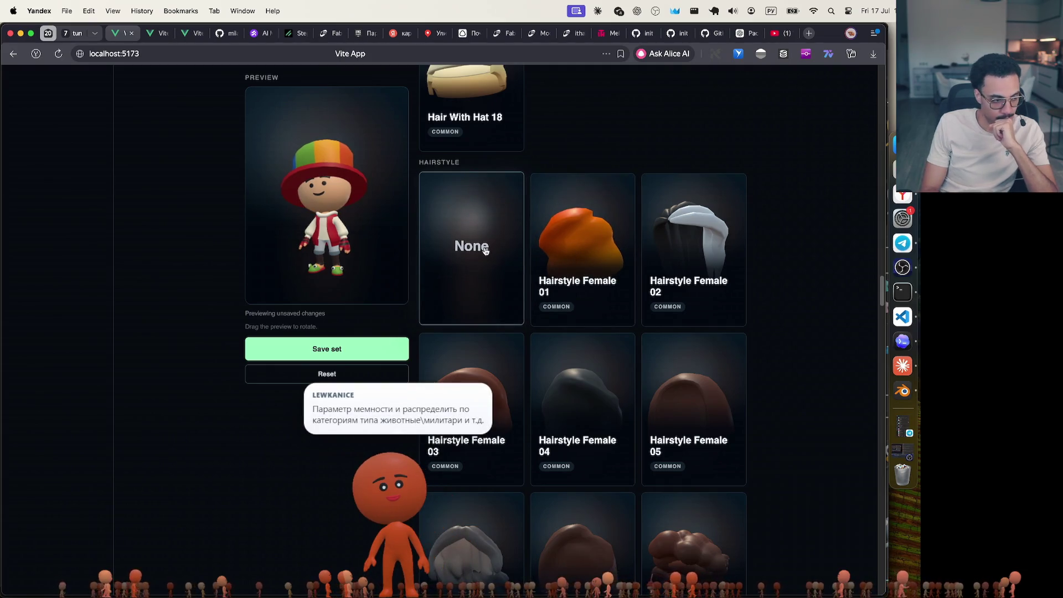
pyautogui.press('super+r')
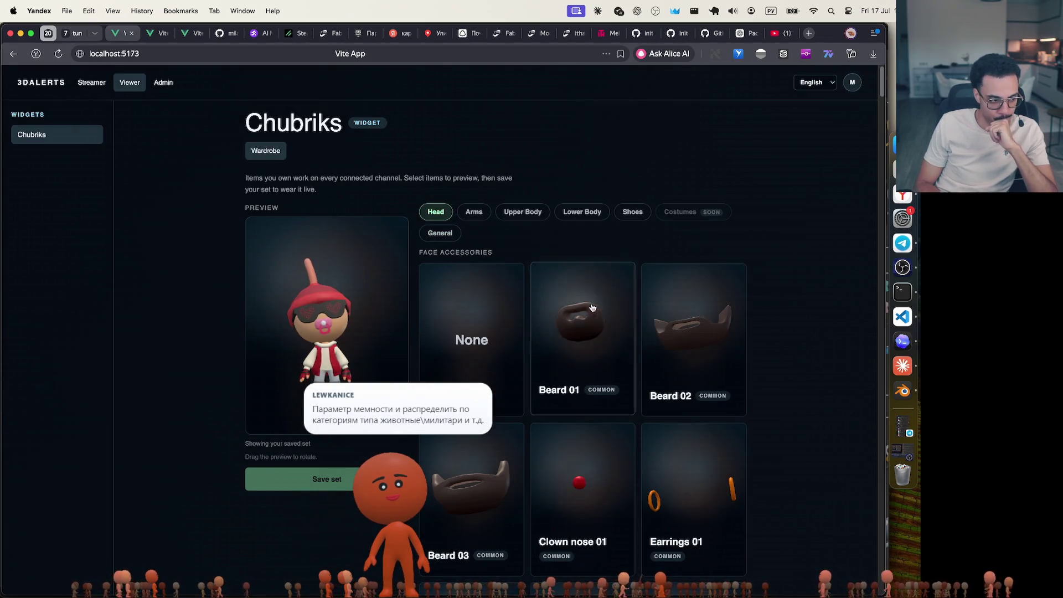
pyautogui.scroll(-20, 483, 223)
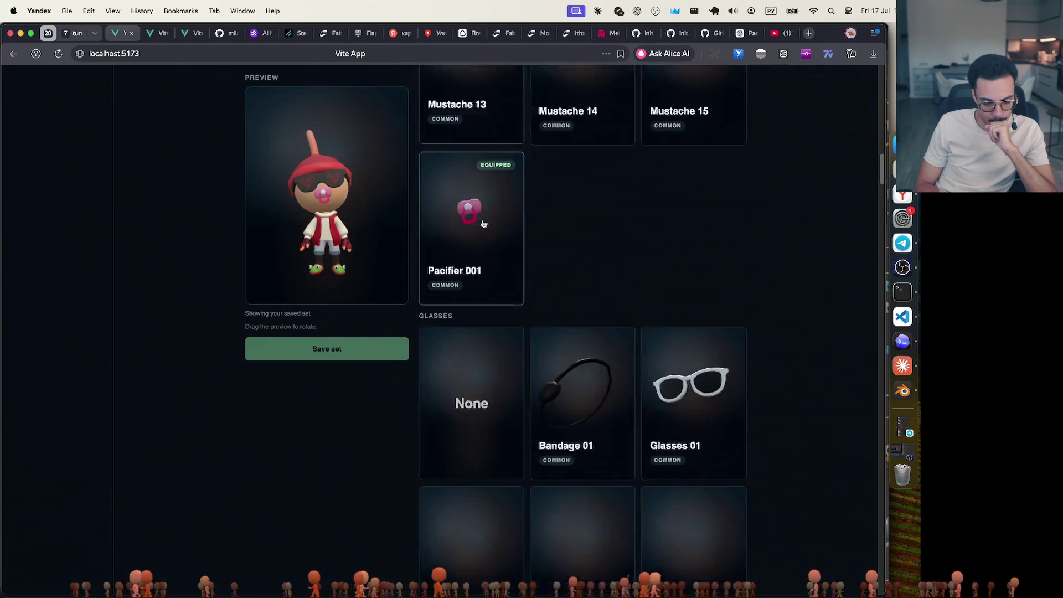
pyautogui.scroll(-10, 484, 223)
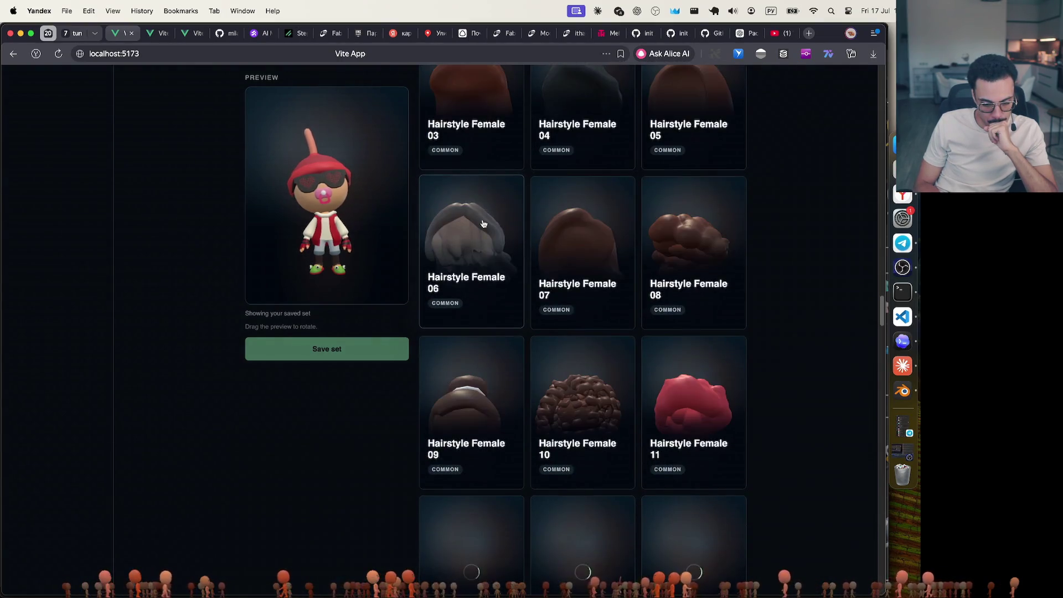
# Preview Hairstyles Female 06, 09, 12 and Male 06, turning the avatar to view its back
pyautogui.click(483, 223)
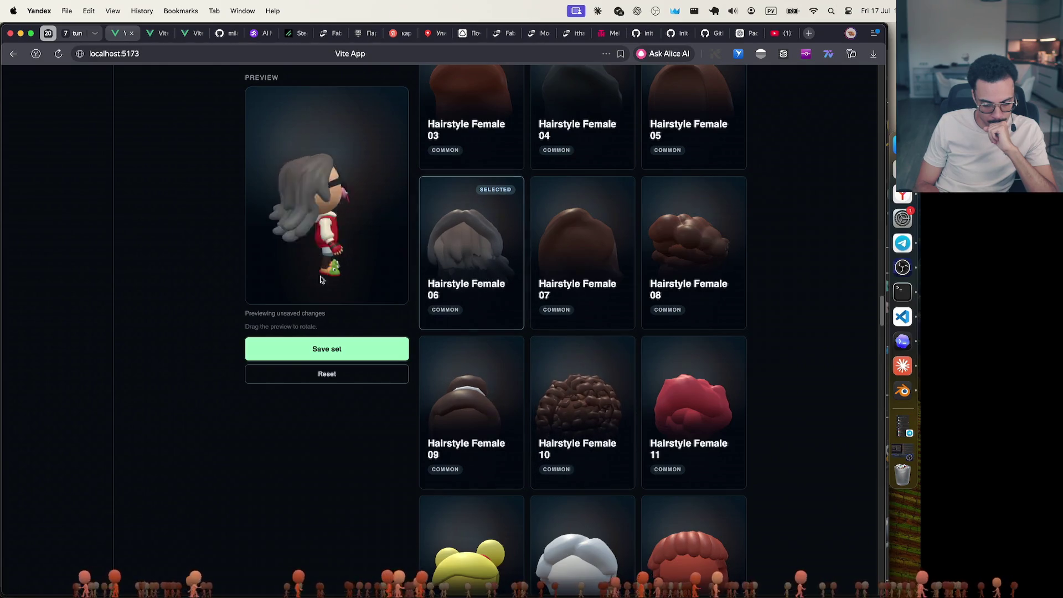
pyautogui.click(496, 439)
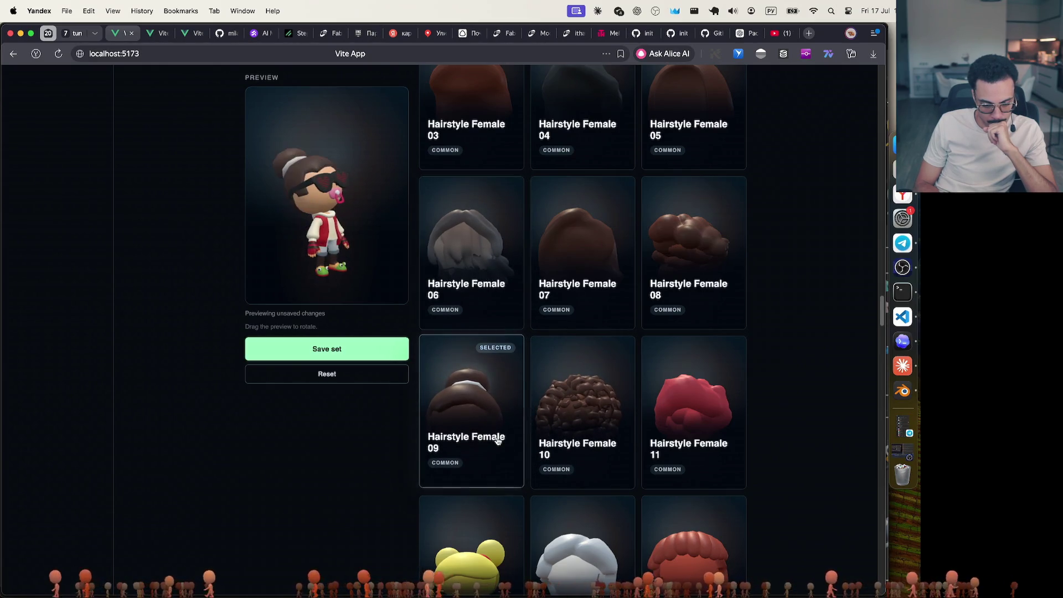
pyautogui.scroll(-3, 498, 440)
pyautogui.click(498, 440)
pyautogui.scroll(-5, 498, 441)
pyautogui.click(498, 440)
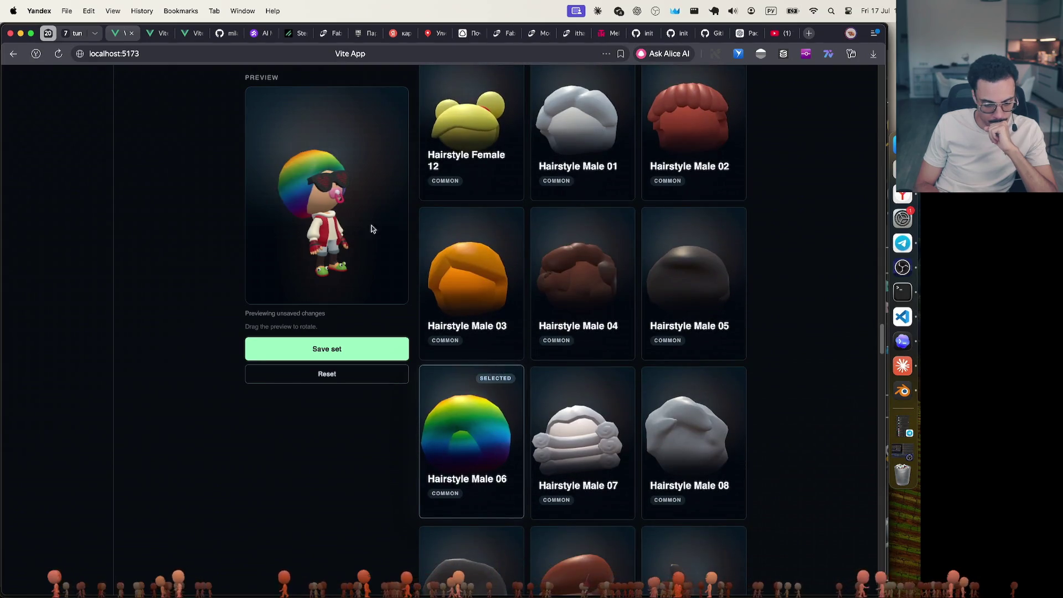
pyautogui.moveTo(388, 248); pyautogui.dragTo(278, 239)
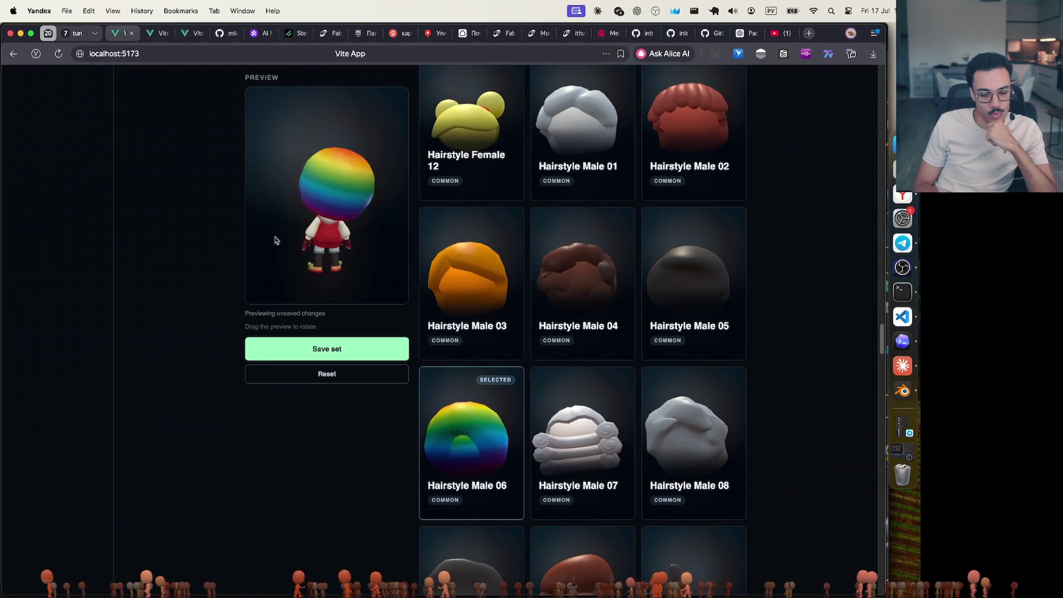
# Preview Hairstyle Male 10 and Female 02, finishing on the orange Hairstyle Female 01
pyautogui.click(582, 482)
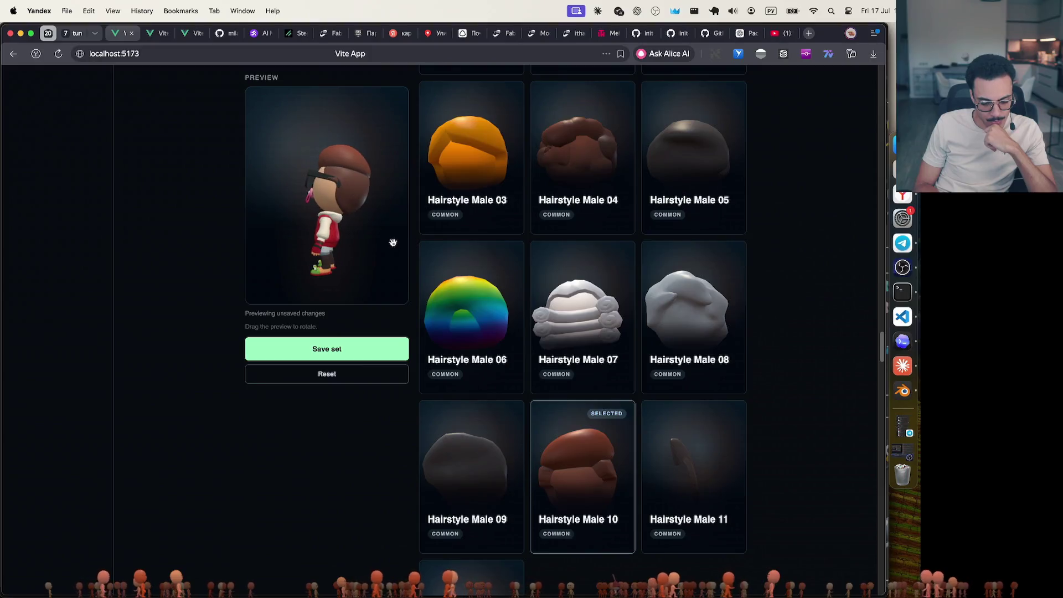
pyautogui.scroll(3, 655, 410)
pyautogui.scroll(15, 655, 410)
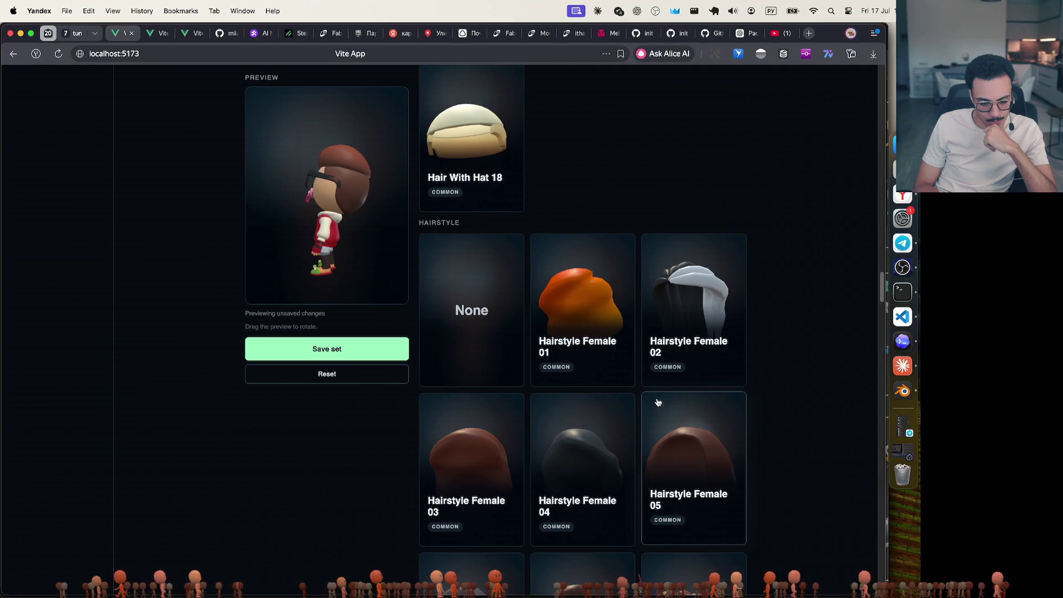
pyautogui.click(678, 321)
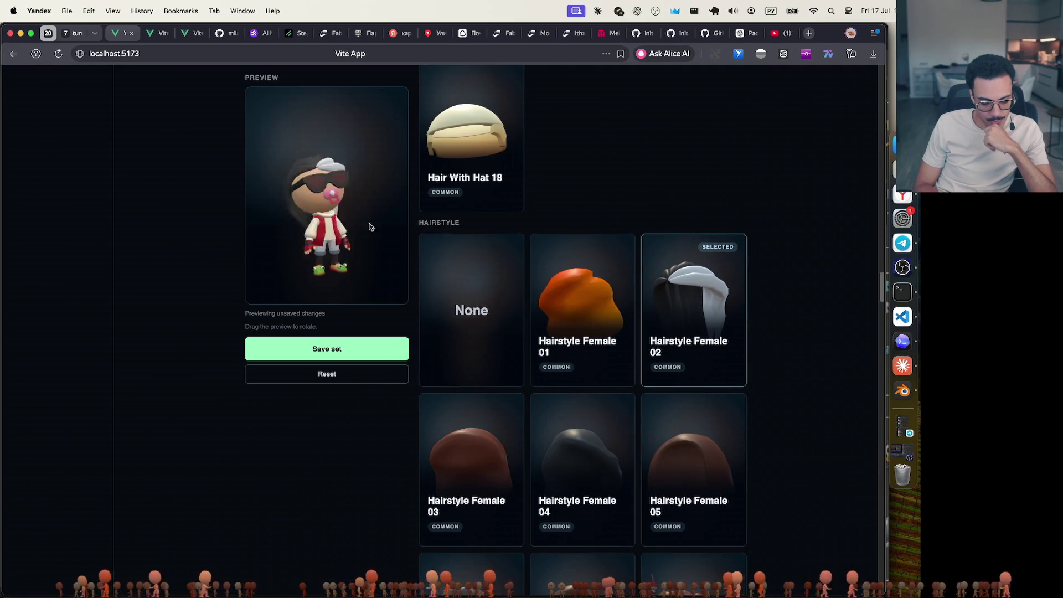
pyautogui.click(582, 310)
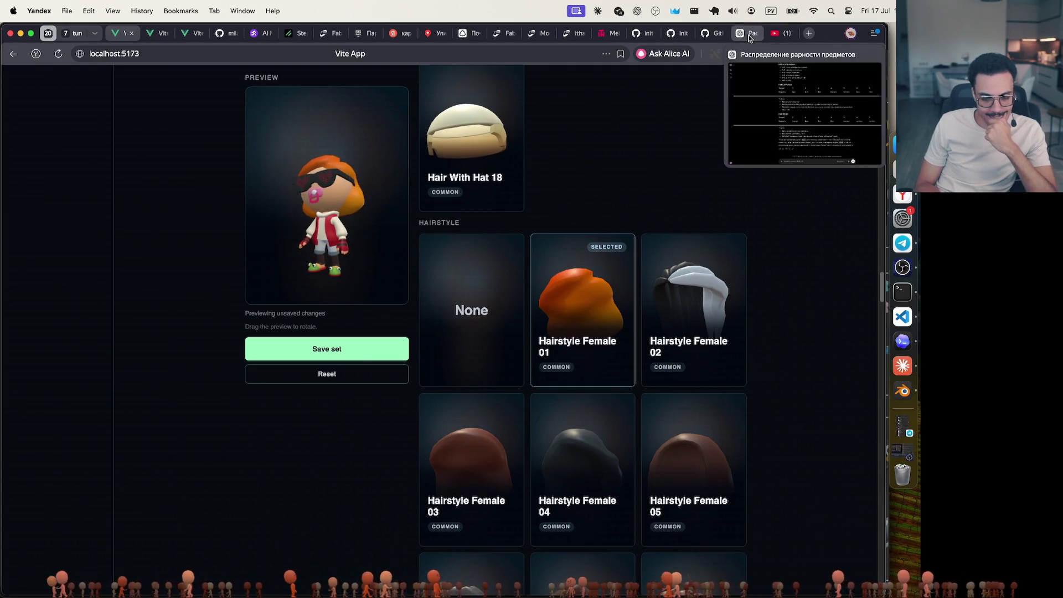
# Read through ChatGPT's Hat, Hats with Hair and Hat Single rarity tables, then return to 3DAlerts
pyautogui.click(747, 33)
pyautogui.scroll(3, 377, 359)
pyautogui.scroll(-3, 378, 359)
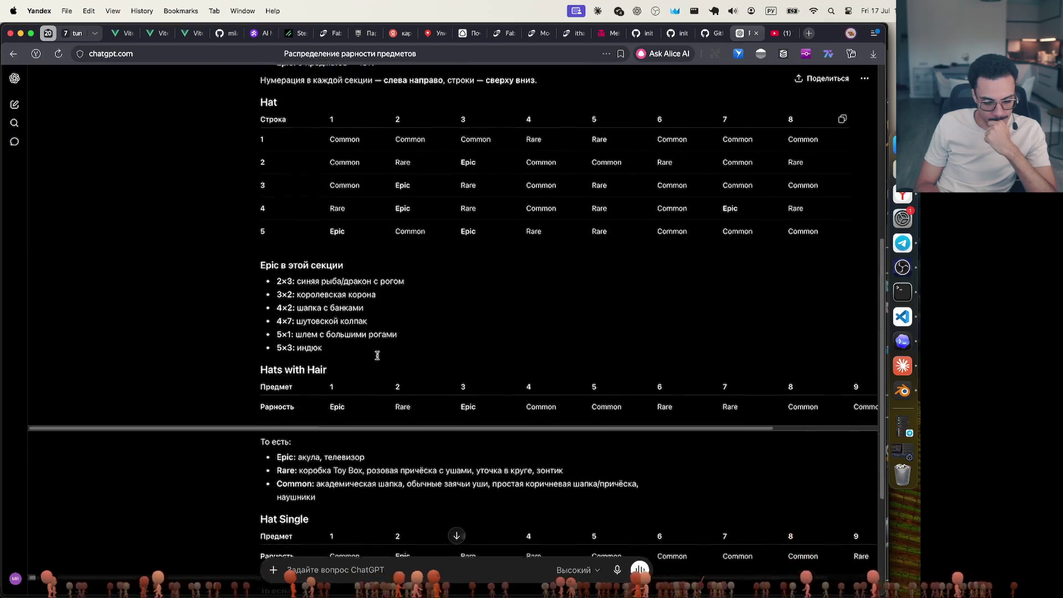
pyautogui.scroll(2, 377, 357)
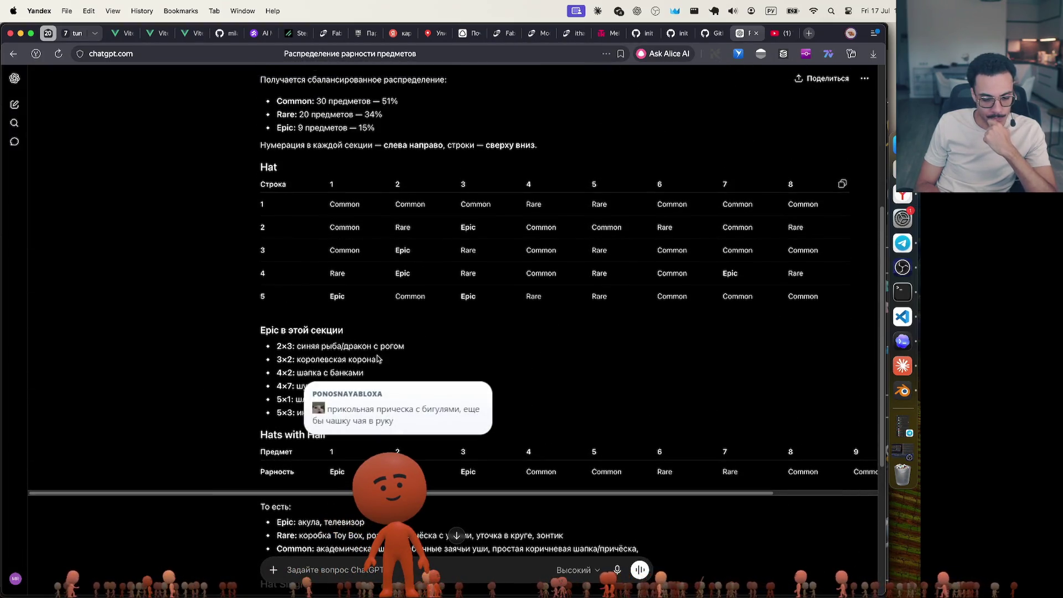
pyautogui.scroll(5, 377, 359)
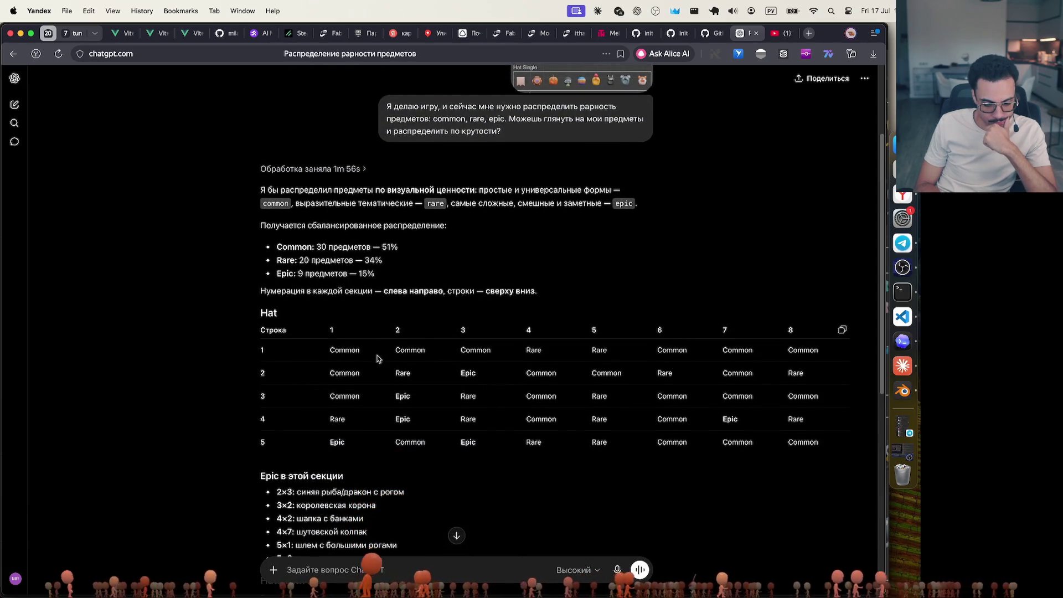
pyautogui.scroll(-14, 377, 359)
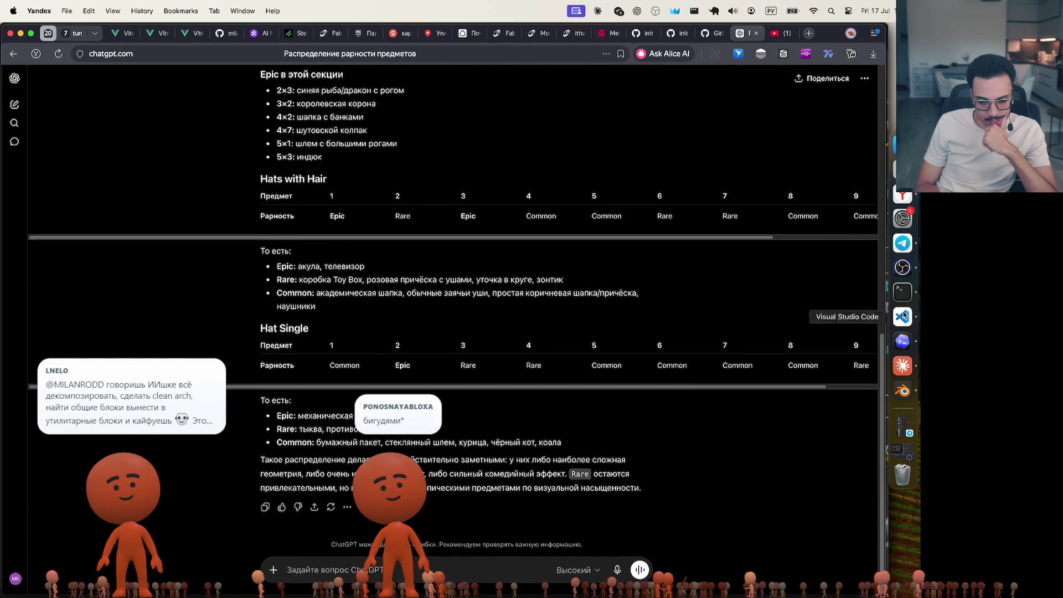
pyautogui.click(155, 34)
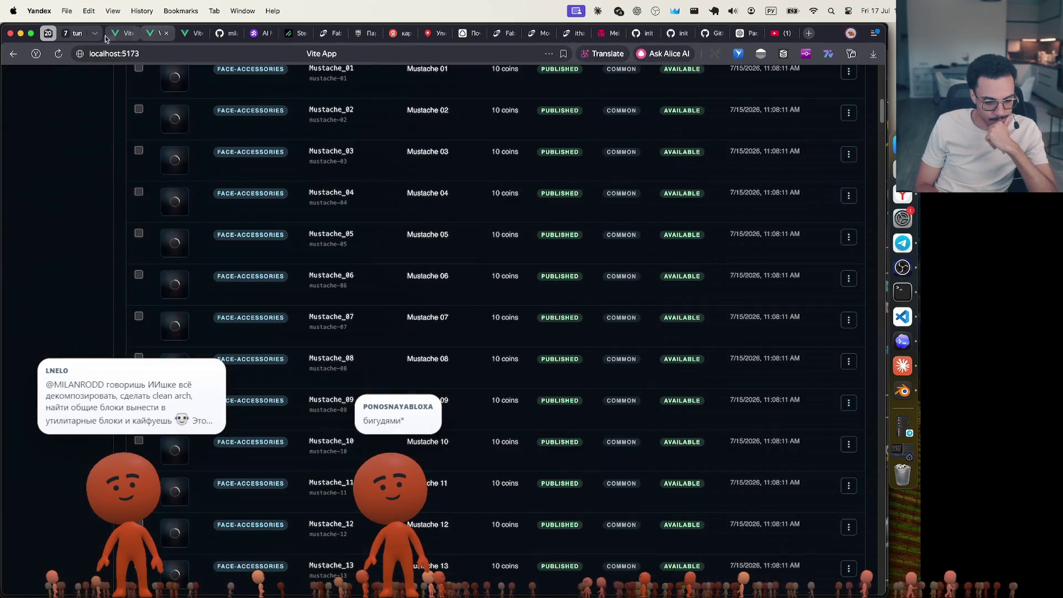
# Go back to the avatar wardrobe and scroll up to the Hair With Hat cards
pyautogui.click(115, 36)
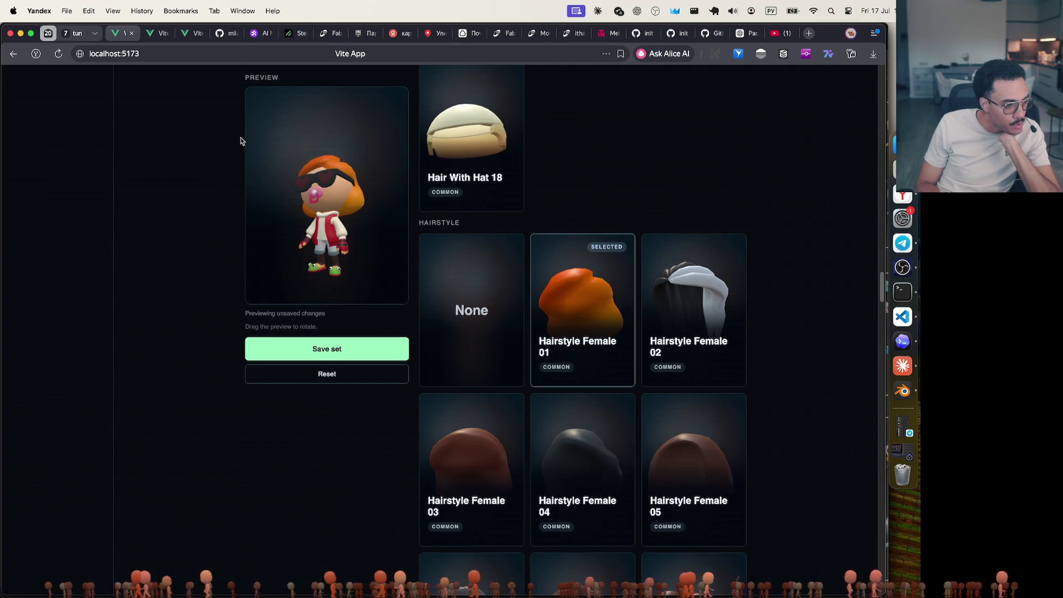
pyautogui.scroll(5, 580, 386)
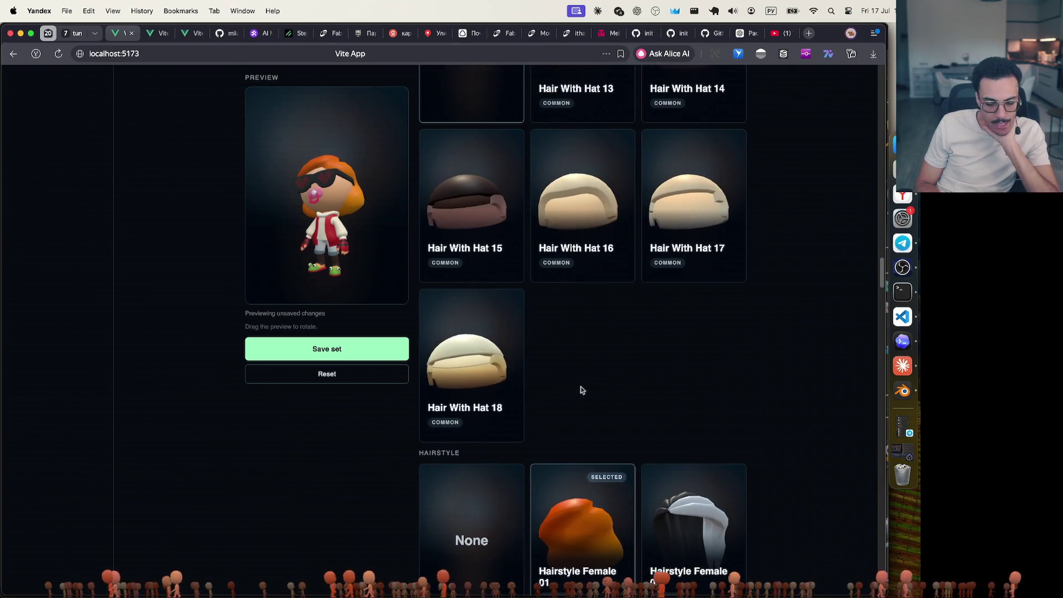
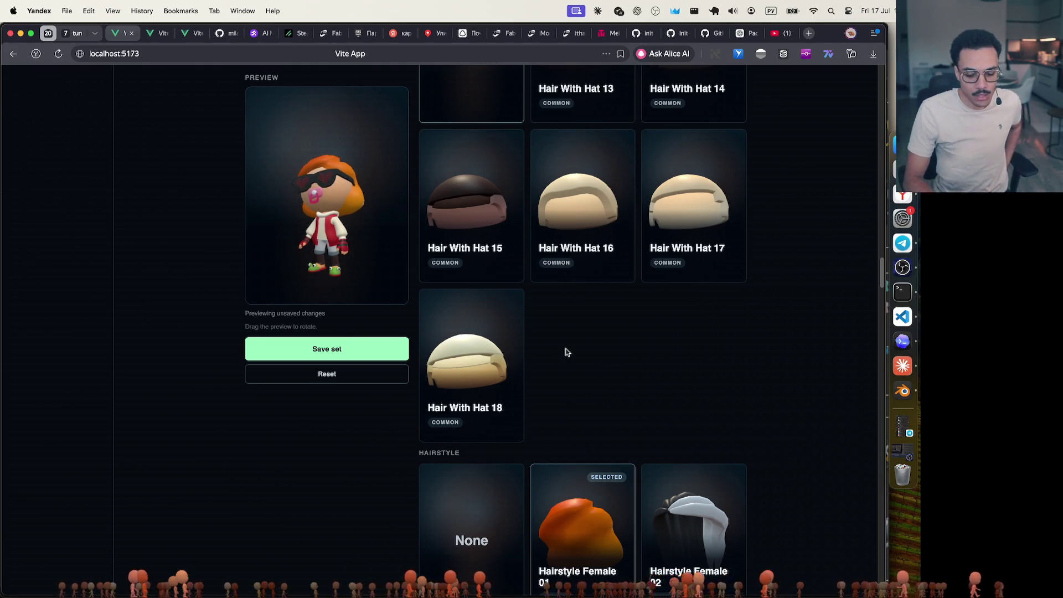
# Scroll up and down through the Vite App wearables grid
pyautogui.scroll(2, 566, 352)
pyautogui.scroll(5, 577, 229)
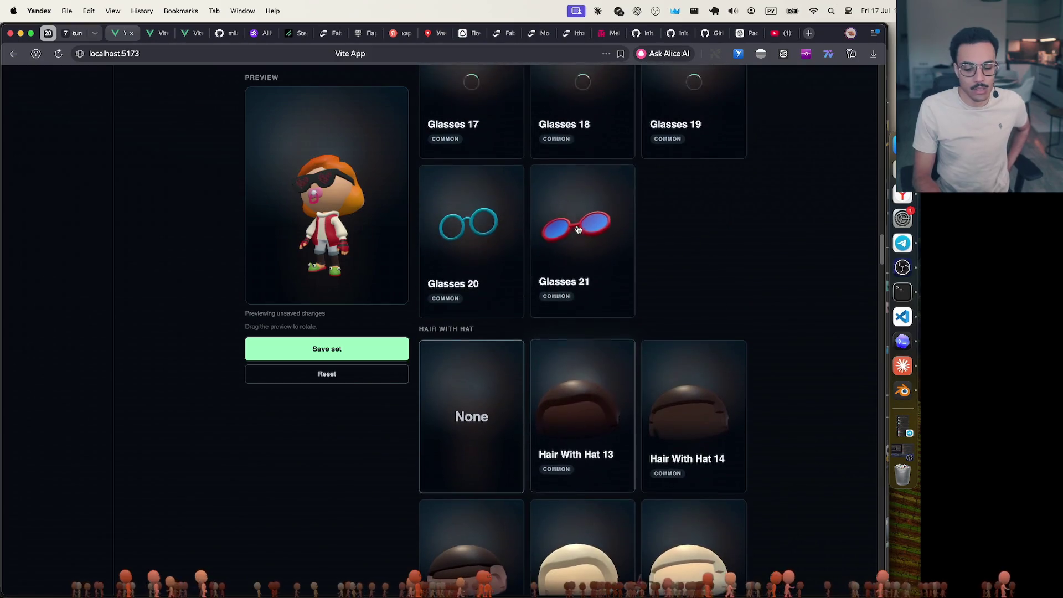
pyautogui.scroll(3, 577, 229)
pyautogui.scroll(10, 456, 301)
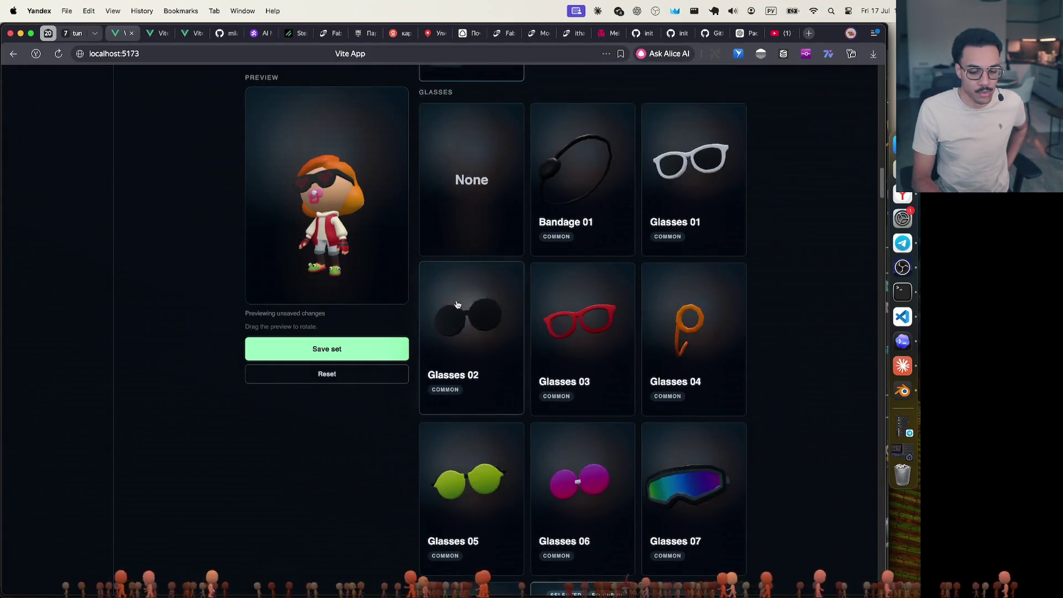
pyautogui.scroll(10, 457, 305)
pyautogui.scroll(-8, 457, 305)
pyautogui.scroll(-15, 457, 304)
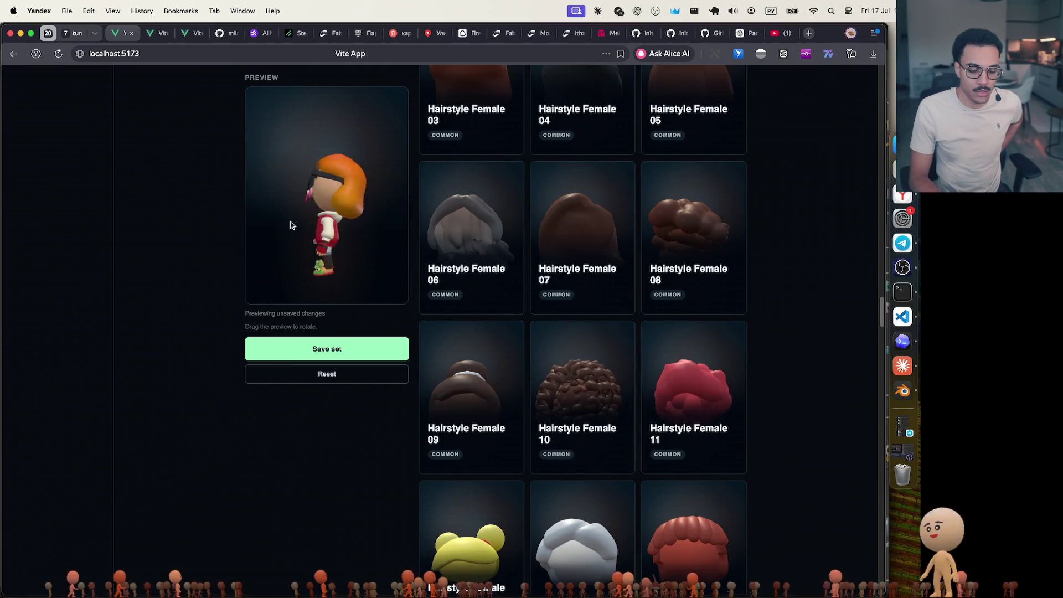
# Glance at the Blender scene, then bring up ChatGPT's rarity-distribution chat with its Hat table
pyautogui.hotkey('ctrl', 'Up')
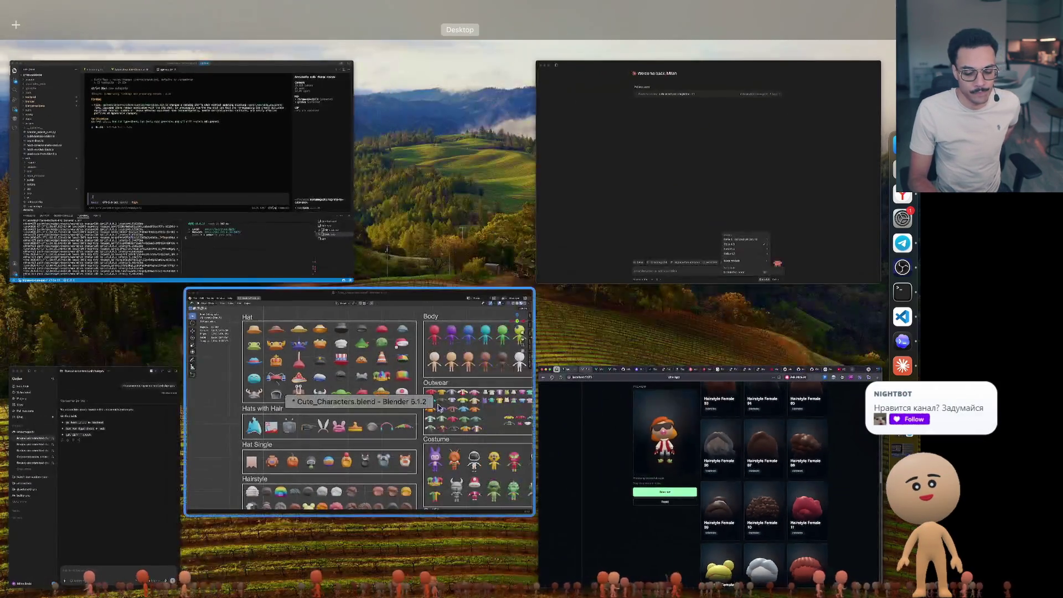
pyautogui.click(466, 374)
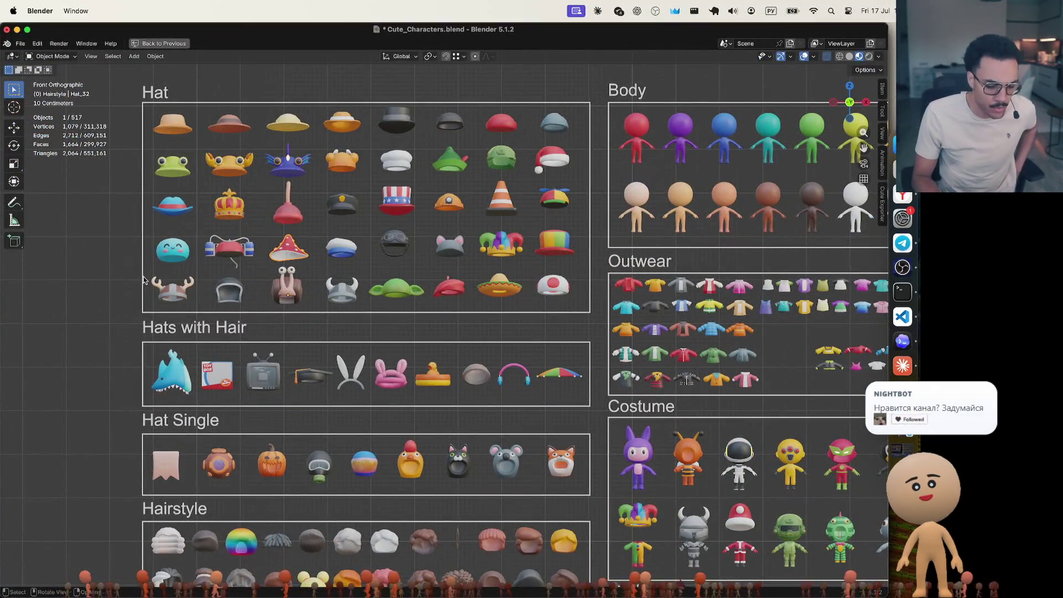
pyautogui.press('super+Tab')
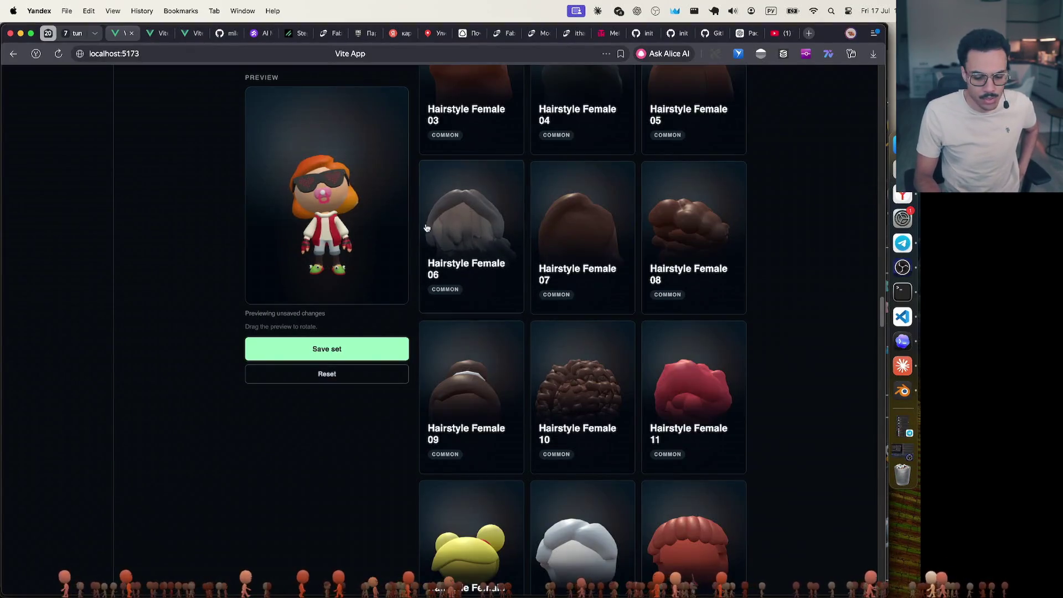
pyautogui.scroll(-10, 427, 227)
pyautogui.click(742, 33)
pyautogui.scroll(-5, 547, 211)
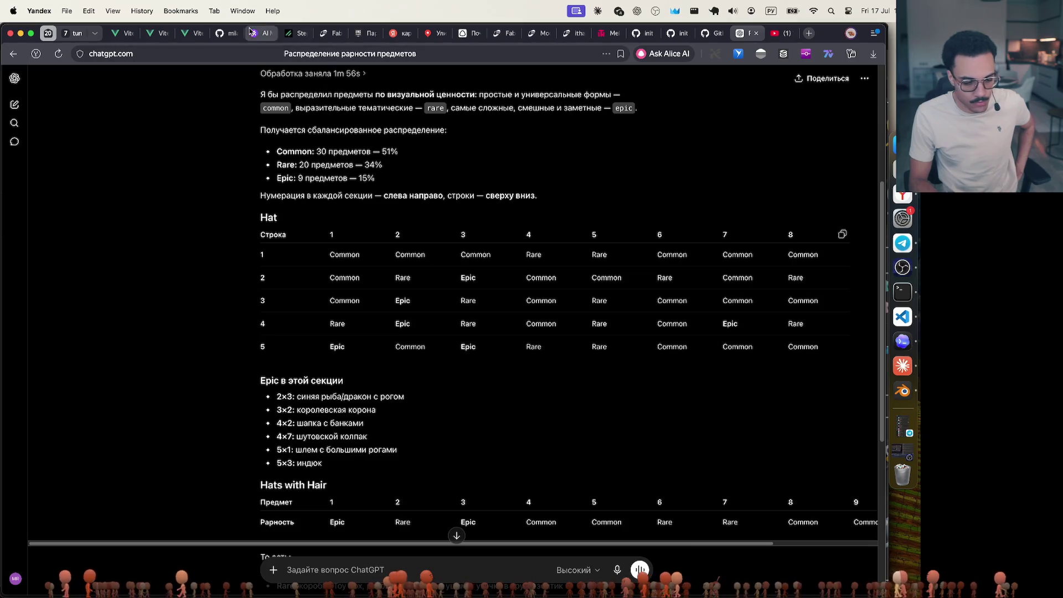
# Return to Blender, select Hat_14 and show the Cute Character Exporter panel
pyautogui.click(31, 33)
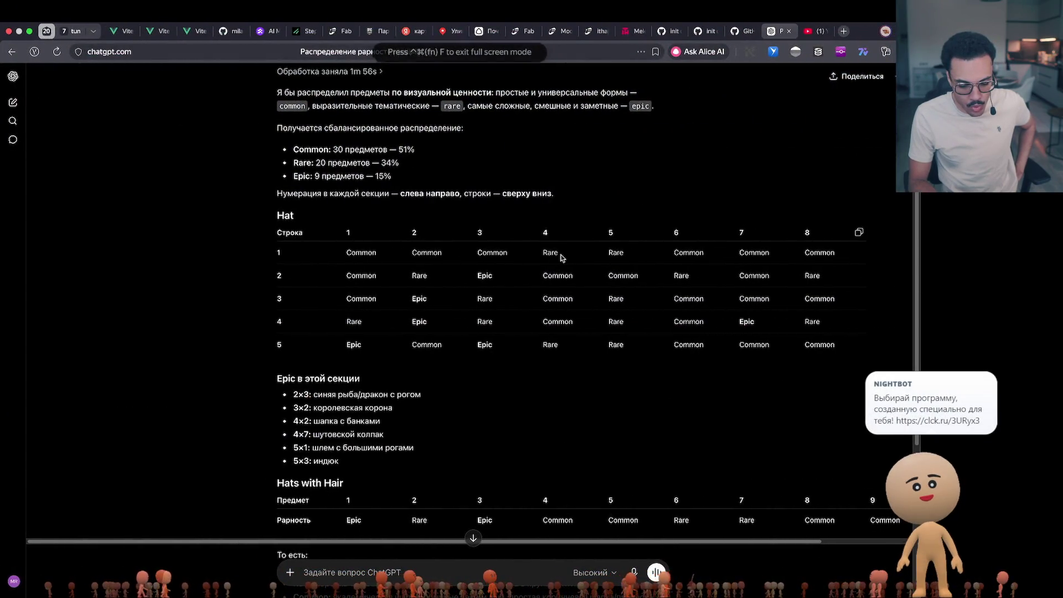
pyautogui.hotkey('ctrl', 'Left')
pyautogui.click(204, 128)
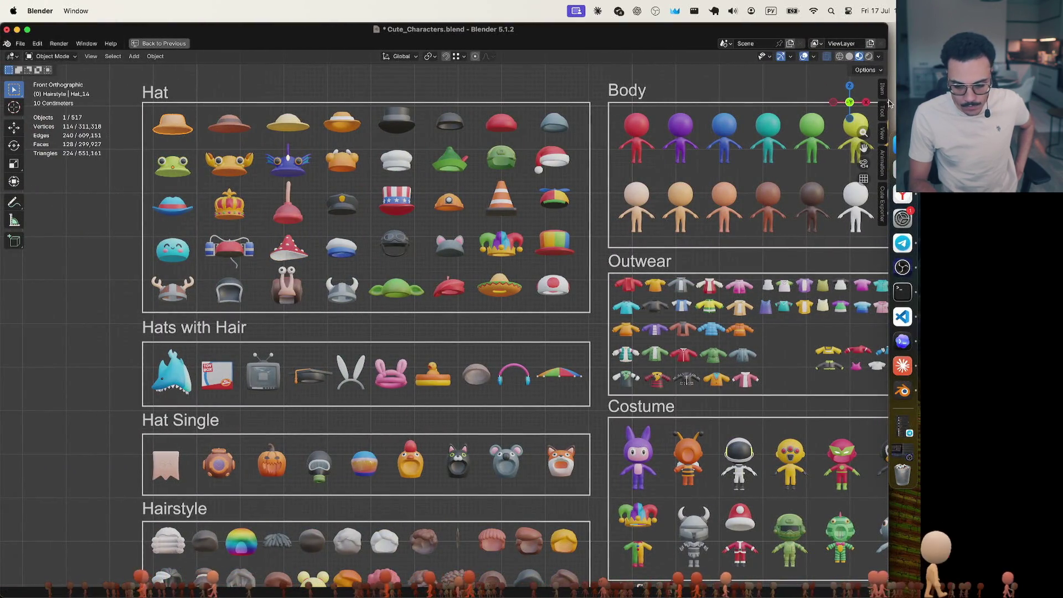
pyautogui.click(883, 204)
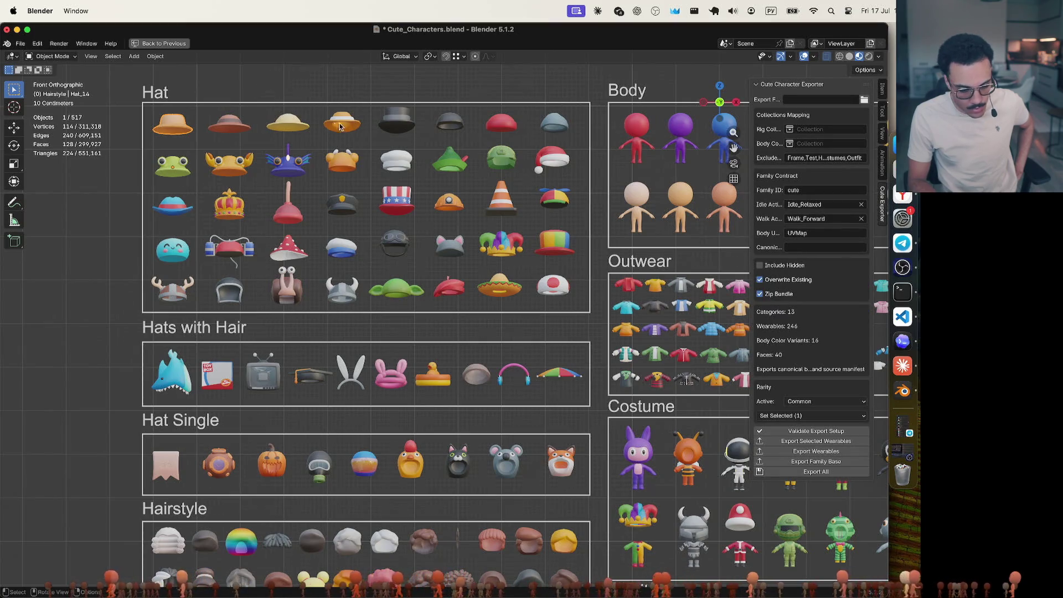
# Compare the orange, grey and blue-grey hats against ChatGPT's row-2 rarities
pyautogui.click(357, 124)
pyautogui.press('super+Tab')
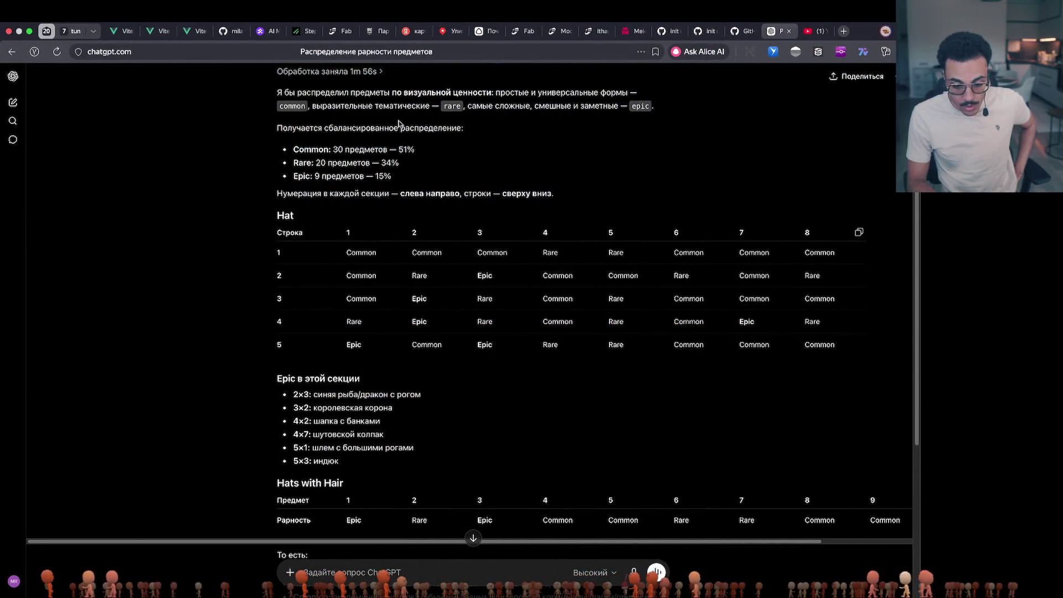
pyautogui.press('super+Tab')
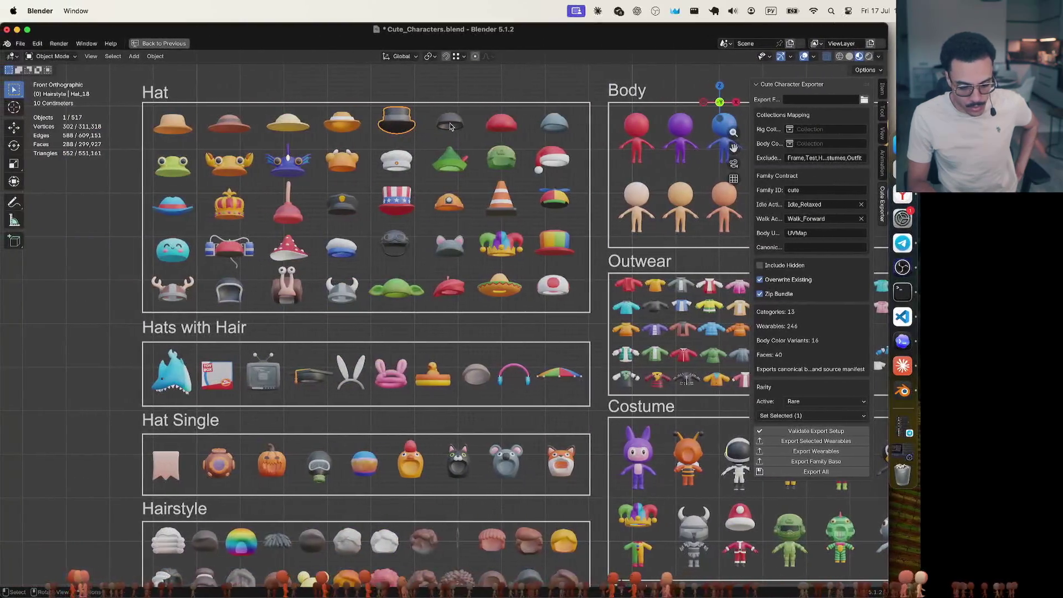
pyautogui.click(451, 128)
pyautogui.click(503, 122)
pyautogui.click(555, 123)
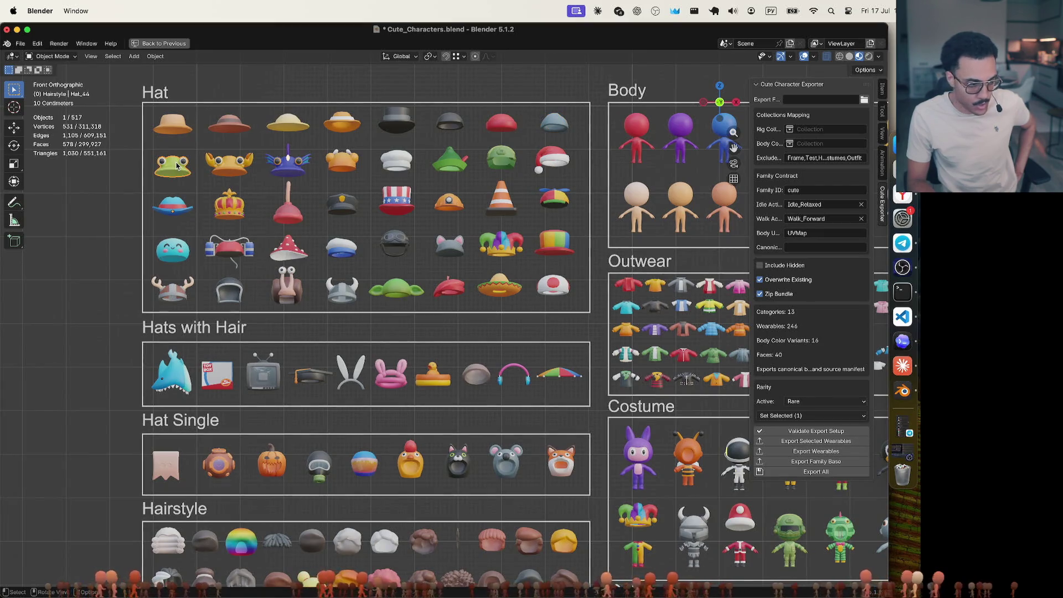
pyautogui.press('super+Tab')
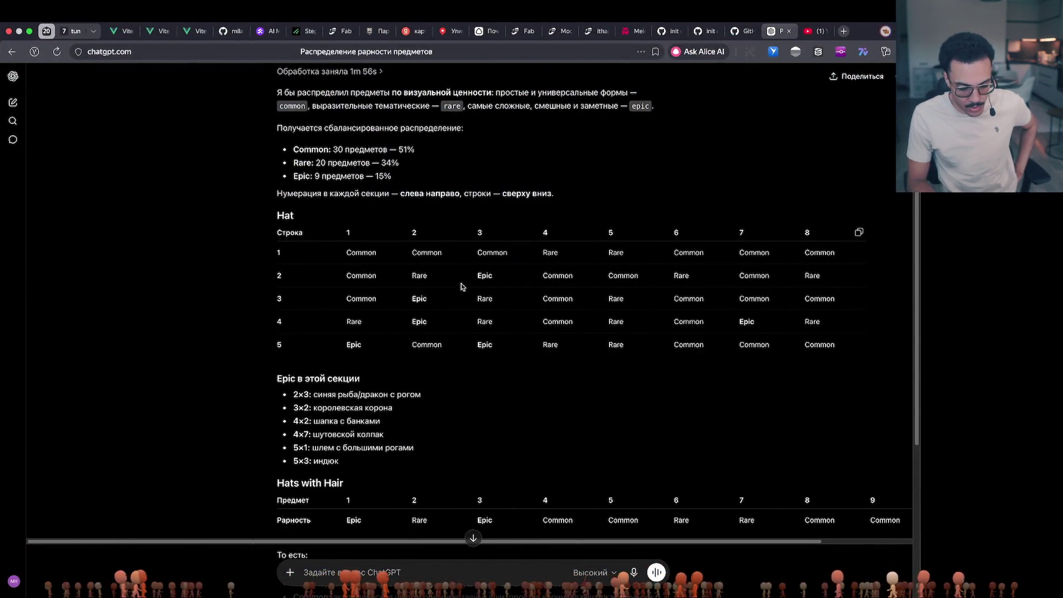
pyautogui.press('super+Tab')
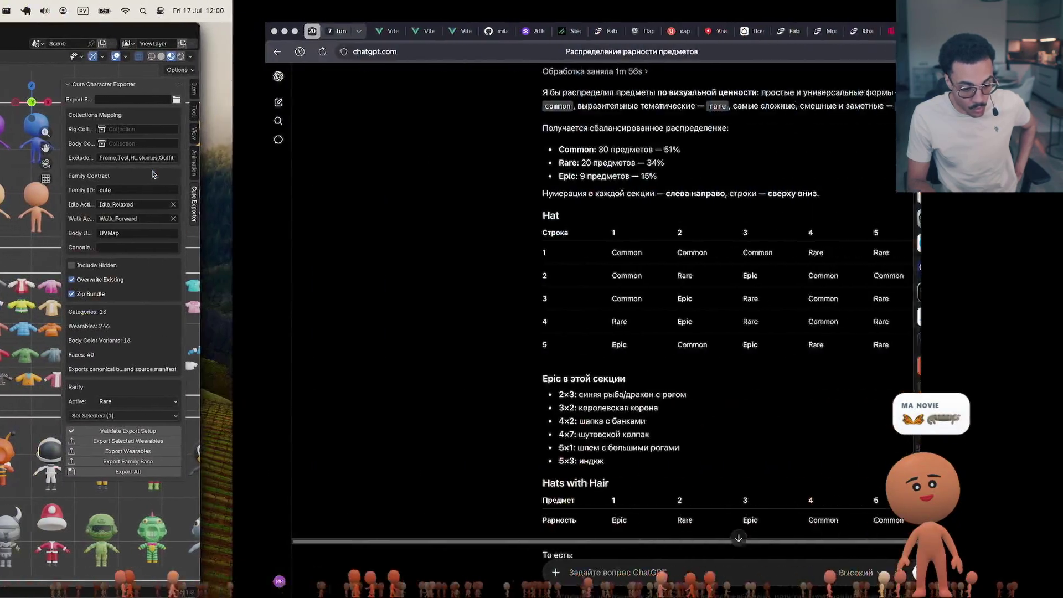
pyautogui.press('super+Tab')
pyautogui.moveTo(345, 275); pyautogui.dragTo(385, 277)
pyautogui.press('super+Tab')
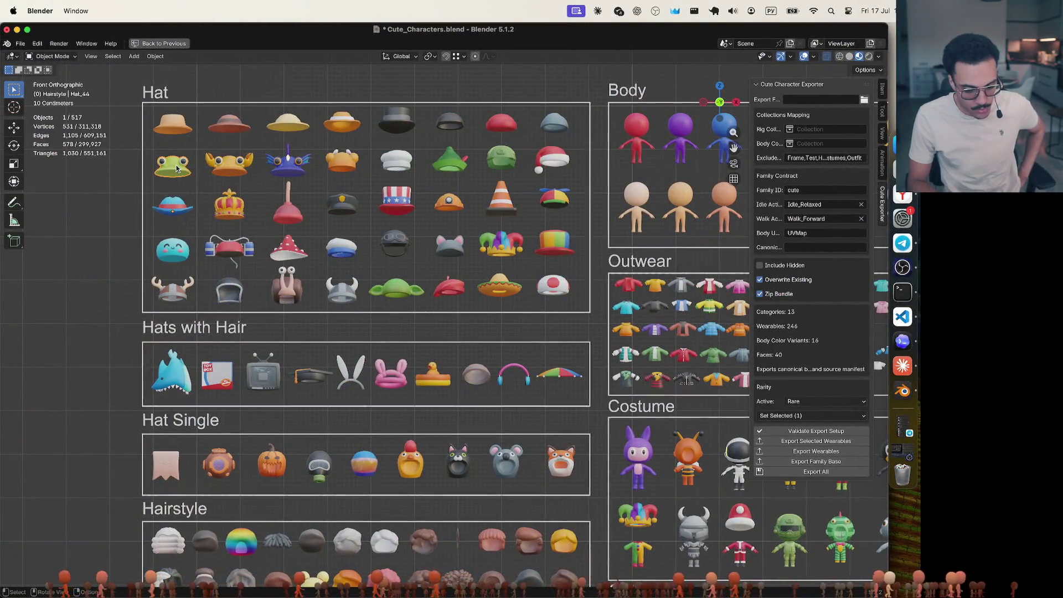
# Tag the frog hat Common, the crab hat Rare and the blue-purple horned hat Epic
pyautogui.click(809, 409)
pyautogui.click(809, 413)
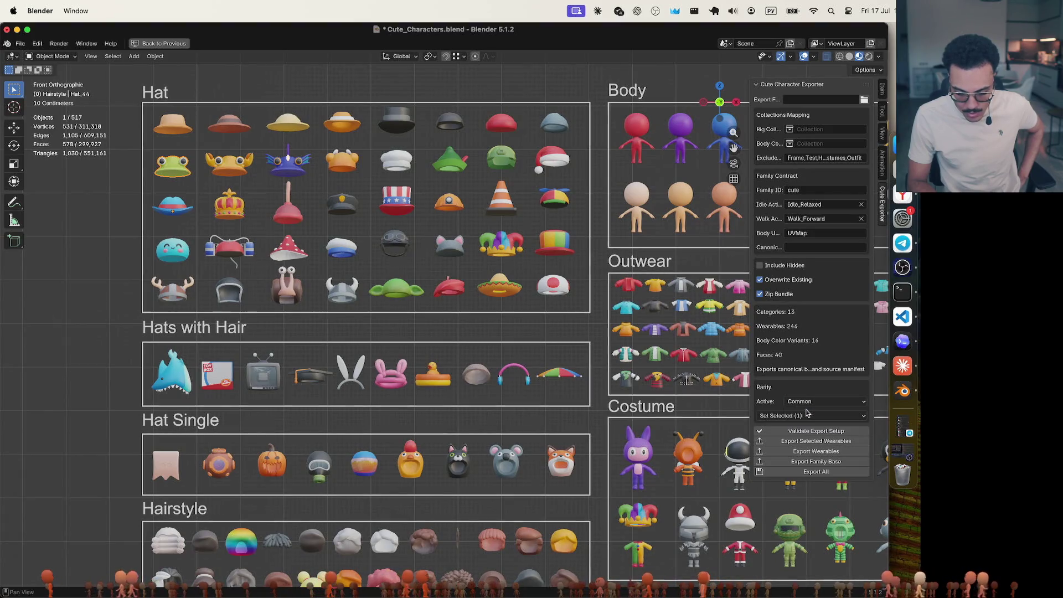
pyautogui.click(231, 168)
pyautogui.click(798, 401)
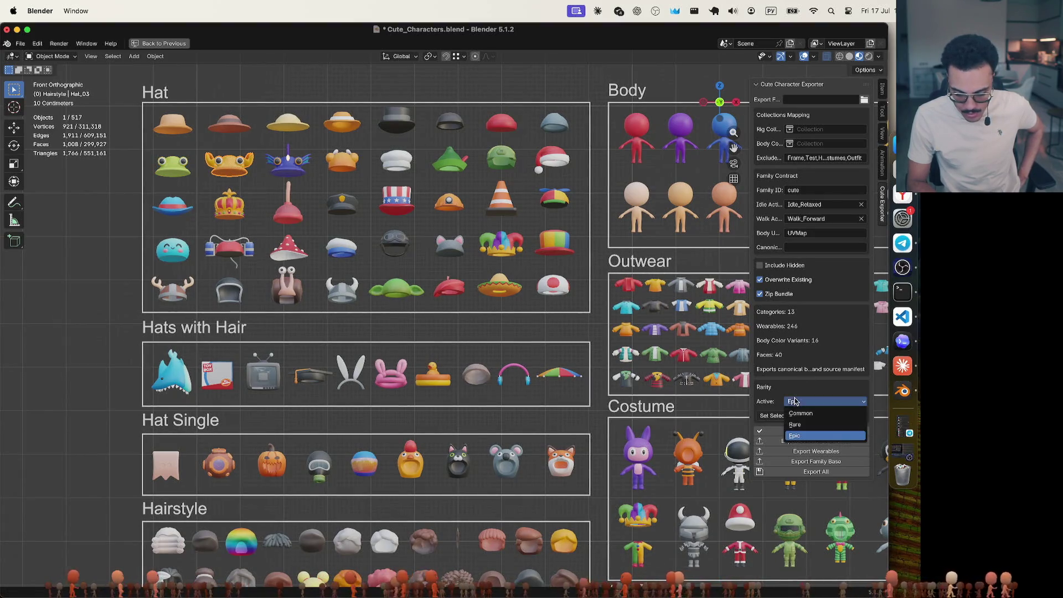
pyautogui.click(800, 416)
pyautogui.click(293, 166)
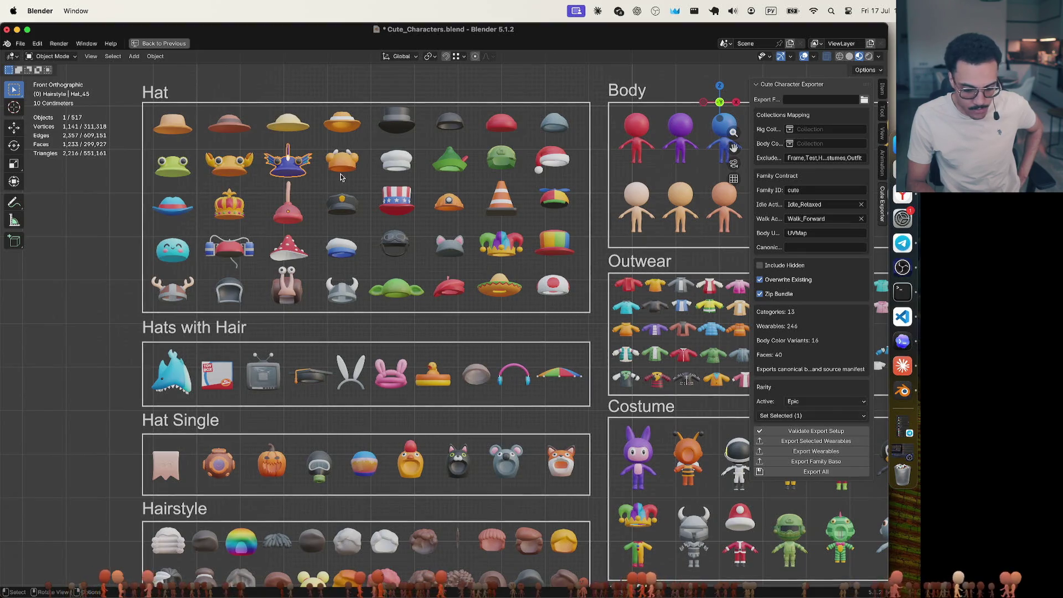
pyautogui.click(825, 402)
pyautogui.click(823, 406)
pyautogui.click(242, 168)
pyautogui.click(283, 167)
# Recheck the rarity table and tag Hat_12 as Common
pyautogui.hotkey('ctrl', 'Right')
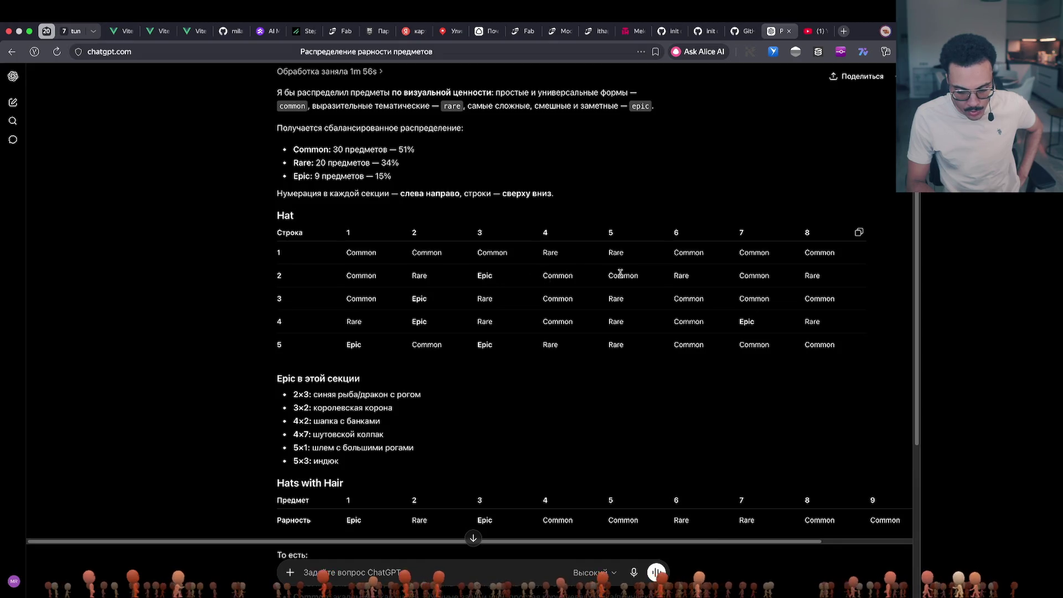
pyautogui.hotkey('ctrl', 'Left')
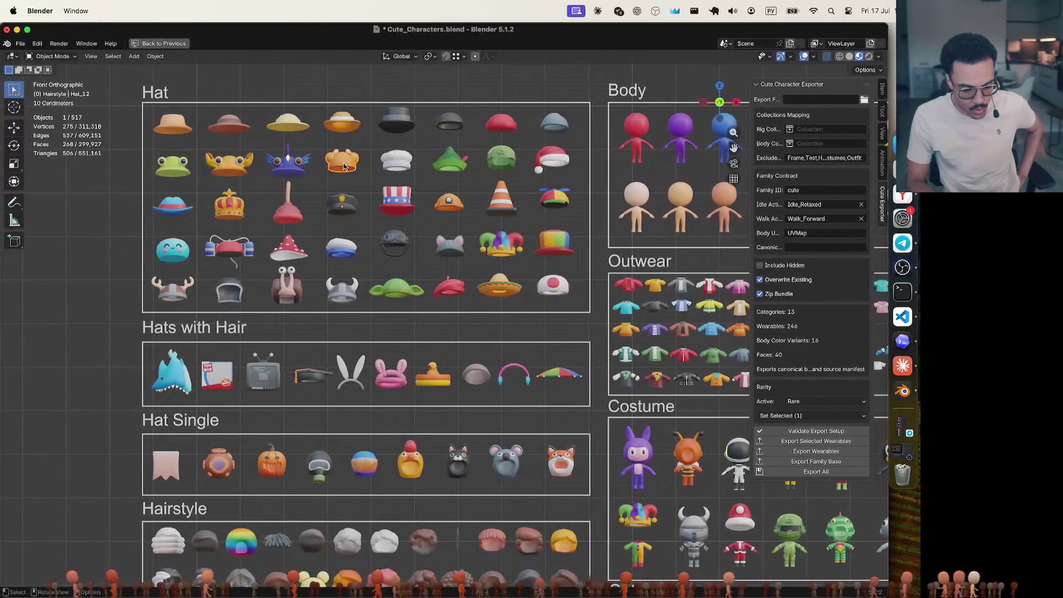
pyautogui.click(454, 163)
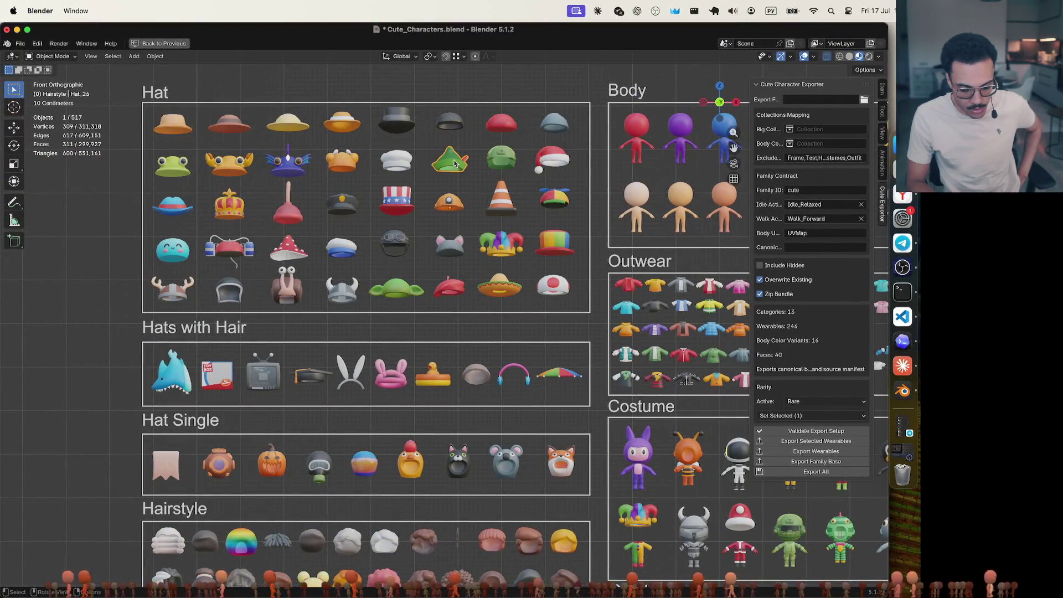
pyautogui.click(404, 163)
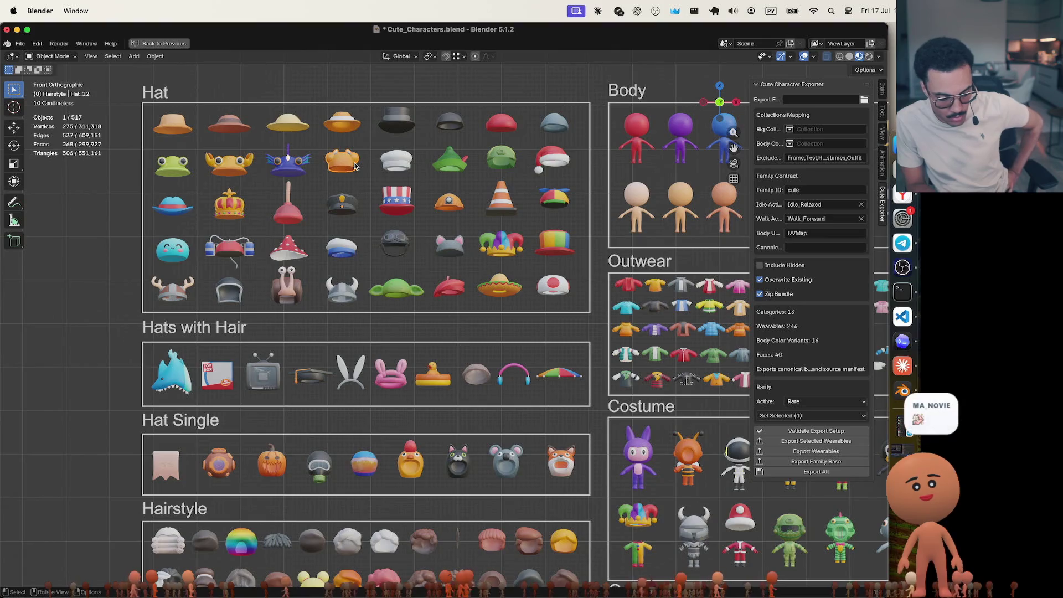
pyautogui.click(822, 409)
pyautogui.click(820, 421)
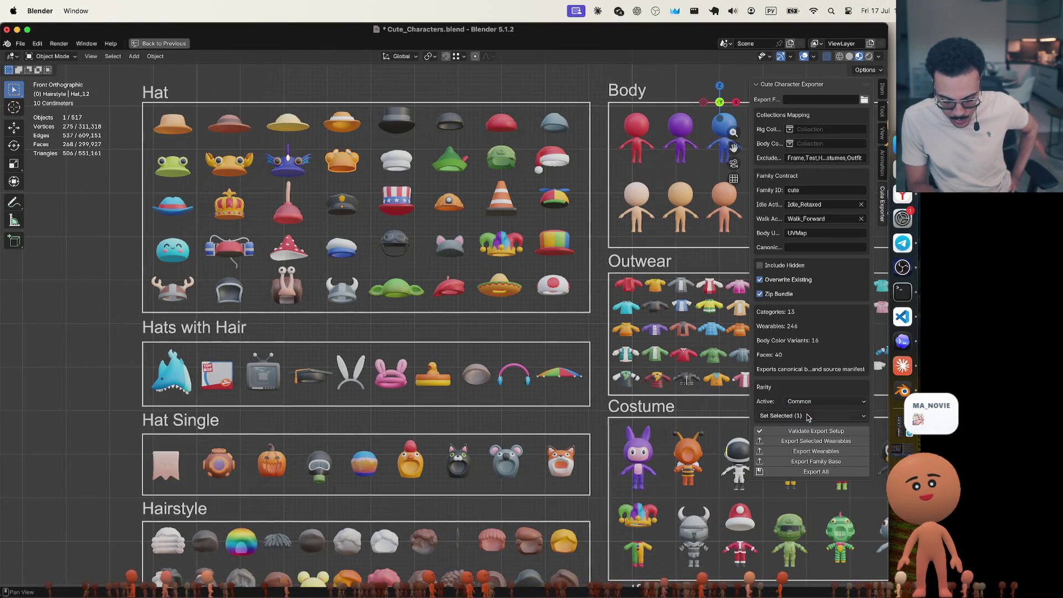
pyautogui.hotkey('ctrl', 'Right')
# Scroll through ChatGPT's Hat rarity table, then return to the Blender hat catalogue
pyautogui.scroll(-5, 376, 473)
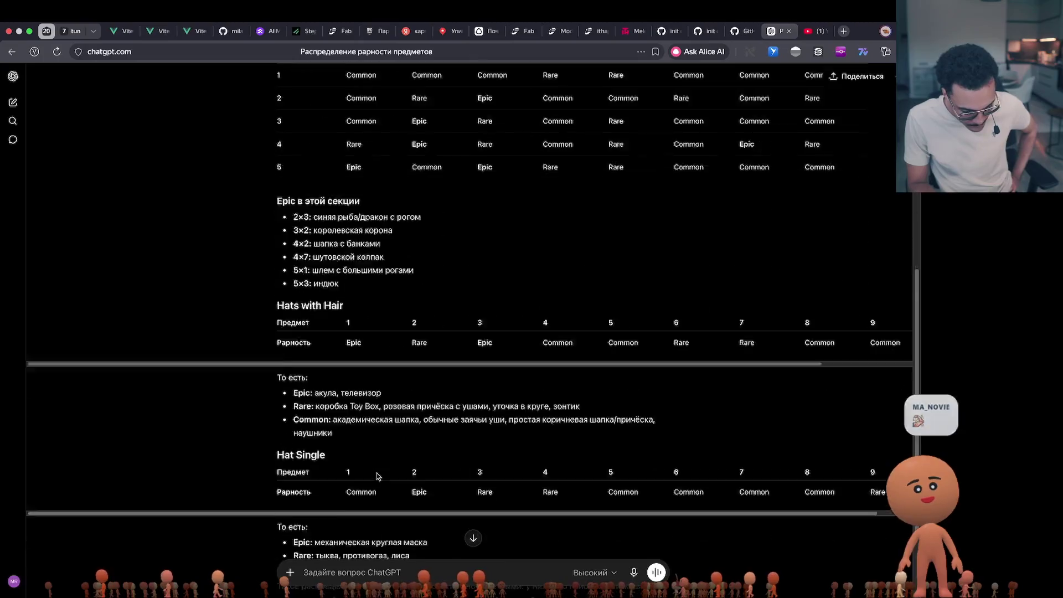
pyautogui.scroll(3, 377, 473)
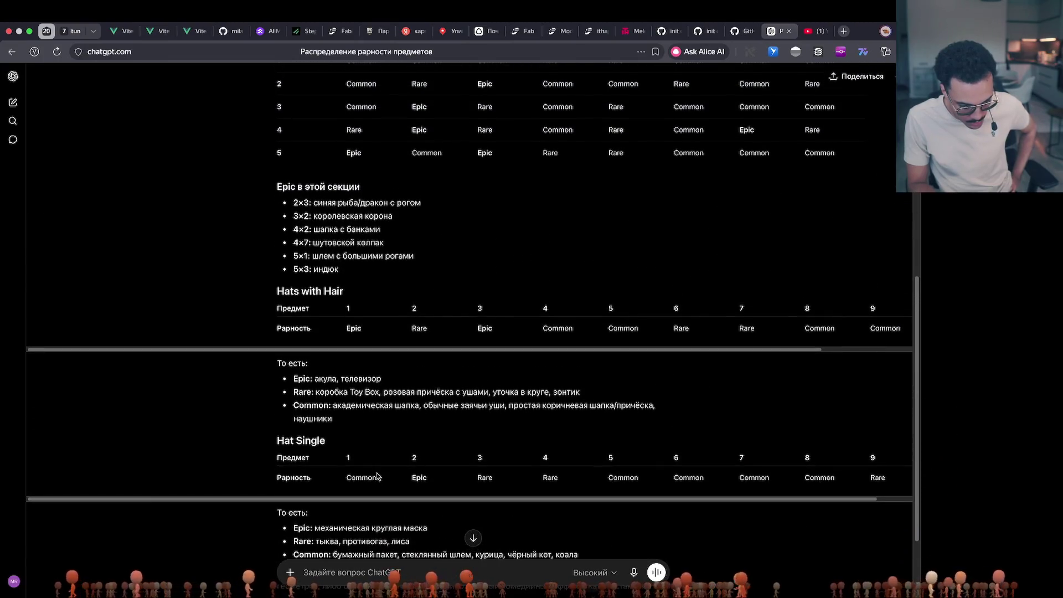
pyautogui.scroll(1, 376, 476)
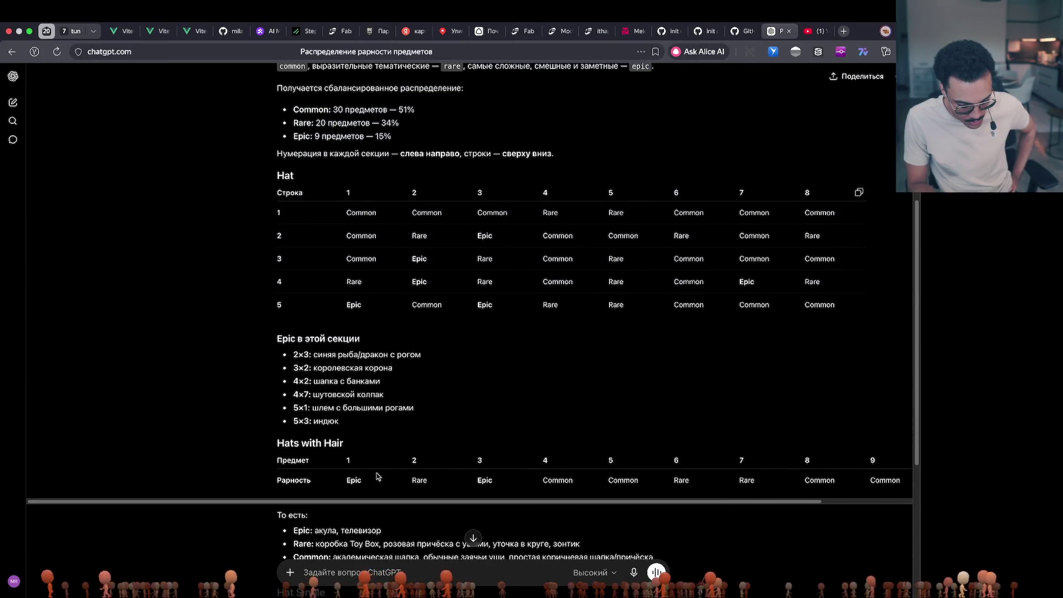
pyautogui.scroll(-1, 377, 476)
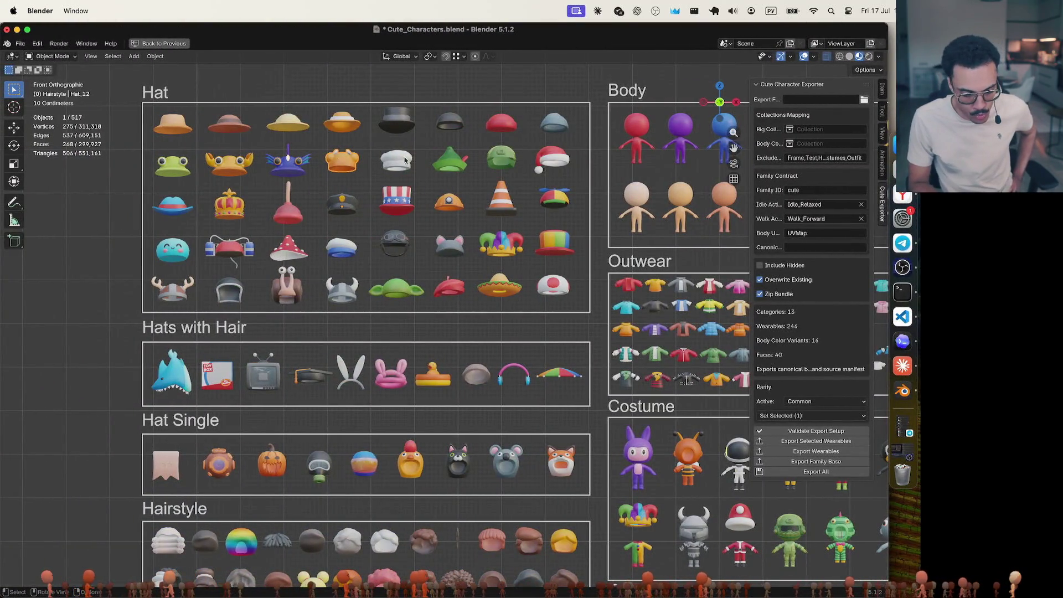
pyautogui.hotkey('ctrl', 'Right')
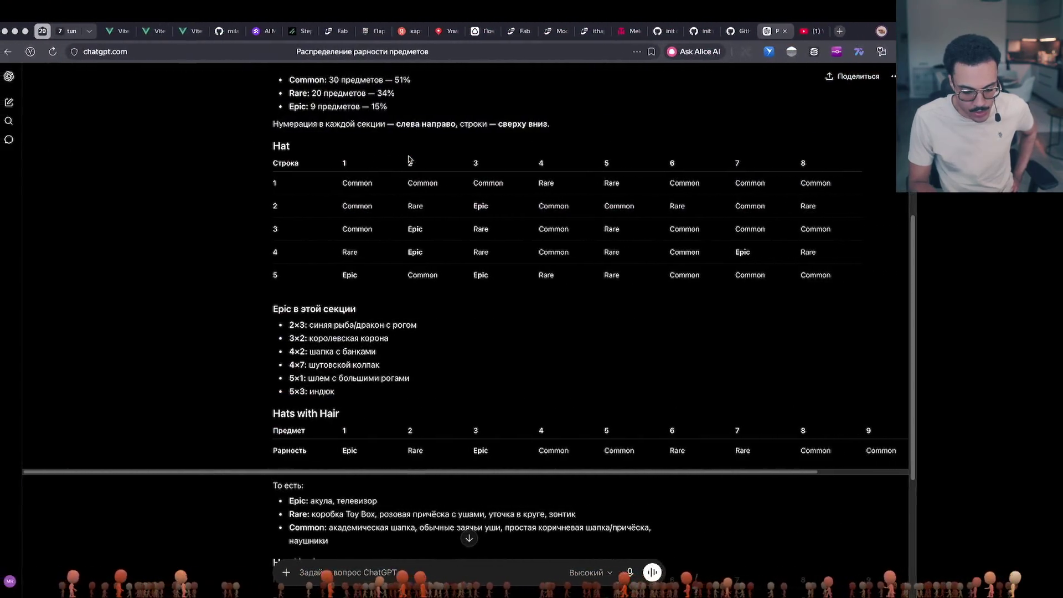
pyautogui.hotkey('ctrl', 'Up')
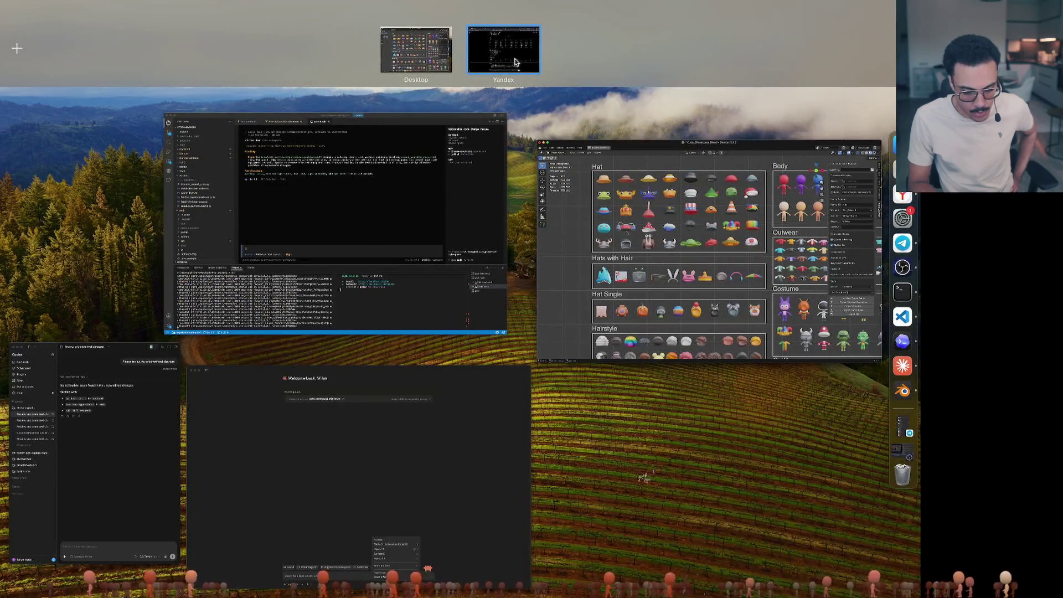
pyautogui.click(518, 62)
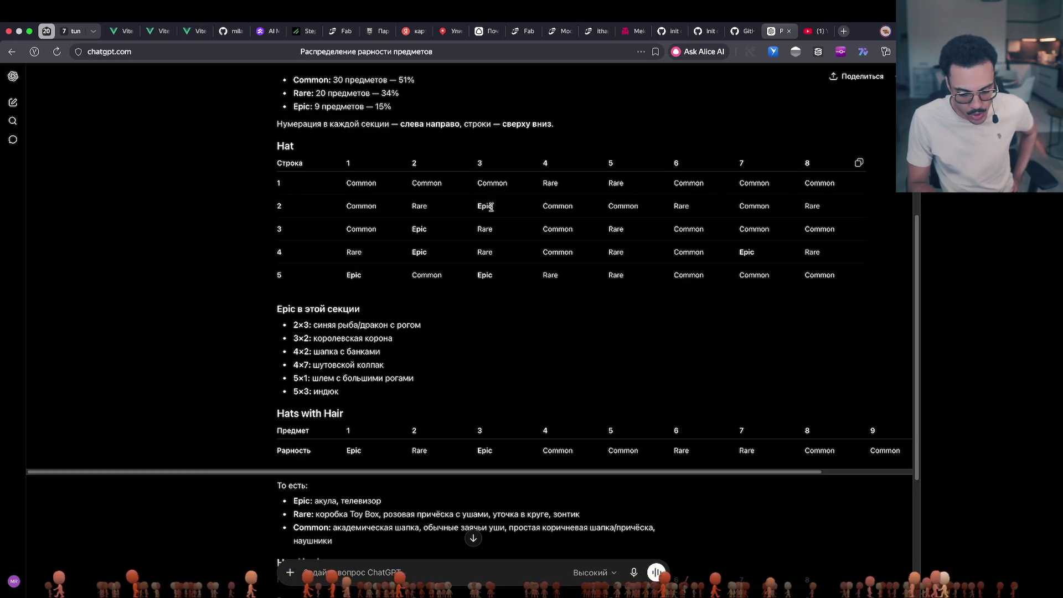
pyautogui.hotkey('ctrl', 'Left')
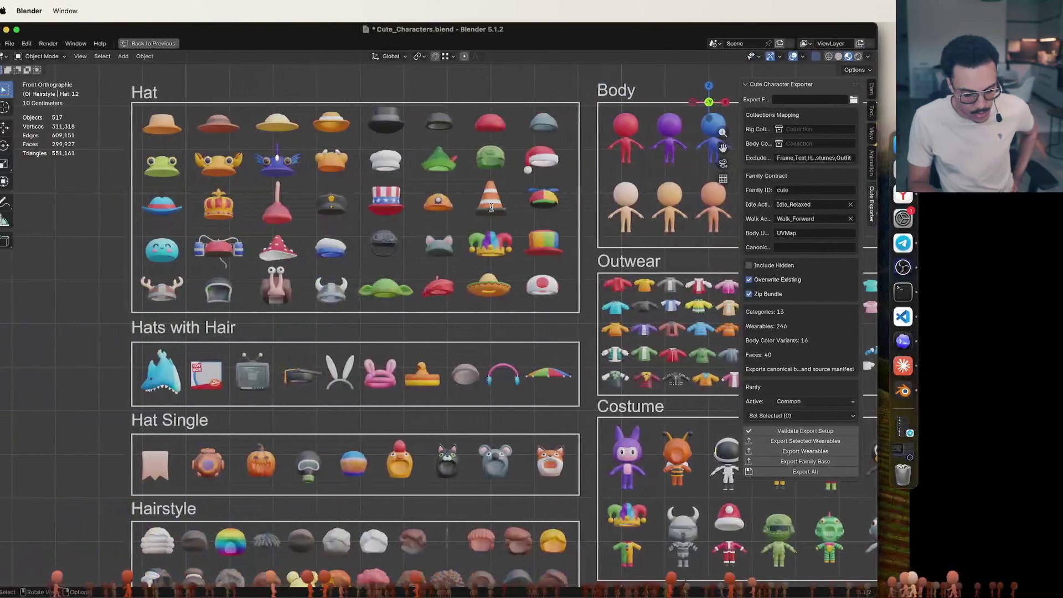
# Select Hat_12 and look up the row 2, column 4 rarity in ChatGPT's table
pyautogui.click(336, 165)
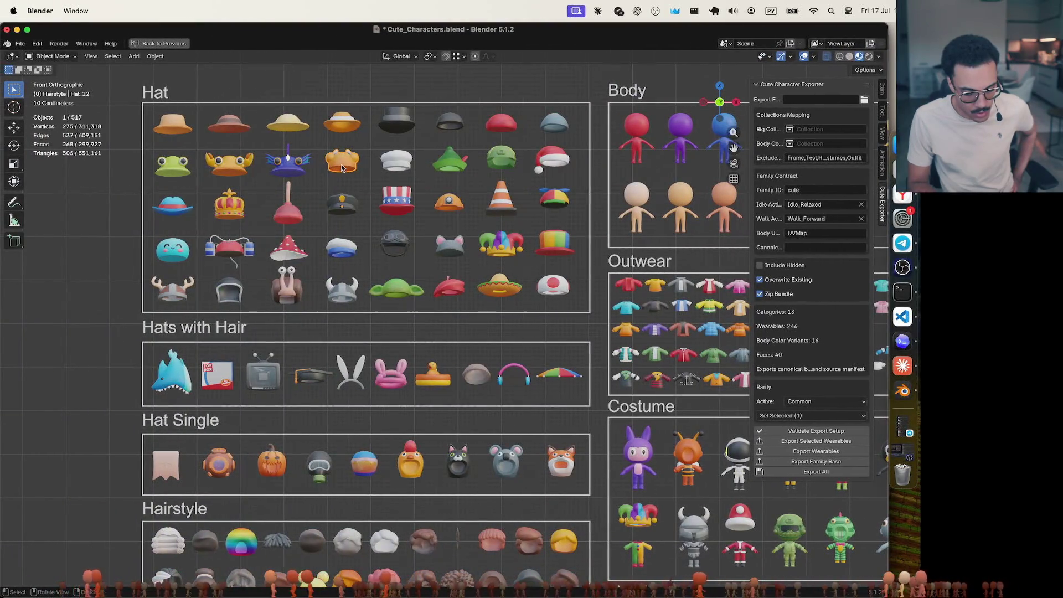
pyautogui.hotkey('ctrl', 'Right')
pyautogui.doubleClick(560, 211)
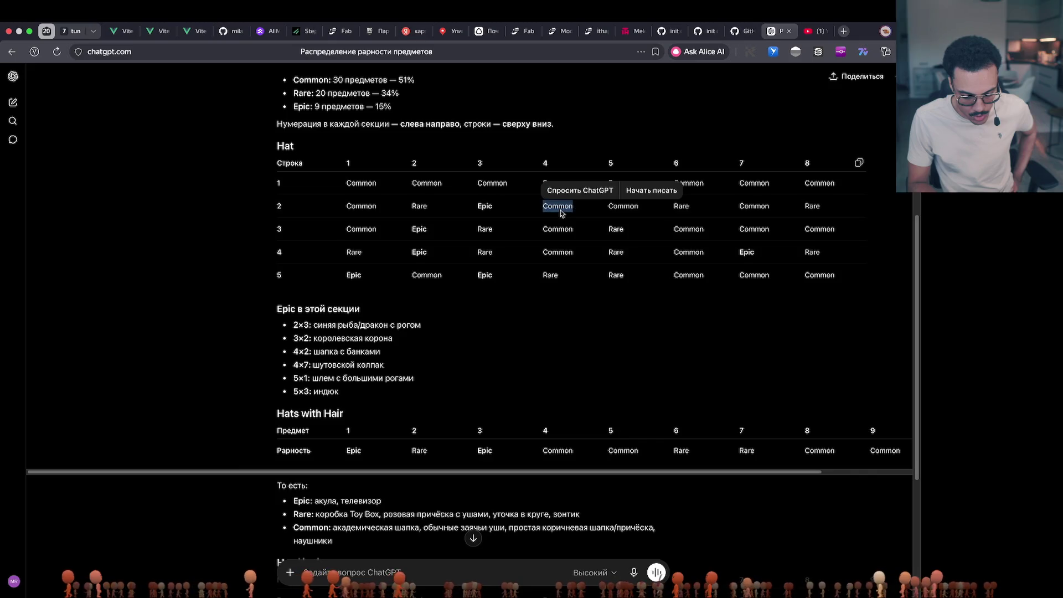
pyautogui.click(628, 210)
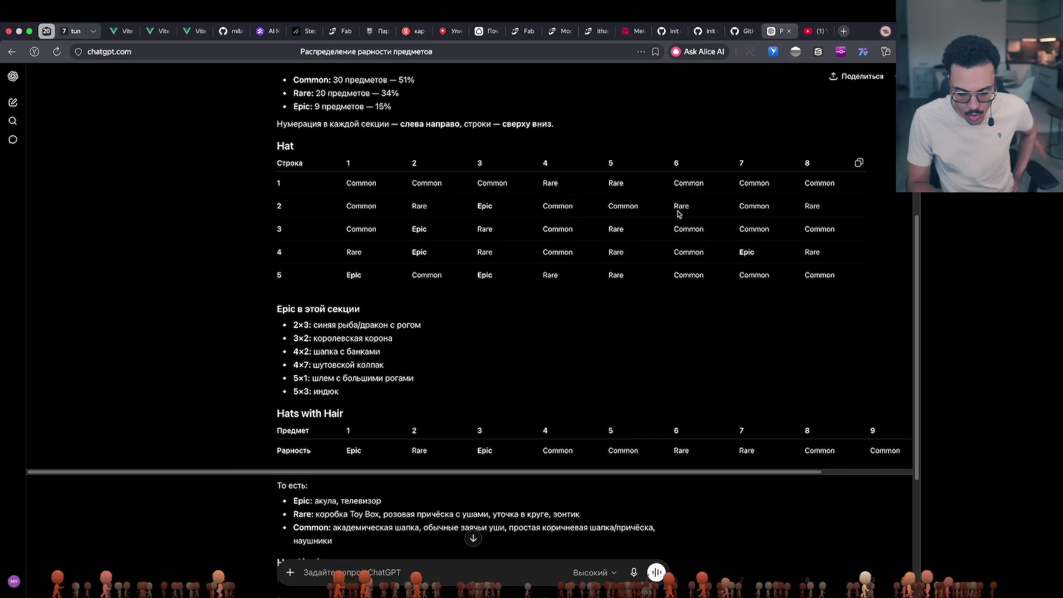
pyautogui.hotkey('ctrl', 'Left')
# Set the Santa hat Hat_41's rarity to Rare
pyautogui.click(467, 166)
pyautogui.click(497, 162)
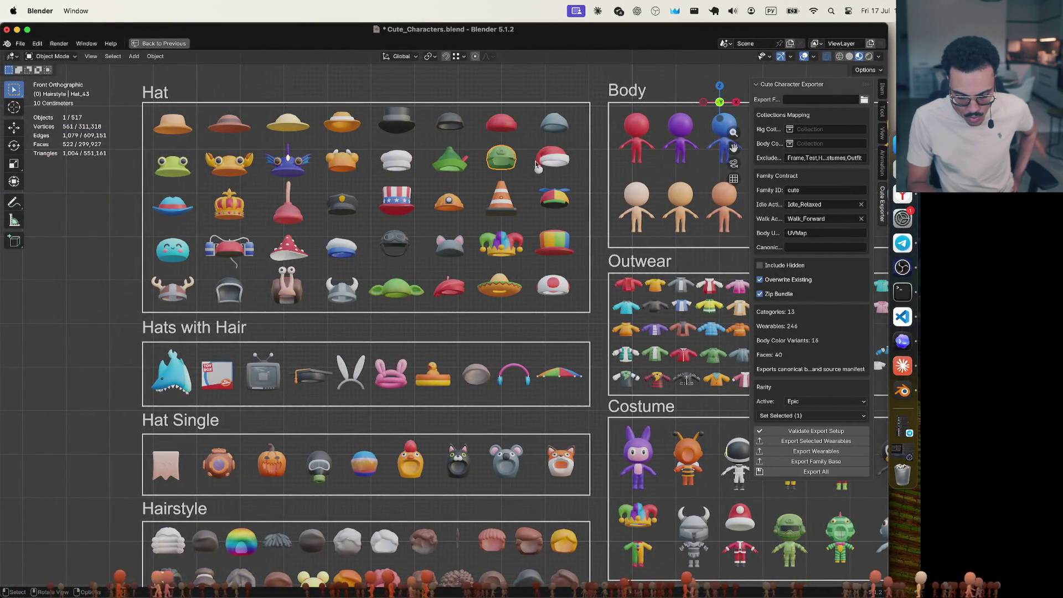
pyautogui.click(552, 164)
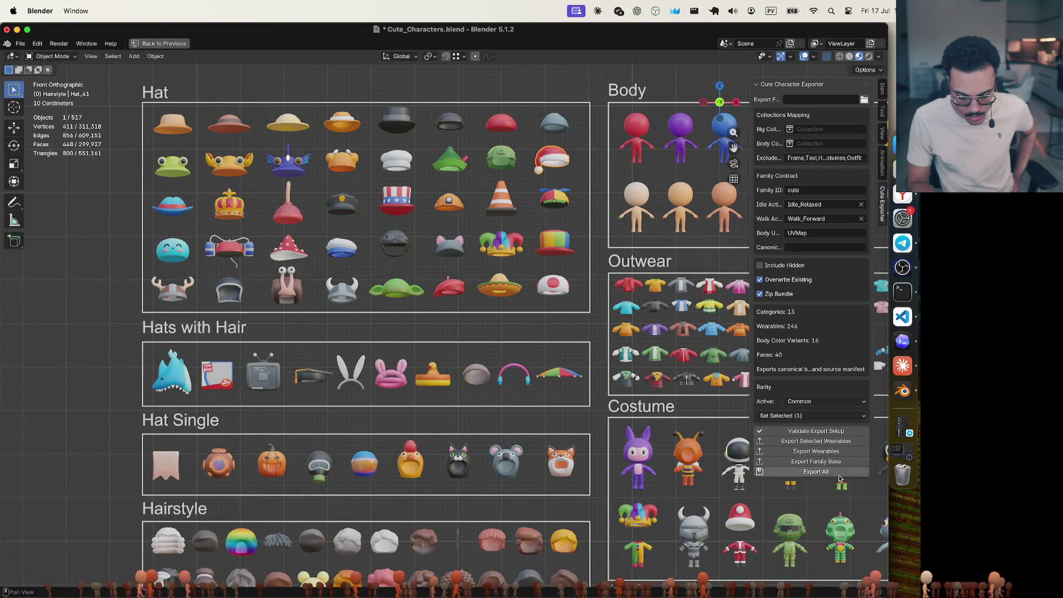
pyautogui.click(836, 403)
pyautogui.click(819, 424)
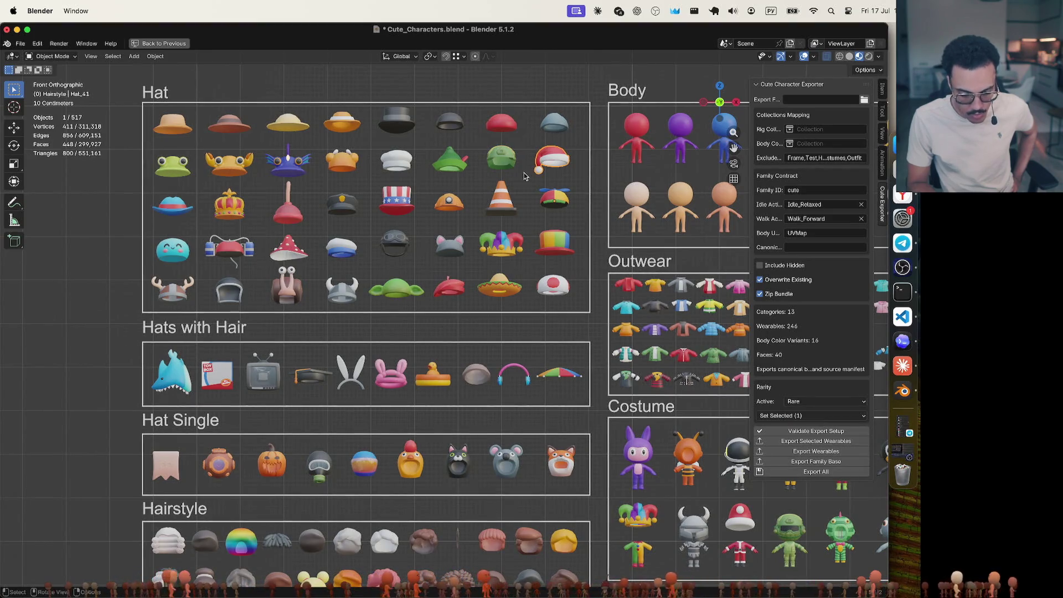
pyautogui.click(505, 163)
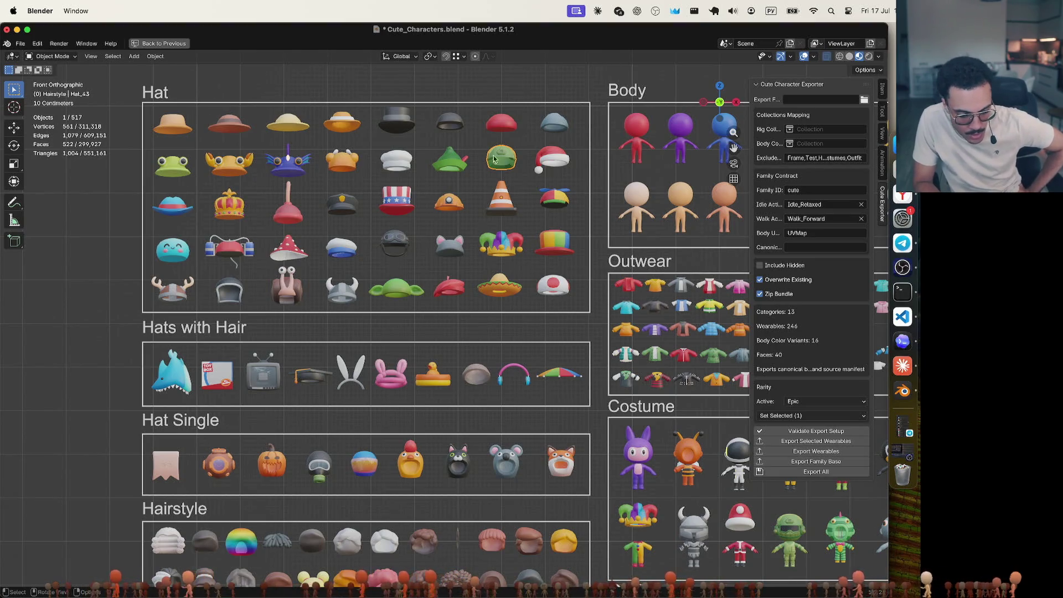
# Compare helmets Hat_25, Hat_52, Hat_43 and Hat_51, then deselect all hats
pyautogui.click(394, 243)
pyautogui.click(394, 242)
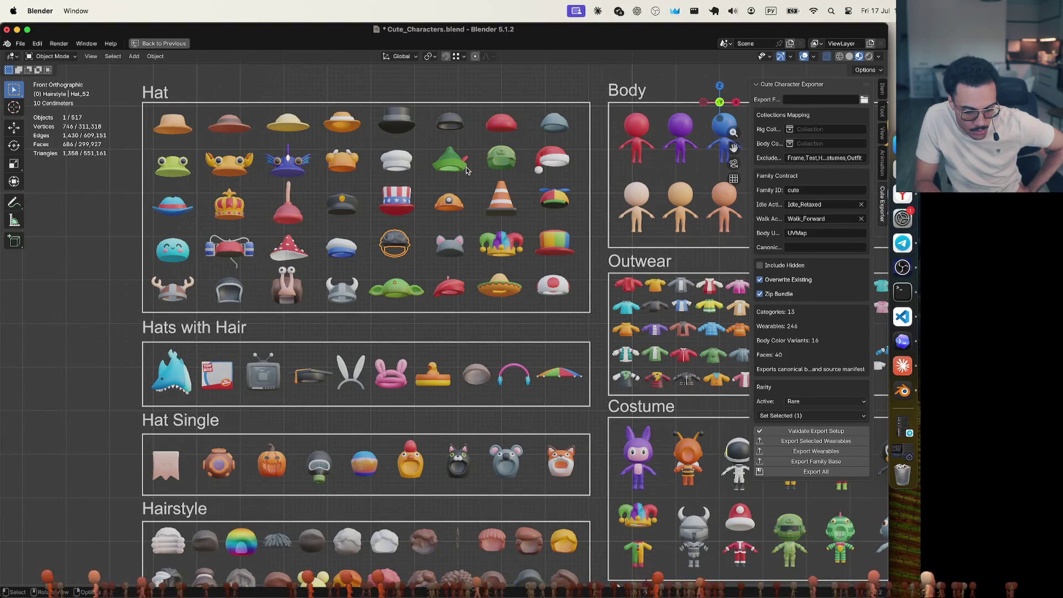
pyautogui.click(451, 204)
pyautogui.click(497, 159)
pyautogui.click(397, 240)
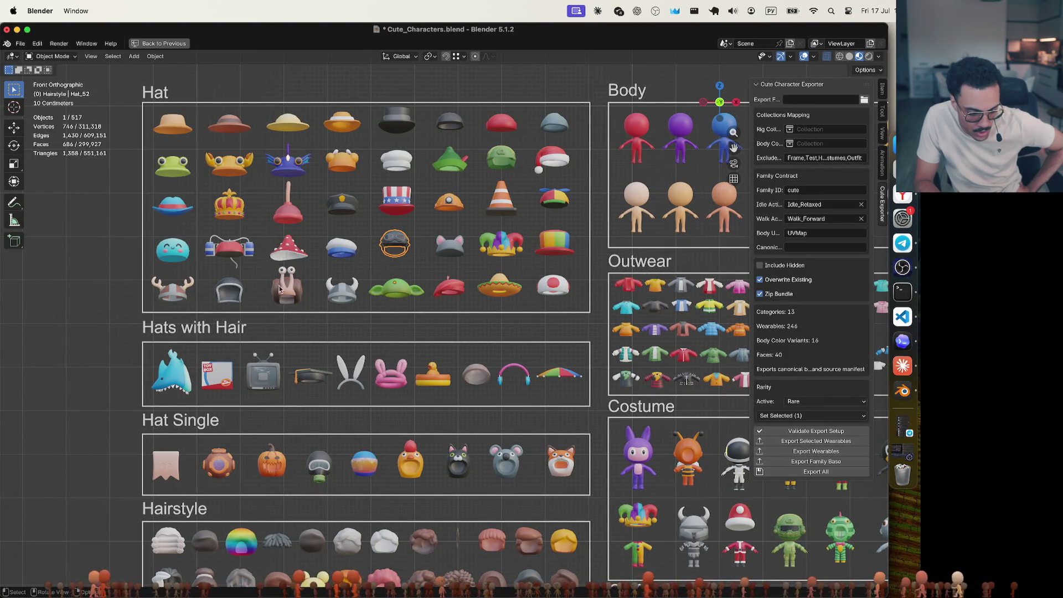
pyautogui.click(448, 206)
pyautogui.click(230, 301)
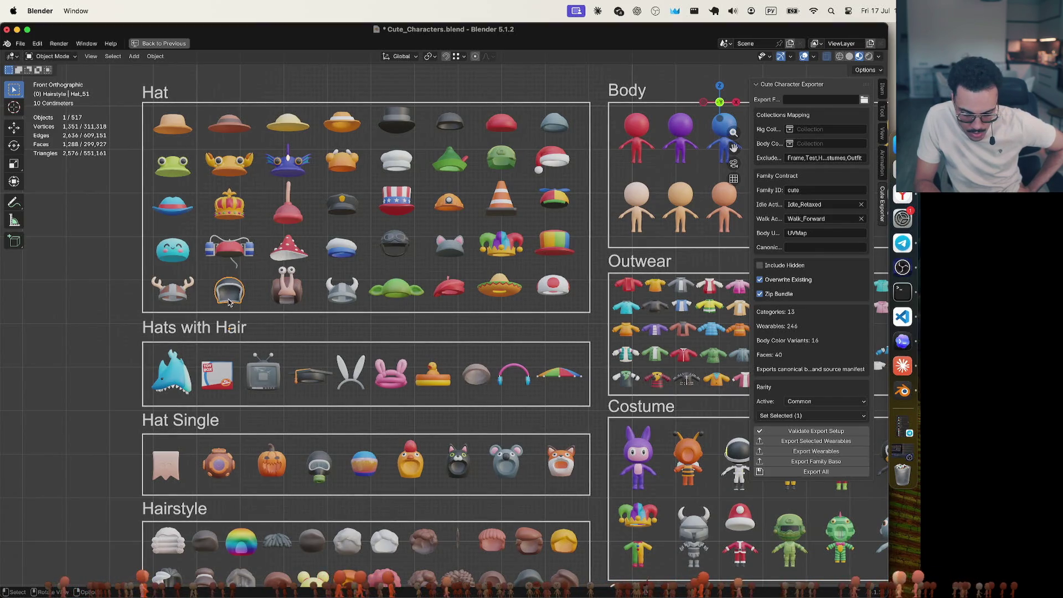
pyautogui.click(389, 242)
pyautogui.click(458, 201)
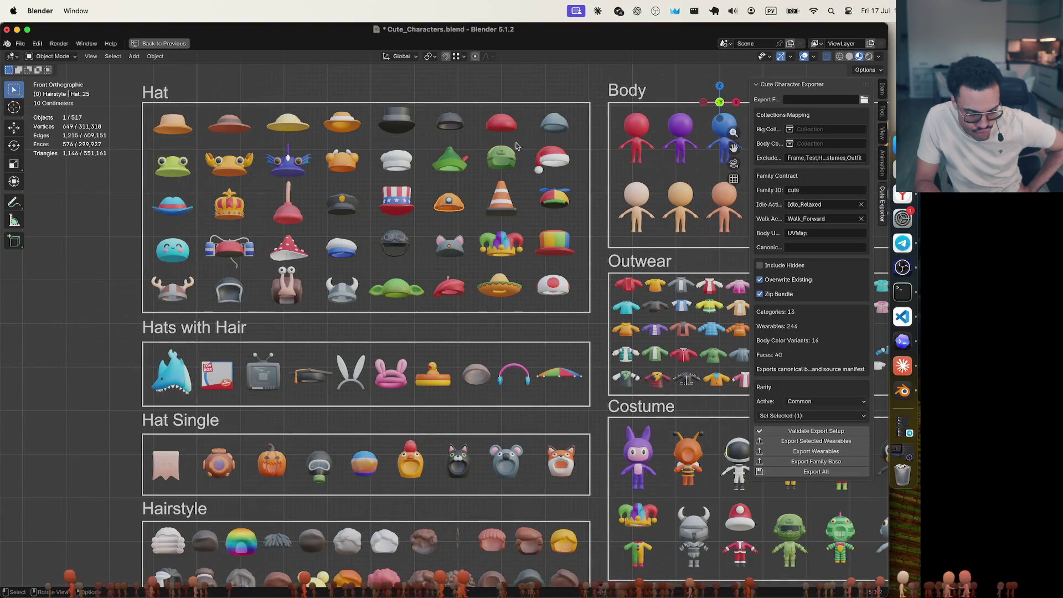
pyautogui.click(504, 154)
pyautogui.click(467, 182)
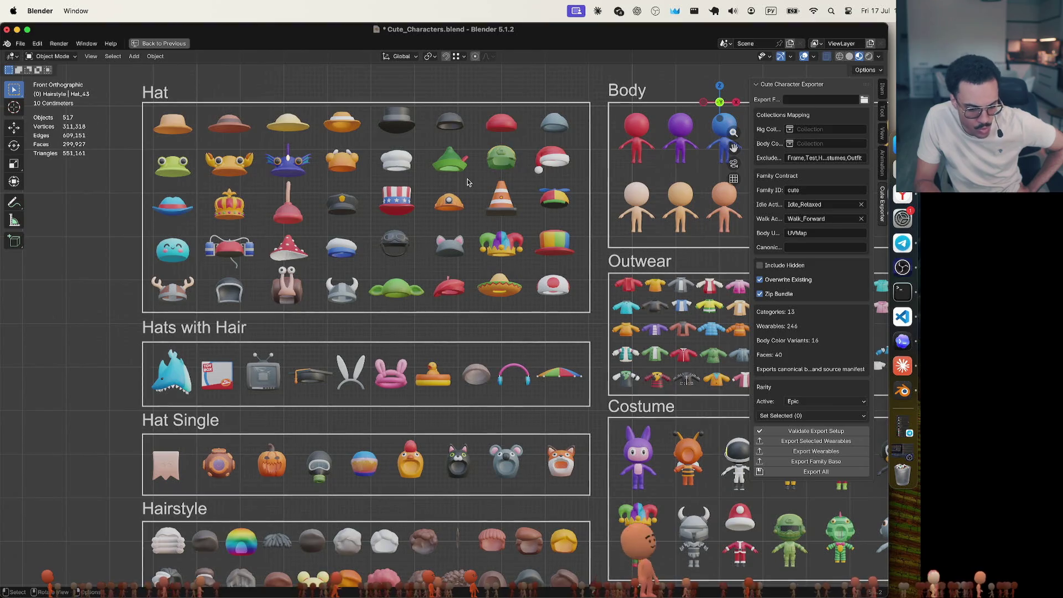
# Look up the row 3, column 1 rarity in ChatGPT's table
pyautogui.hotkey('ctrl', 'Right')
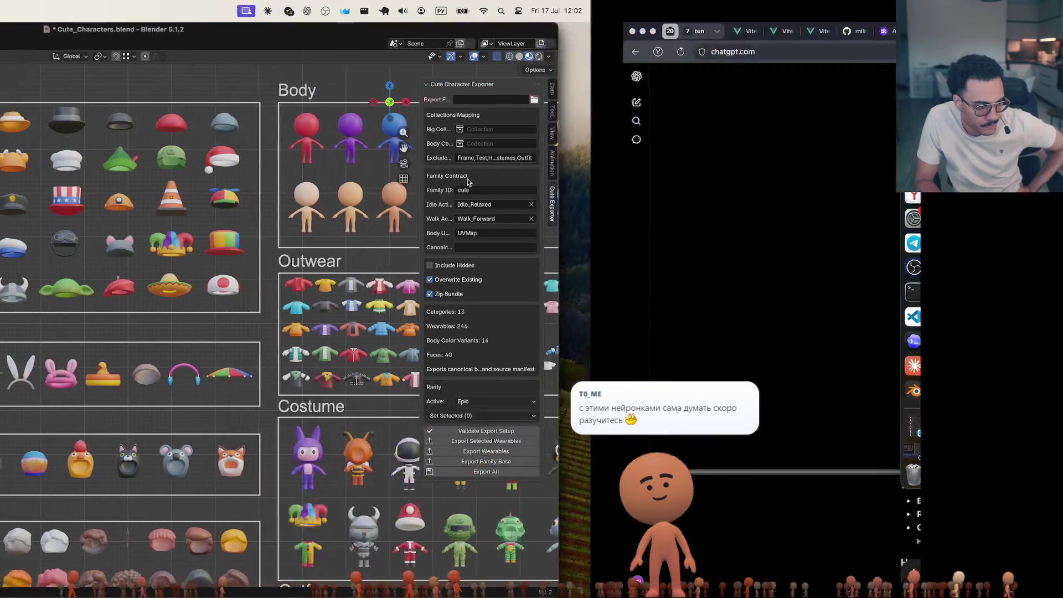
pyautogui.doubleClick(350, 229)
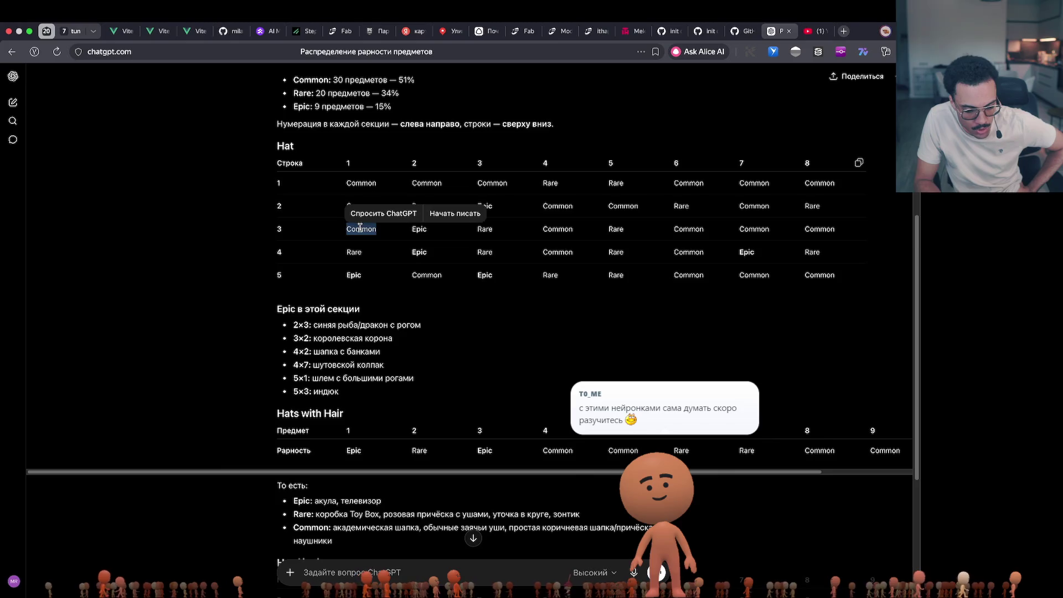
pyautogui.click(360, 227)
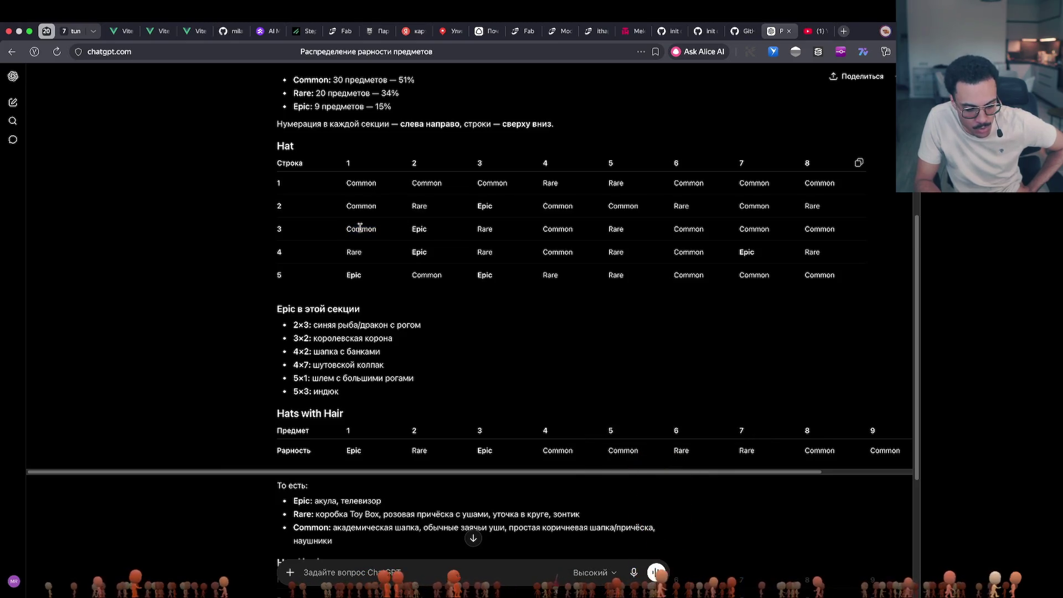
pyautogui.hotkey('ctrl', 'Left')
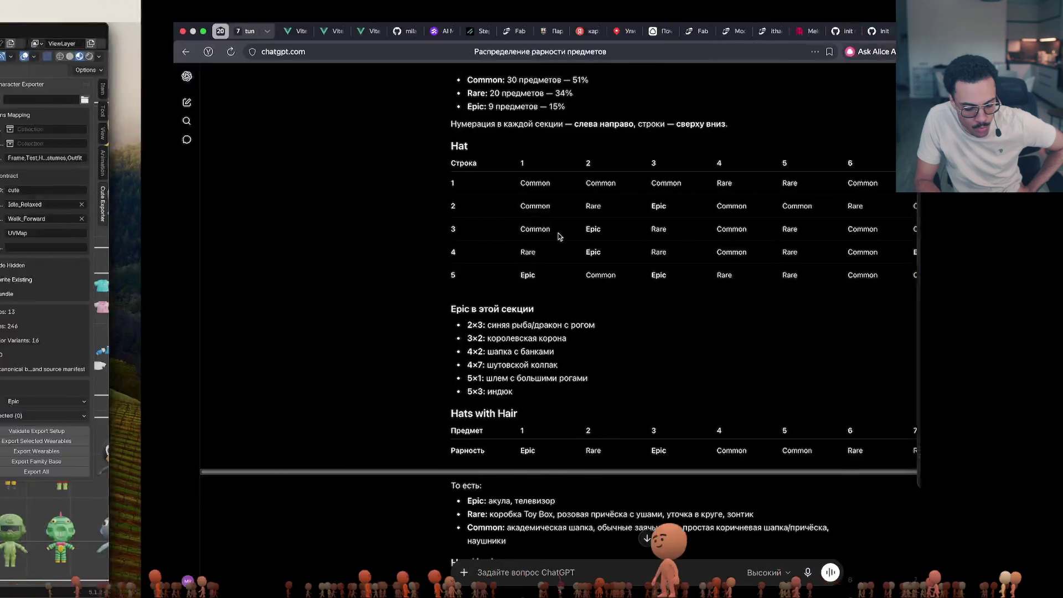
# Tag blue cap Hat_01 Common, plunger hat Hat_06 Rare and police cap Hat_16 Rare
pyautogui.click(170, 210)
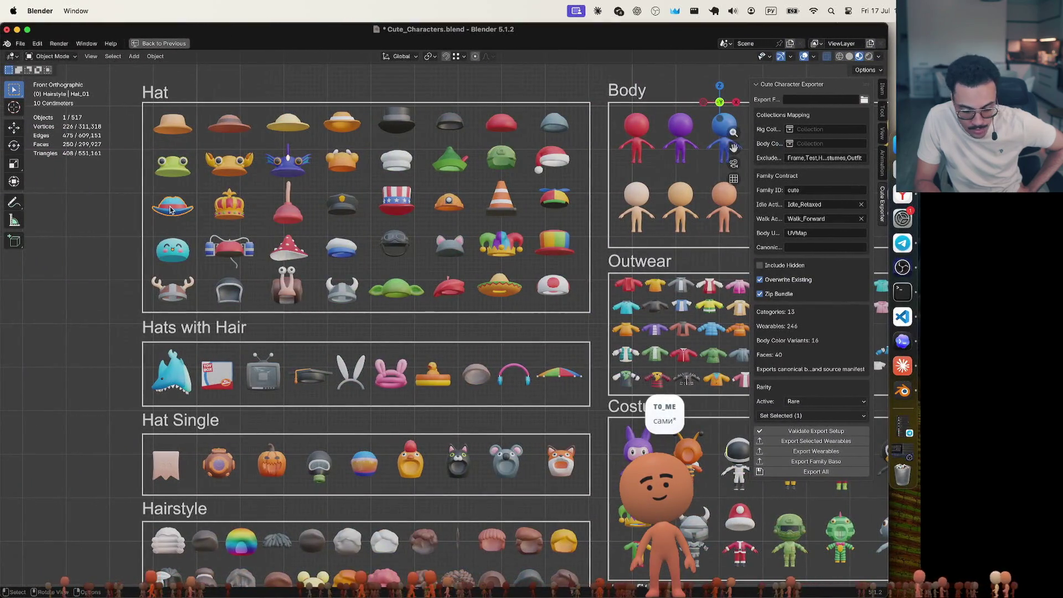
pyautogui.click(825, 401)
pyautogui.click(809, 413)
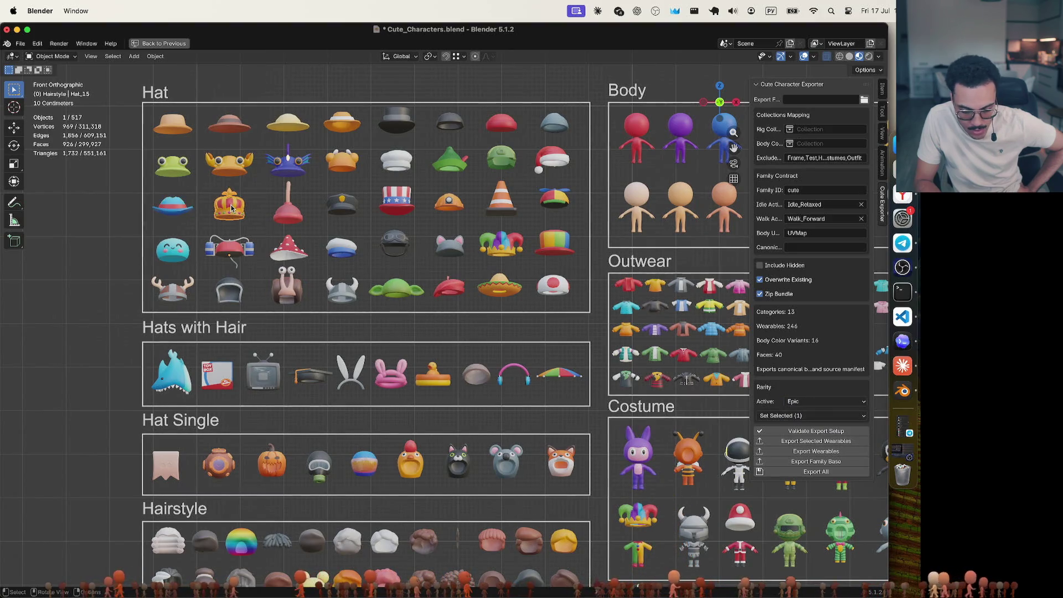
pyautogui.click(287, 209)
pyautogui.click(827, 401)
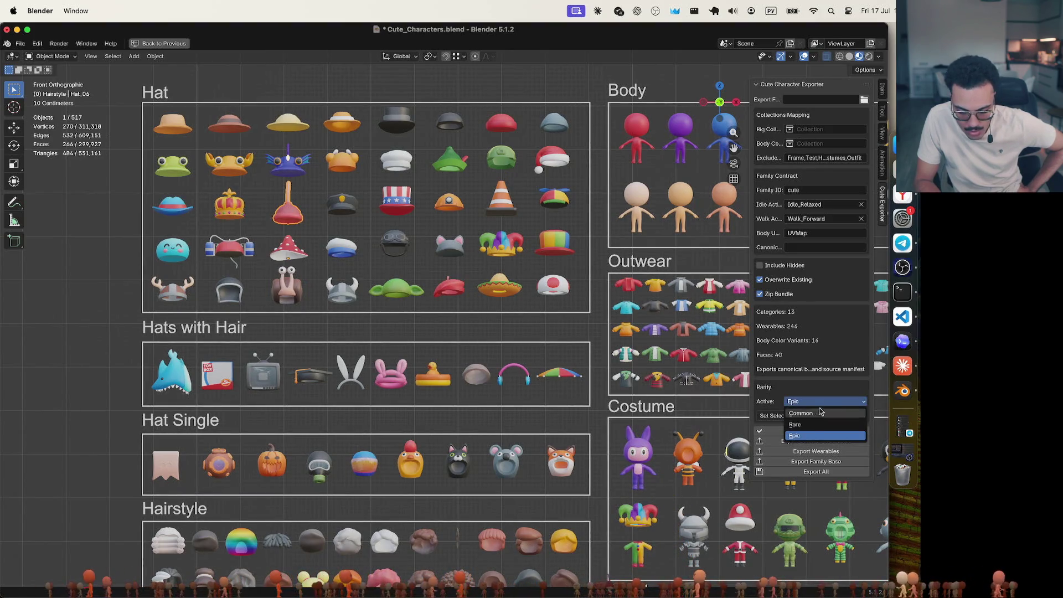
pyautogui.click(814, 425)
pyautogui.click(341, 204)
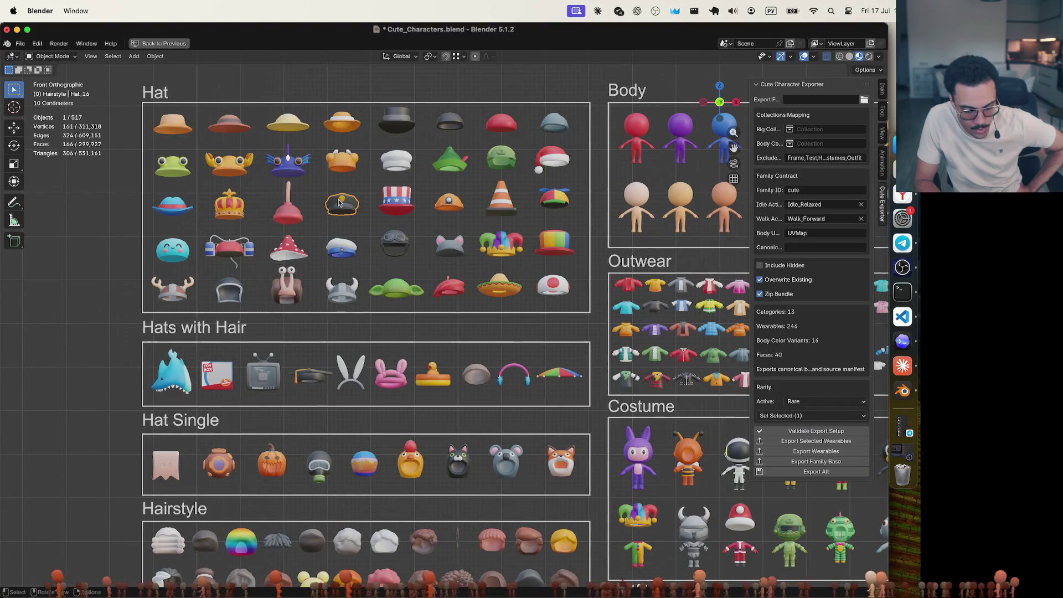
pyautogui.click(812, 402)
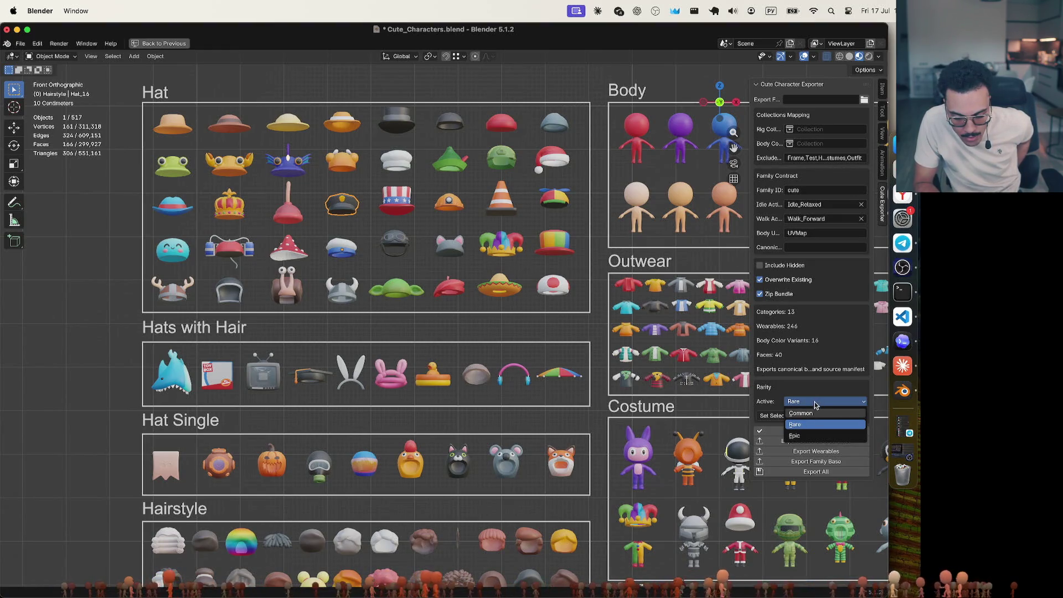
pyautogui.click(814, 424)
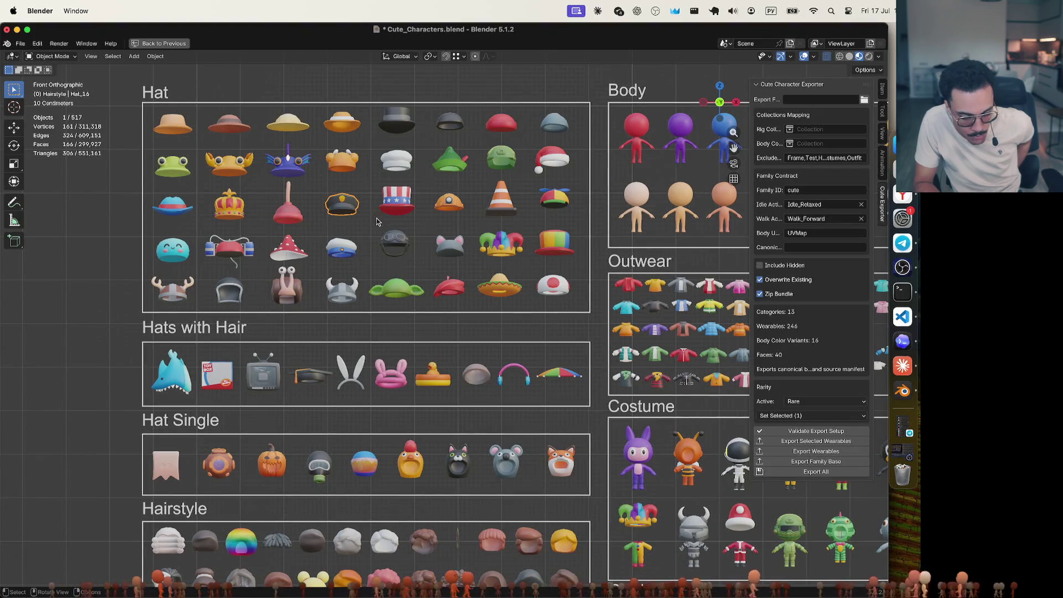
# Inspect the green helmet and red beret Hat_21, cross-checking ChatGPT's rarity table
pyautogui.click(490, 161)
pyautogui.click(453, 287)
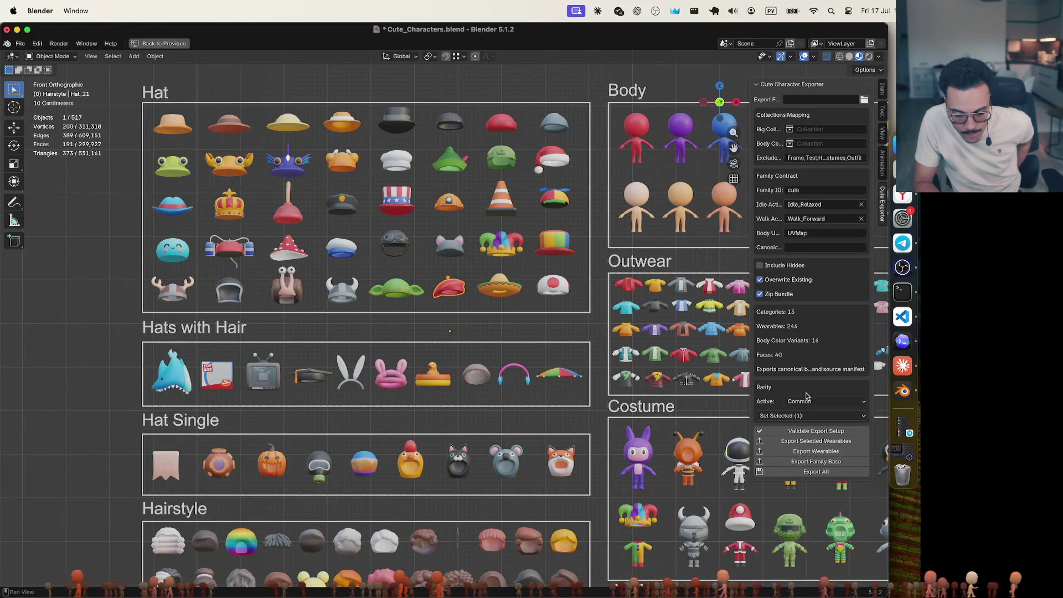
pyautogui.click(468, 315)
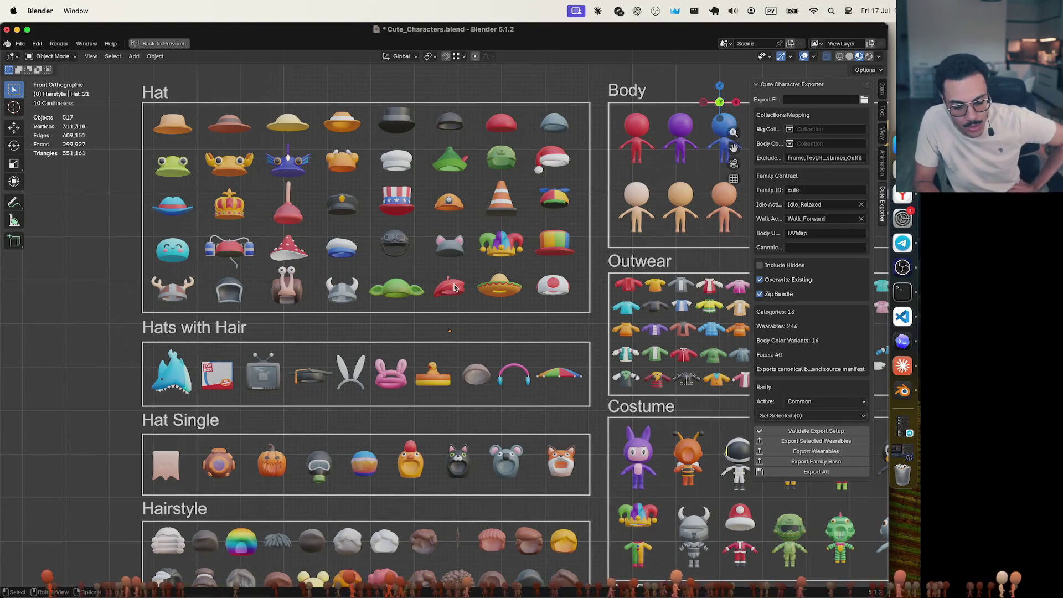
pyautogui.click(449, 294)
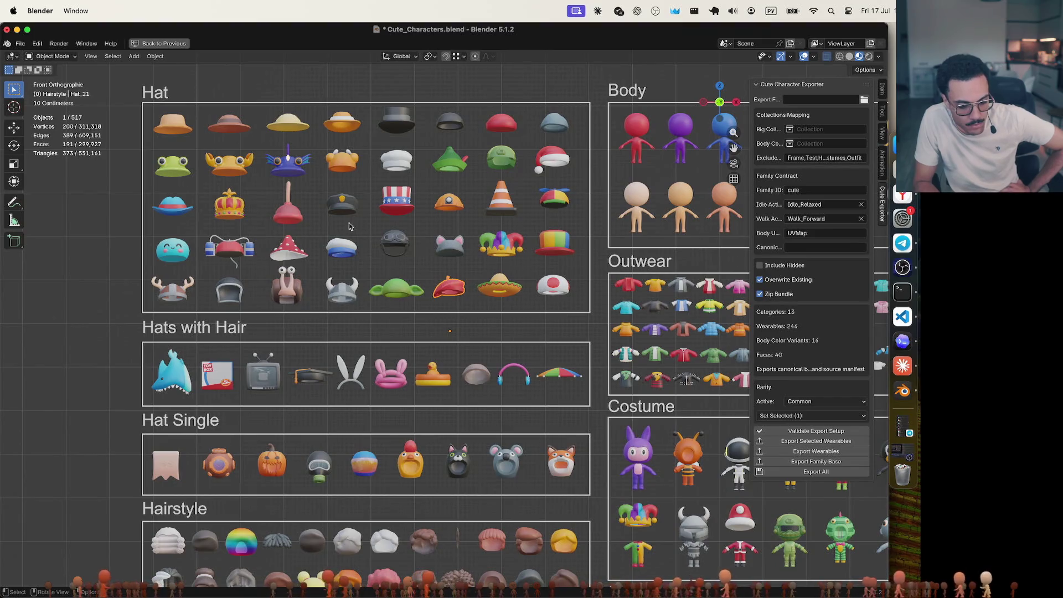
pyautogui.keyDown('shift'); pyautogui.click(443, 288); pyautogui.keyUp('shift')
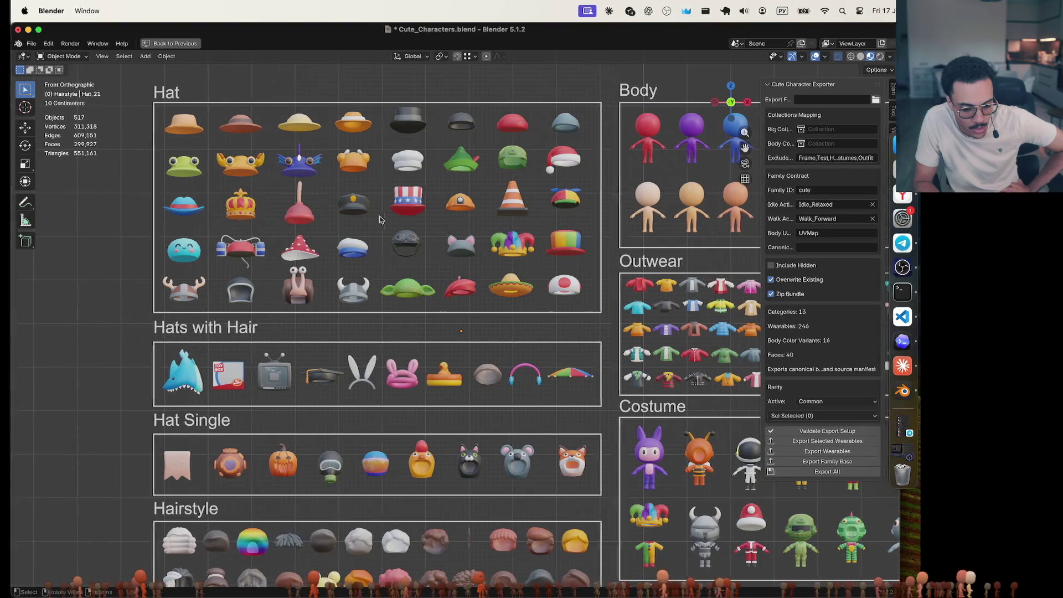
pyautogui.hotkey('ctrl', 'Right')
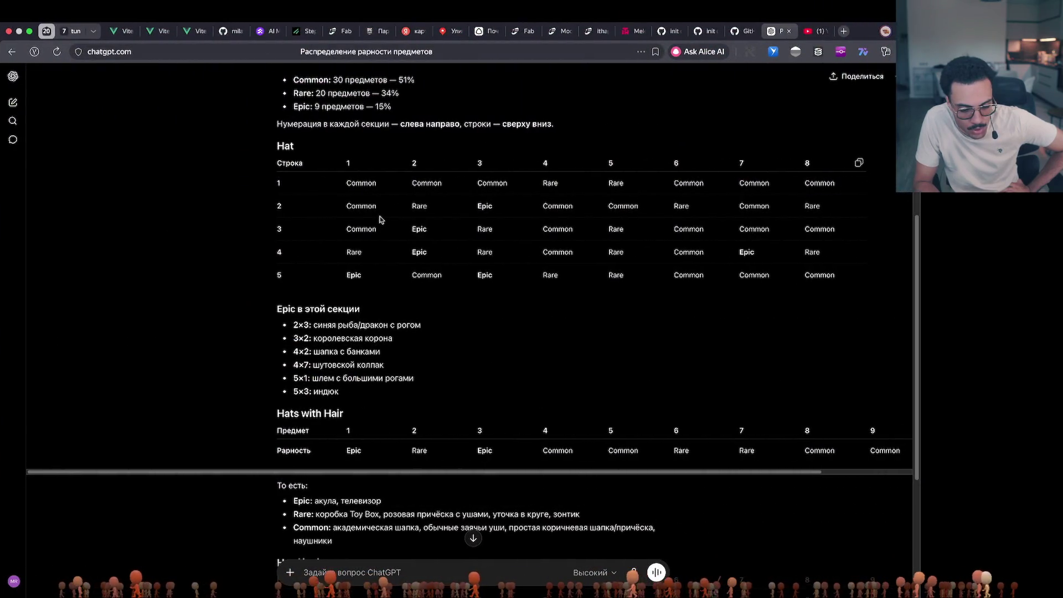
pyautogui.hotkey('ctrl', 'Left')
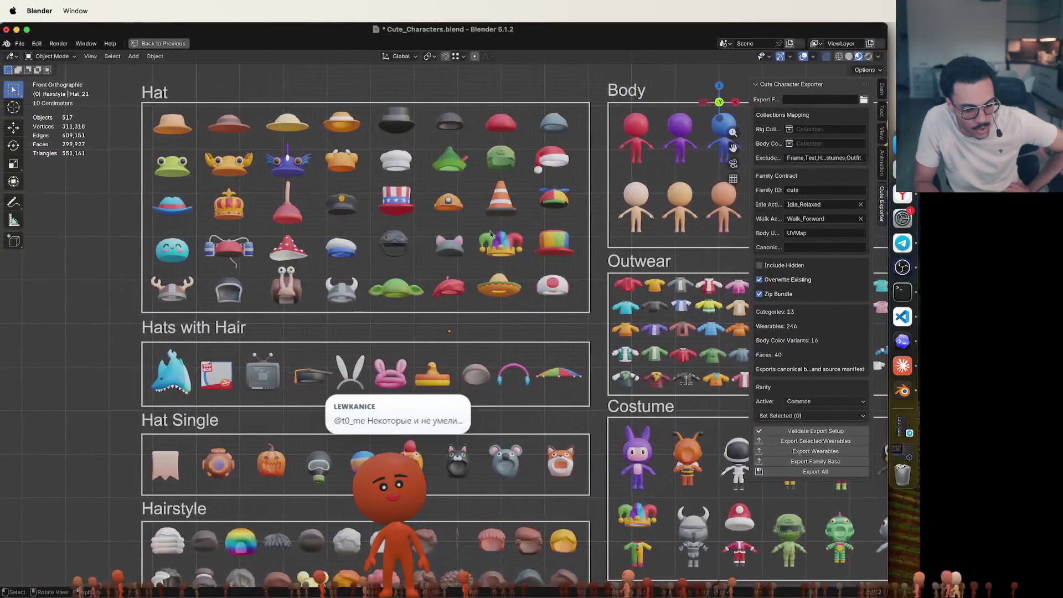
pyautogui.hotkey('ctrl', 'Right')
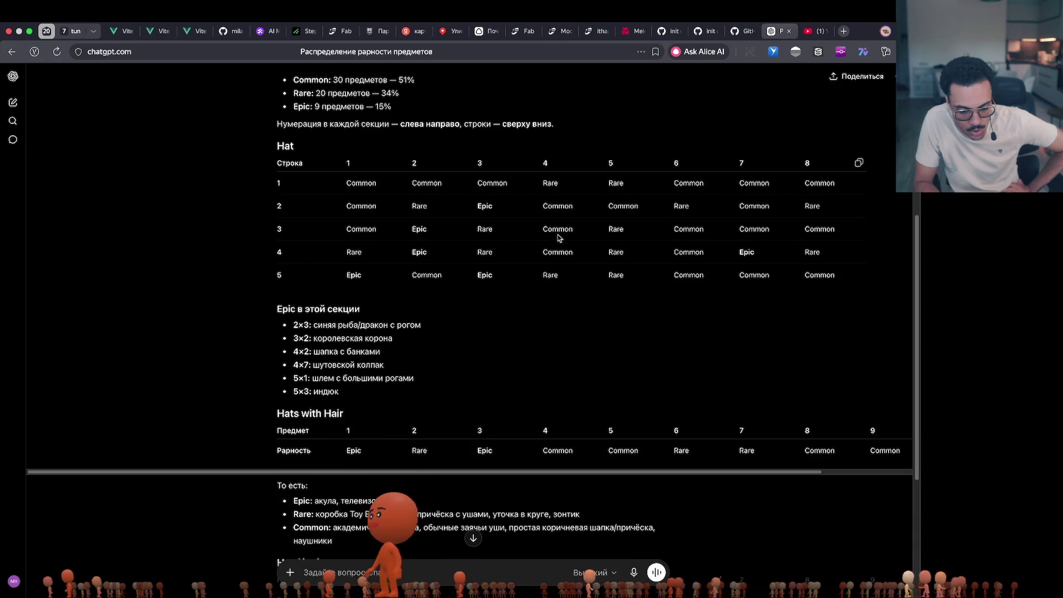
pyautogui.hotkey('ctrl', 'Left')
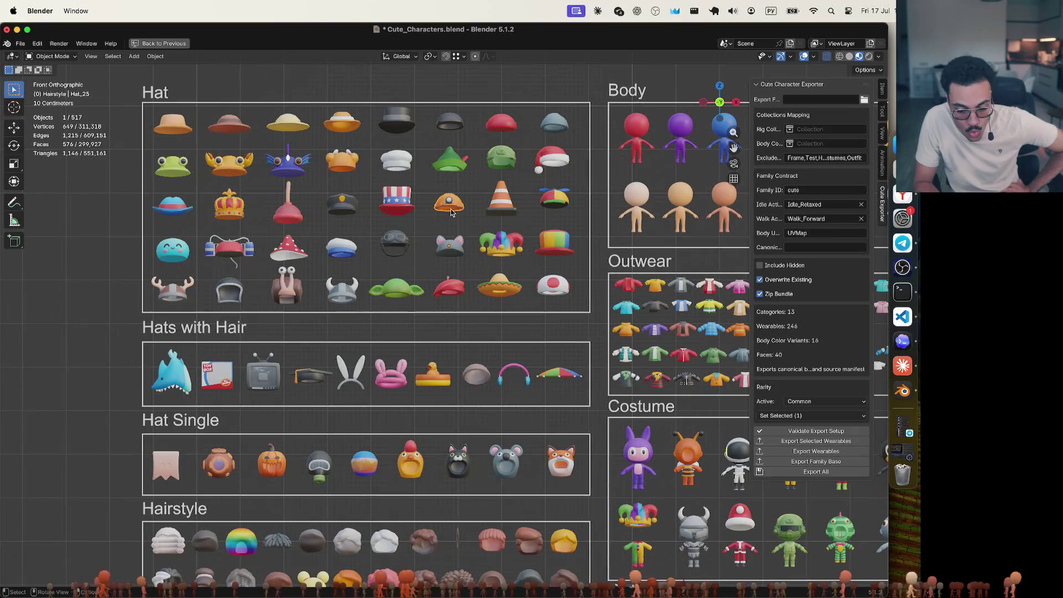
# Tag the Uncle Sam hat as Rare
pyautogui.click(503, 205)
pyautogui.click(556, 207)
pyautogui.click(584, 205)
pyautogui.click(396, 206)
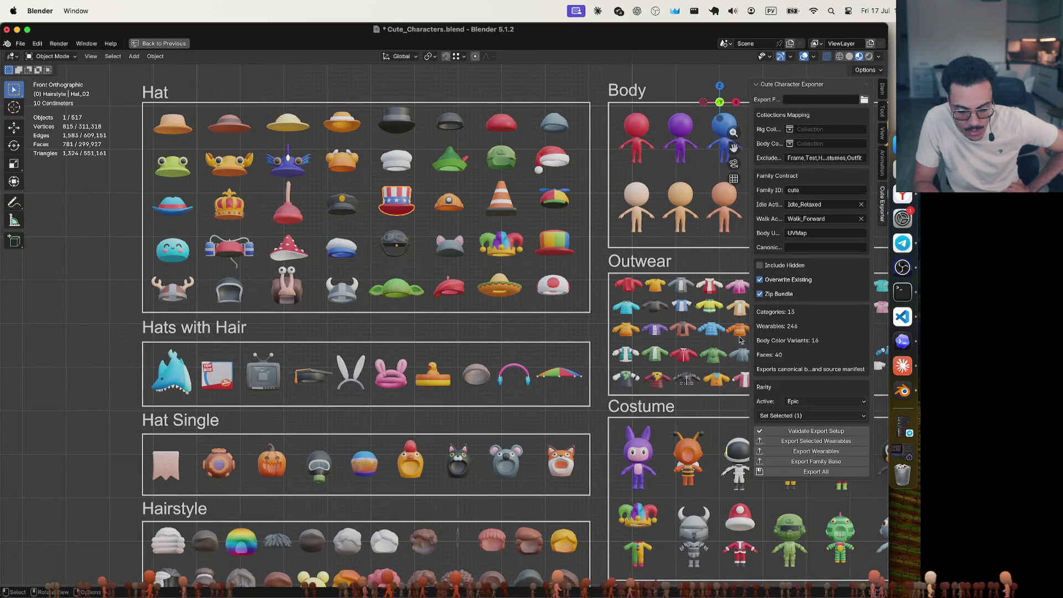
pyautogui.click(814, 409)
pyautogui.click(814, 421)
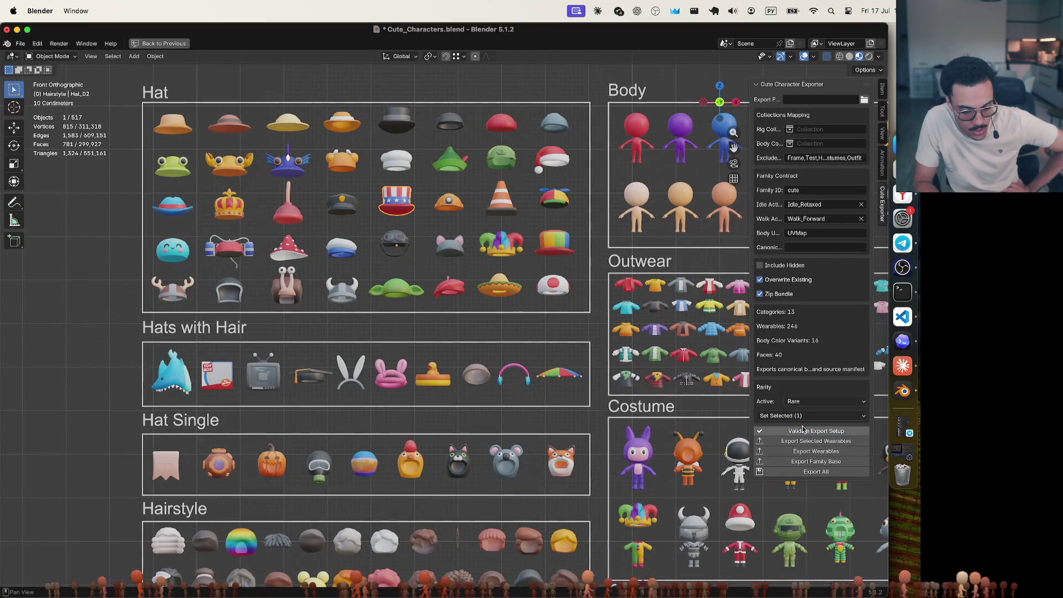
# Box-select three hats at the right of the Hat grid and tag them Common
pyautogui.click(505, 203)
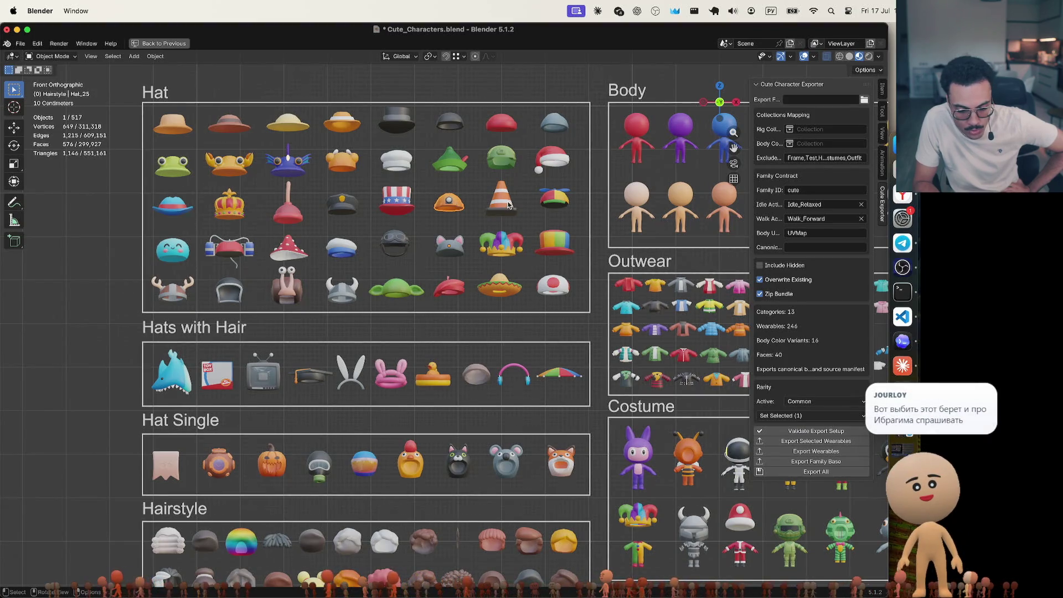
pyautogui.click(554, 198)
pyautogui.click(605, 188)
pyautogui.moveTo(605, 188); pyautogui.dragTo(445, 216)
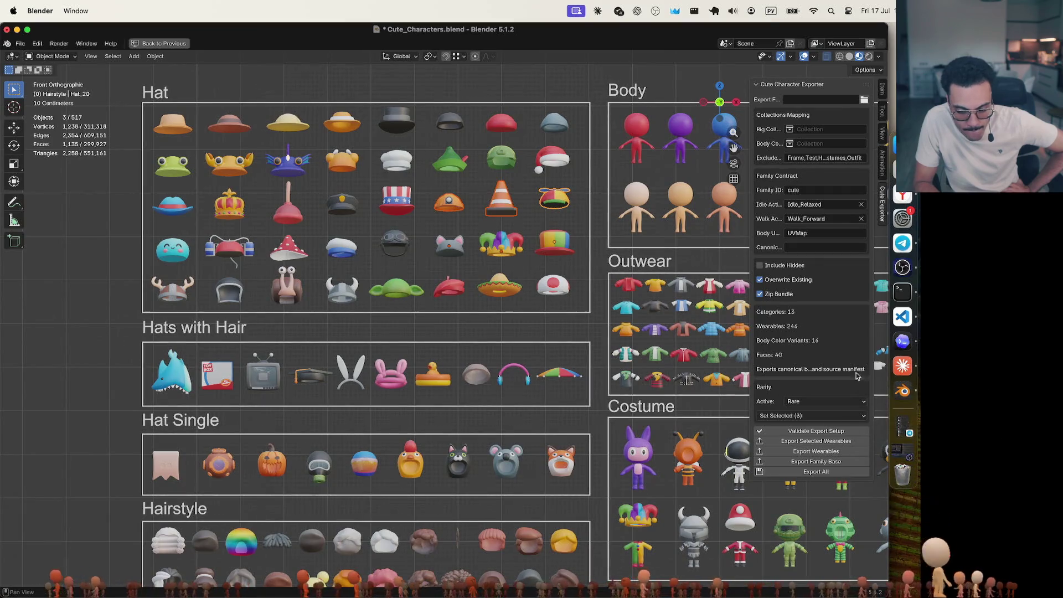
pyautogui.click(814, 418)
pyautogui.click(792, 425)
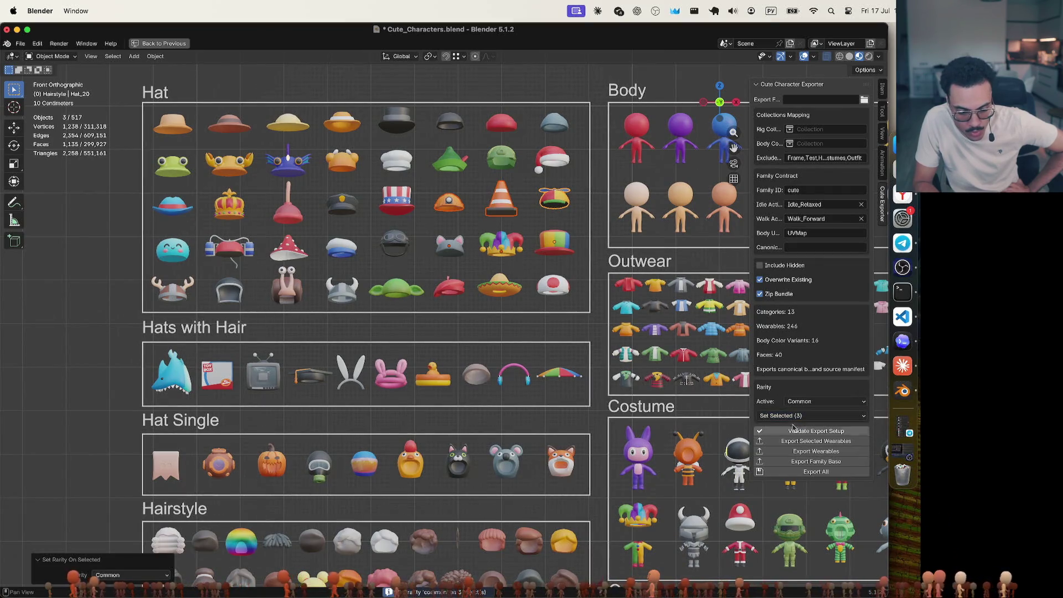
pyautogui.click(578, 216)
# After checking the table, tag the teal hat and the mushroom hat as Rare
pyautogui.hotkey('ctrl', 'Right')
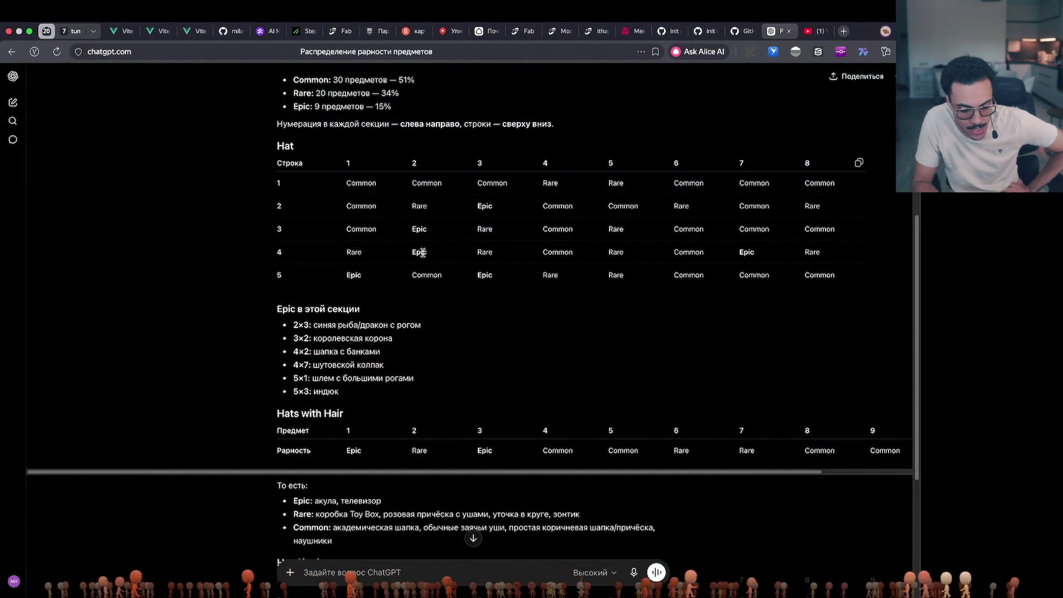
pyautogui.hotkey('ctrl', 'Left')
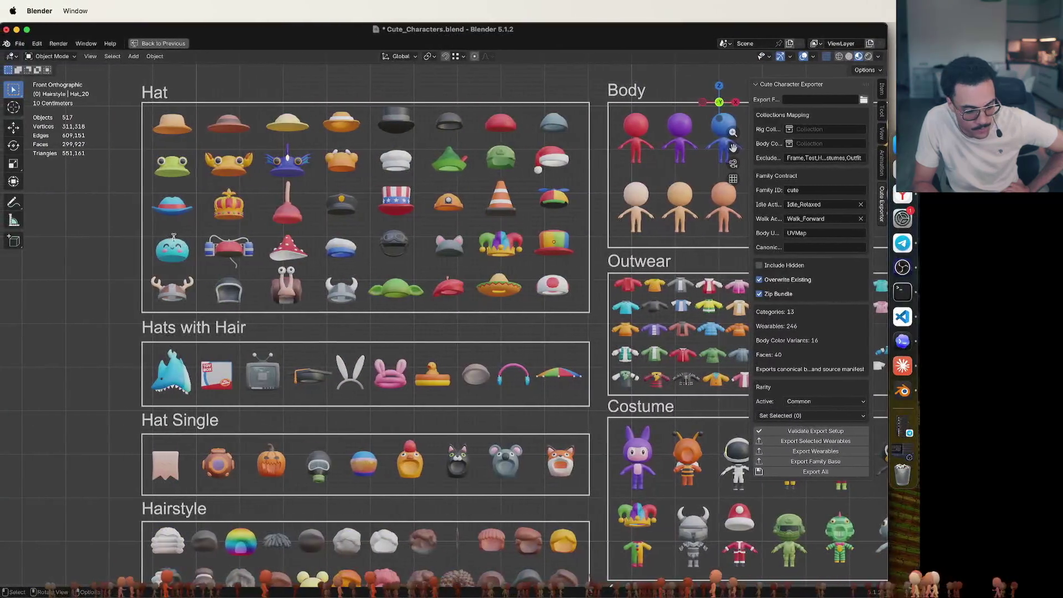
pyautogui.click(178, 258)
pyautogui.click(825, 400)
pyautogui.click(812, 421)
pyautogui.click(249, 246)
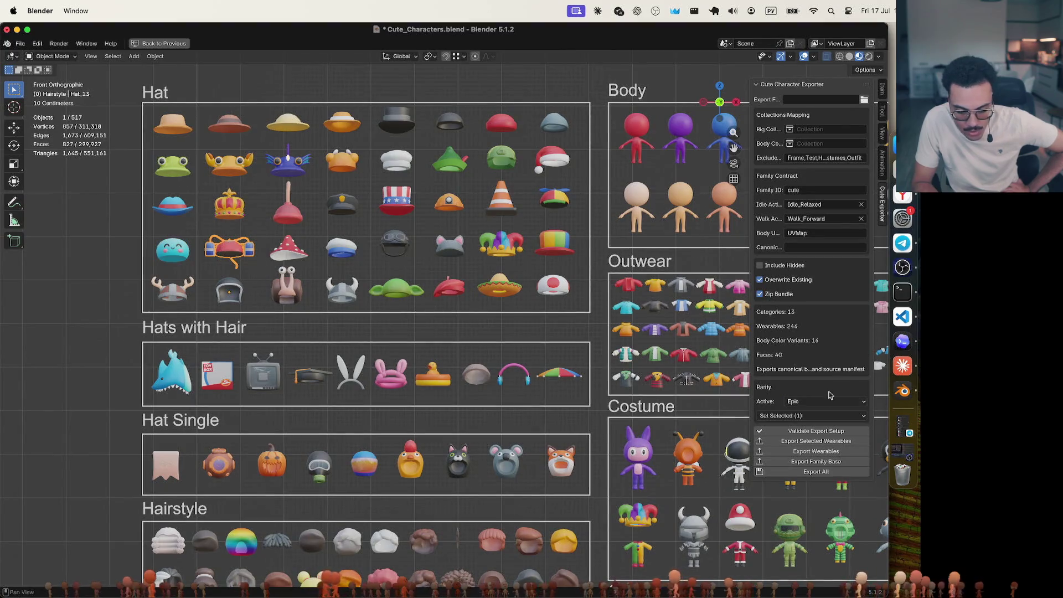
pyautogui.click(282, 251)
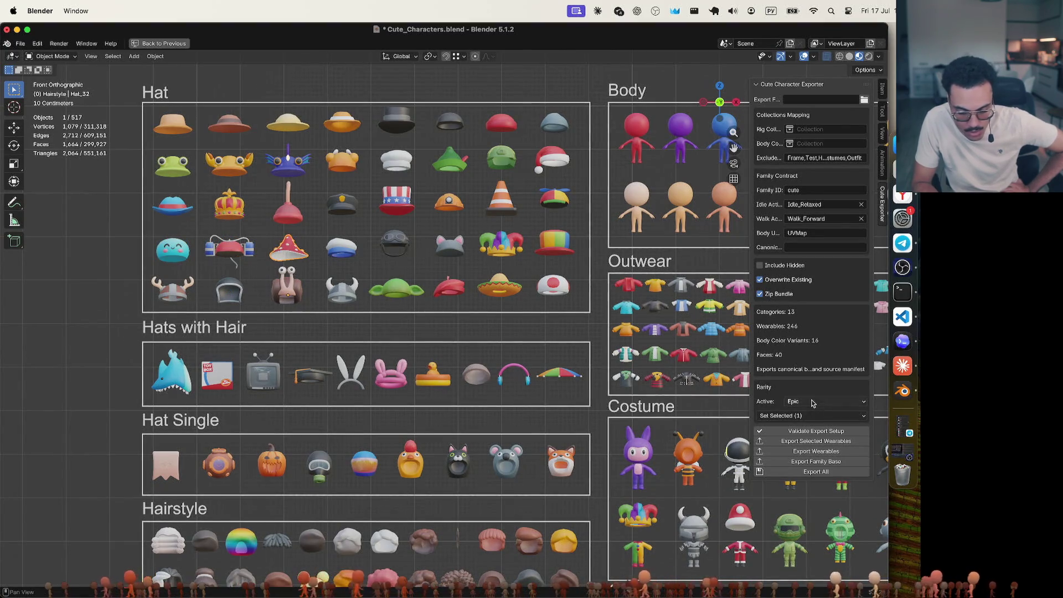
pyautogui.click(811, 402)
pyautogui.click(342, 248)
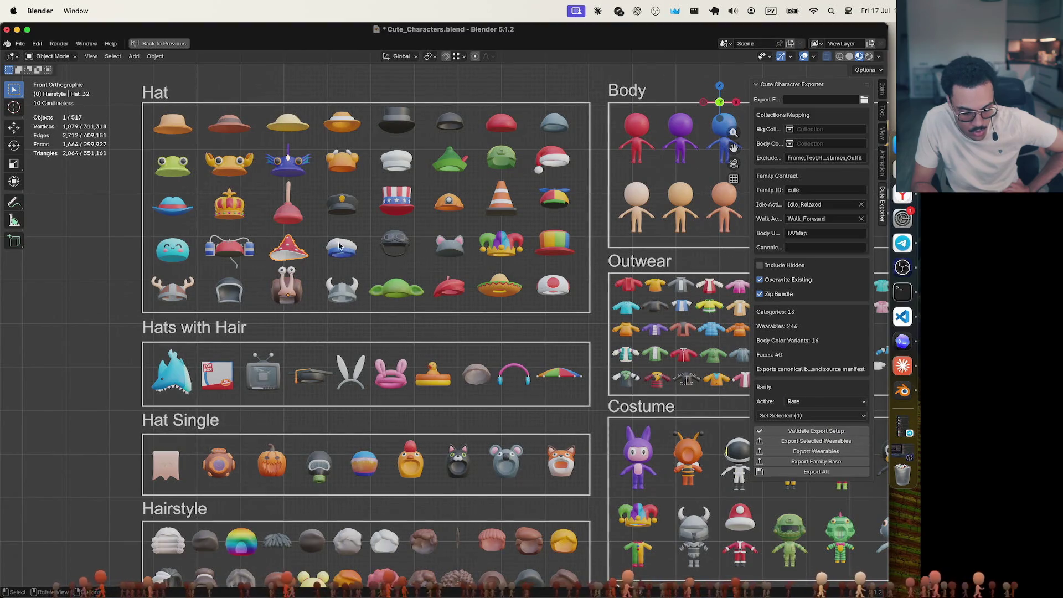
# Check the rarity table again, select the goggles hat and tag the cat-ear hat Common
pyautogui.press('super+Tab')
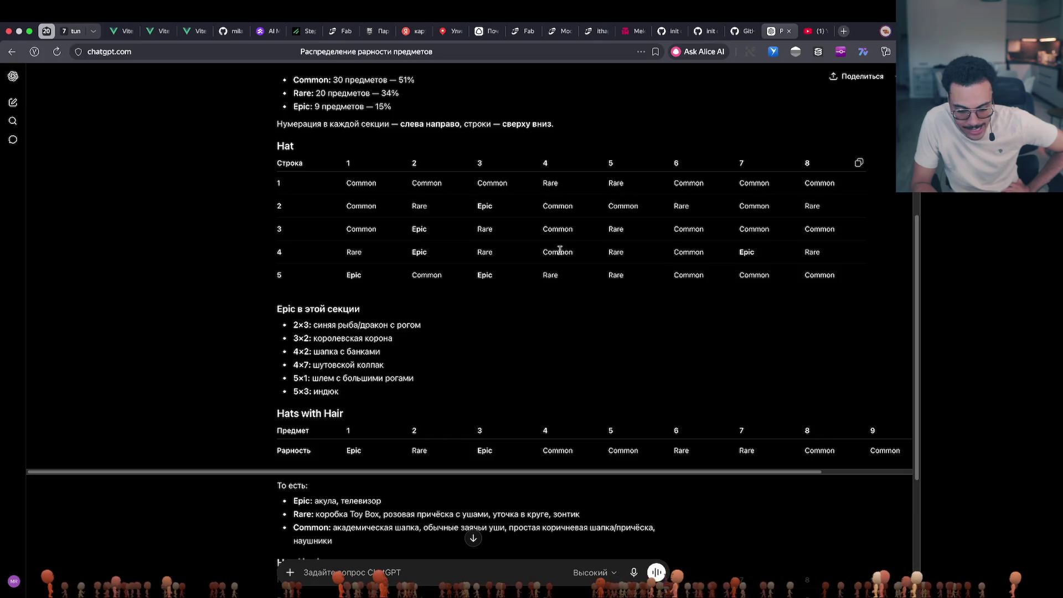
pyautogui.press('super+Tab')
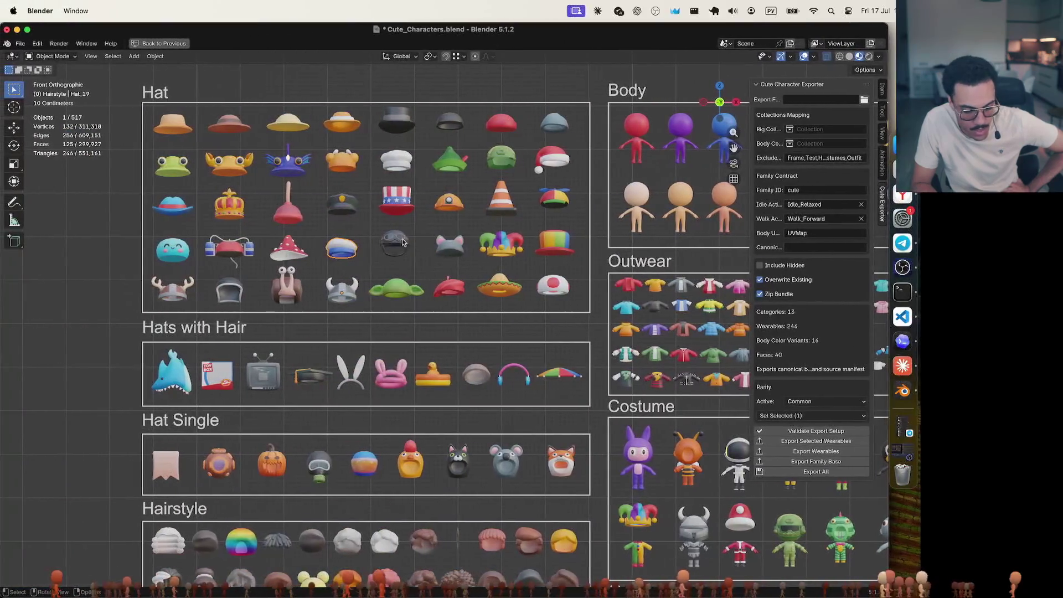
pyautogui.click(390, 246)
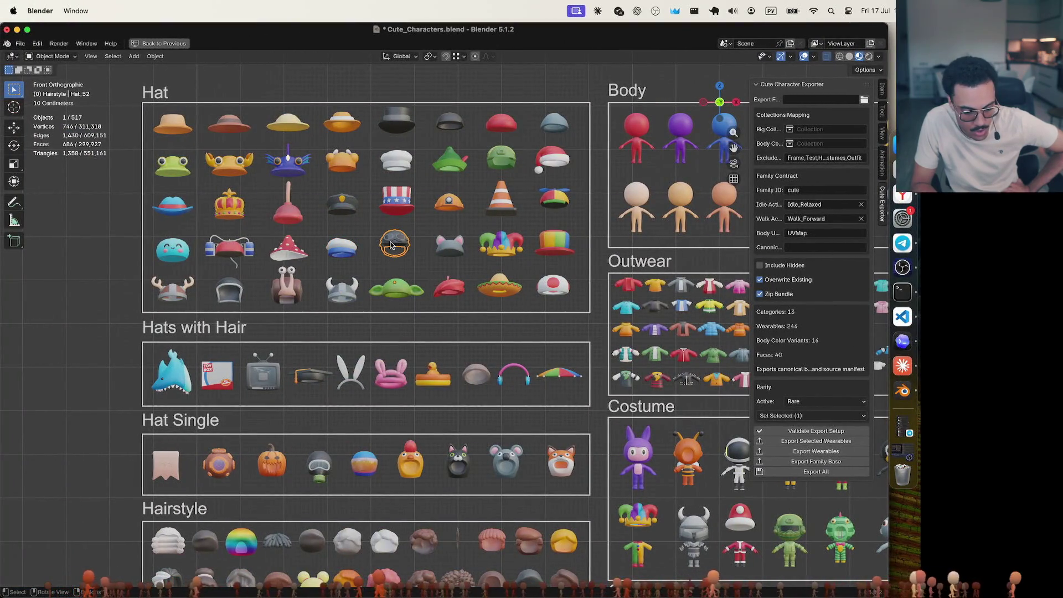
pyautogui.press('super+Tab')
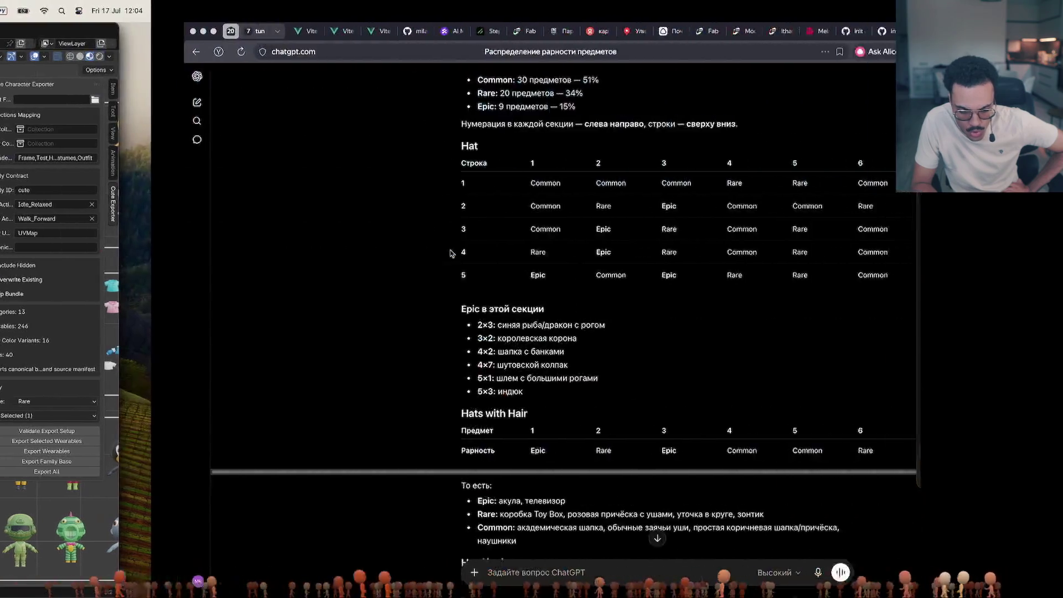
pyautogui.hotkey('ctrl', 'Left')
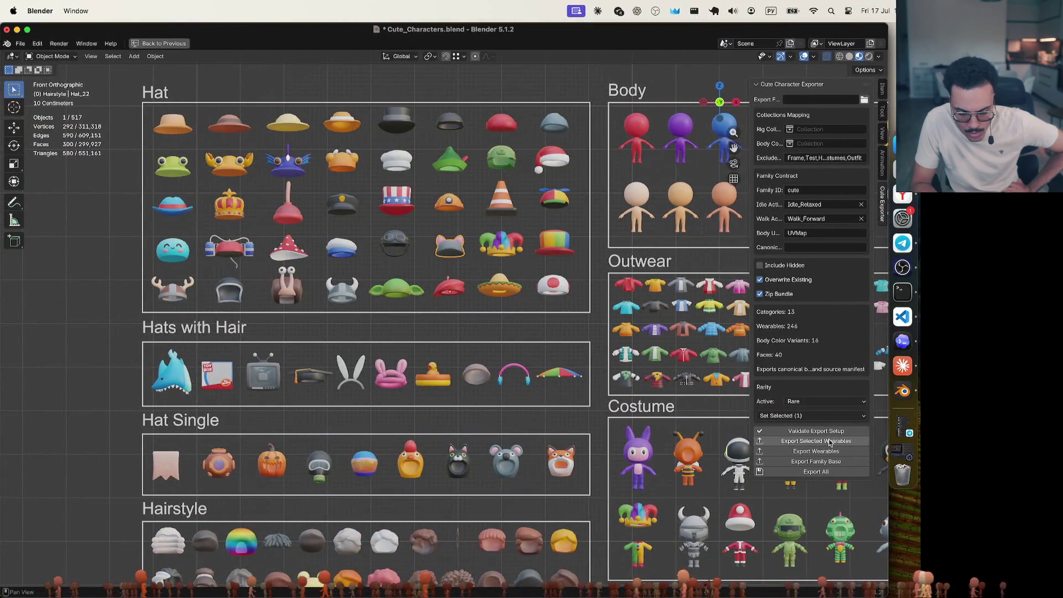
pyautogui.click(825, 401)
pyautogui.click(802, 413)
# Inspect the jester hat, rainbow top hat and propeller cap, then clear the selection
pyautogui.click(501, 253)
pyautogui.click(556, 250)
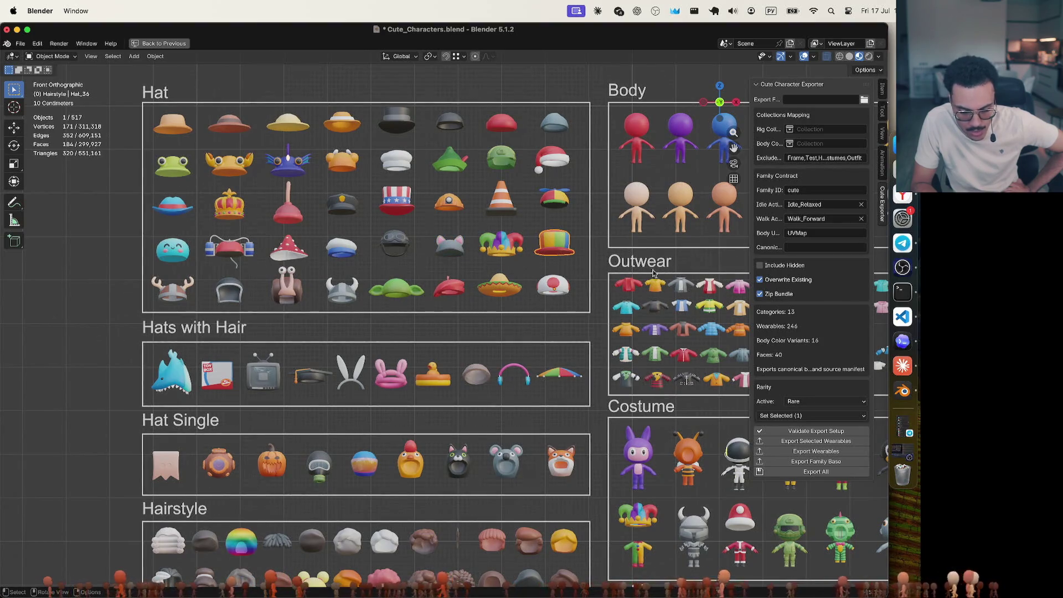
pyautogui.click(554, 198)
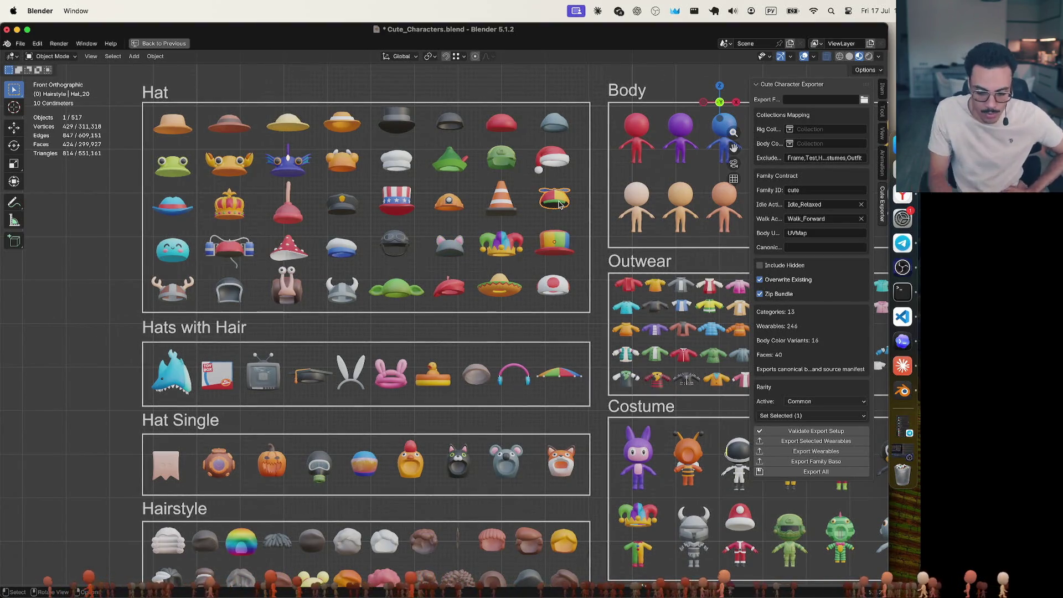
pyautogui.click(592, 223)
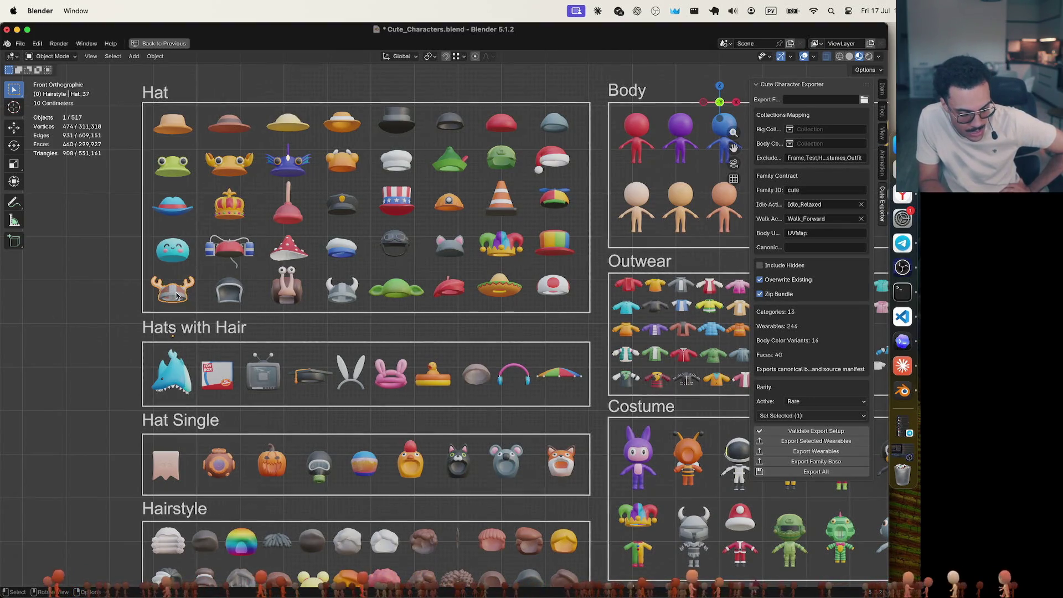
# Check the ChatGPT rarity table, then tag the horned hat Epic
pyautogui.press('super+Tab')
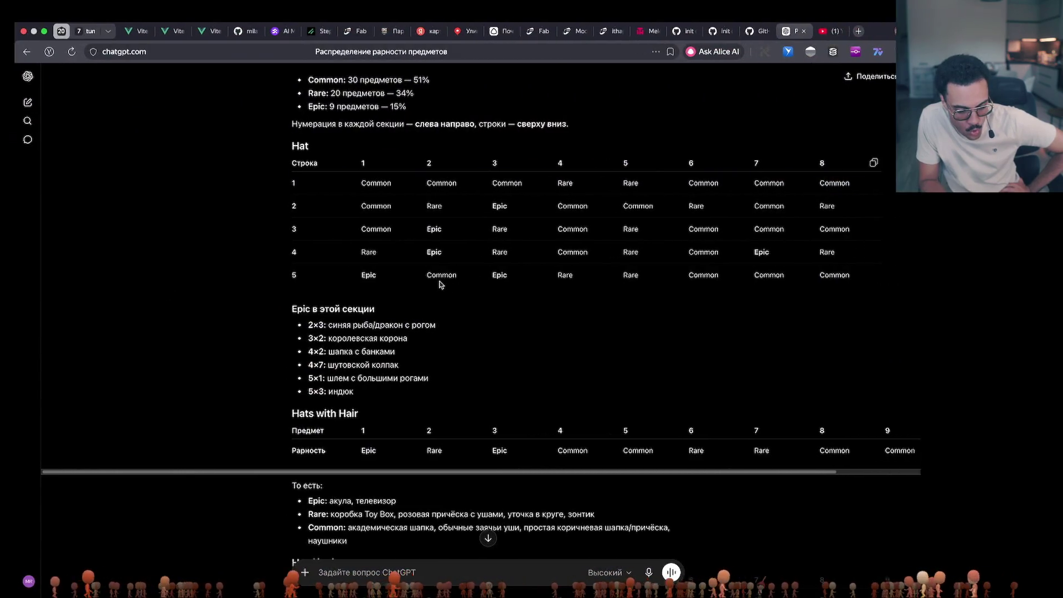
pyautogui.press('super+Tab')
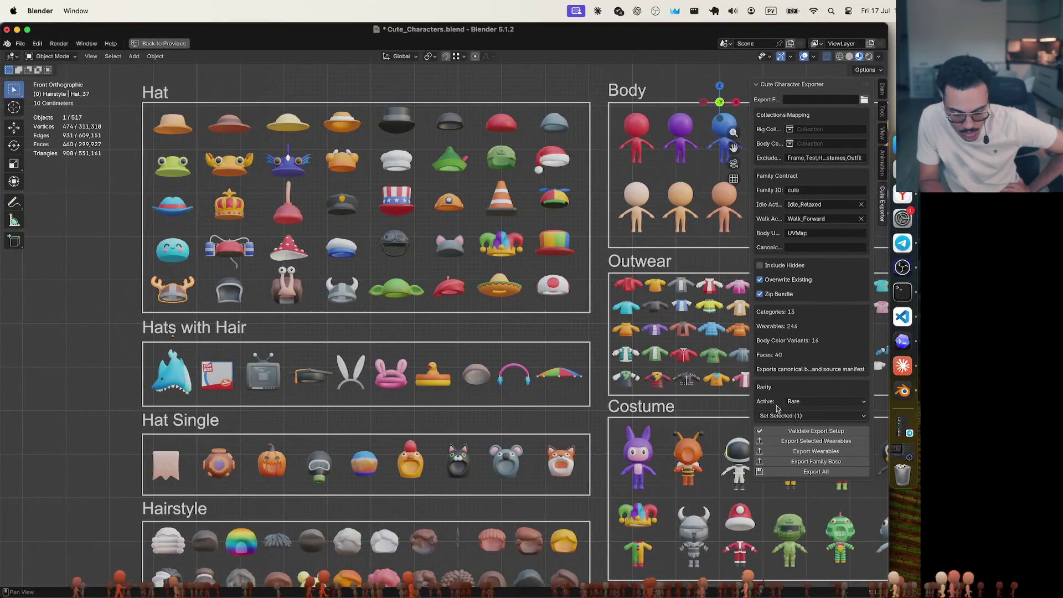
pyautogui.click(797, 402)
pyautogui.click(797, 430)
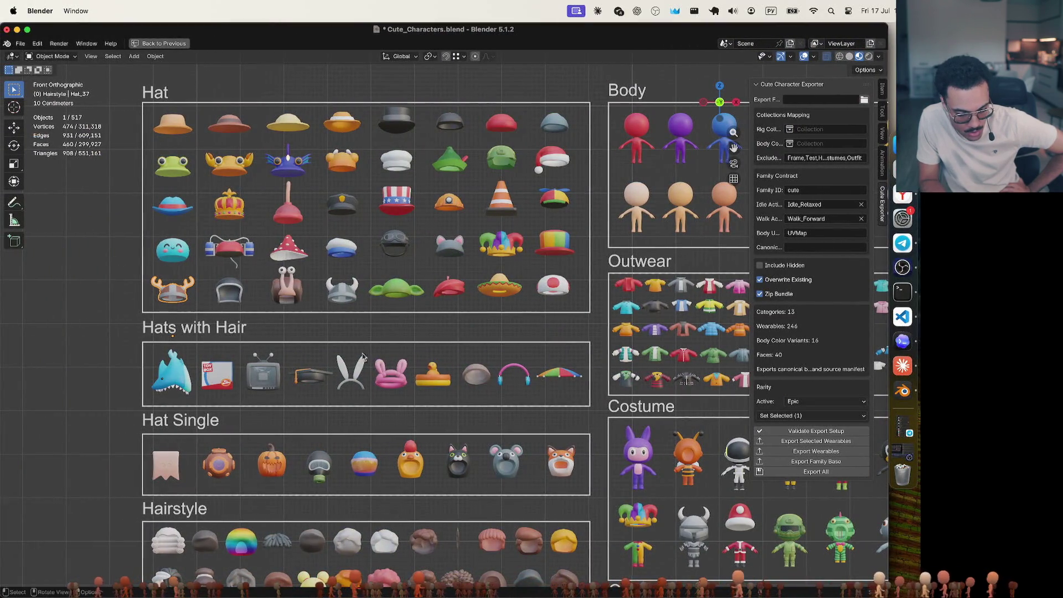
# Look over the grey helmet, snail and viking hats, then tag the green hat Rare
pyautogui.click(232, 292)
pyautogui.click(292, 287)
pyautogui.press('super+Tab')
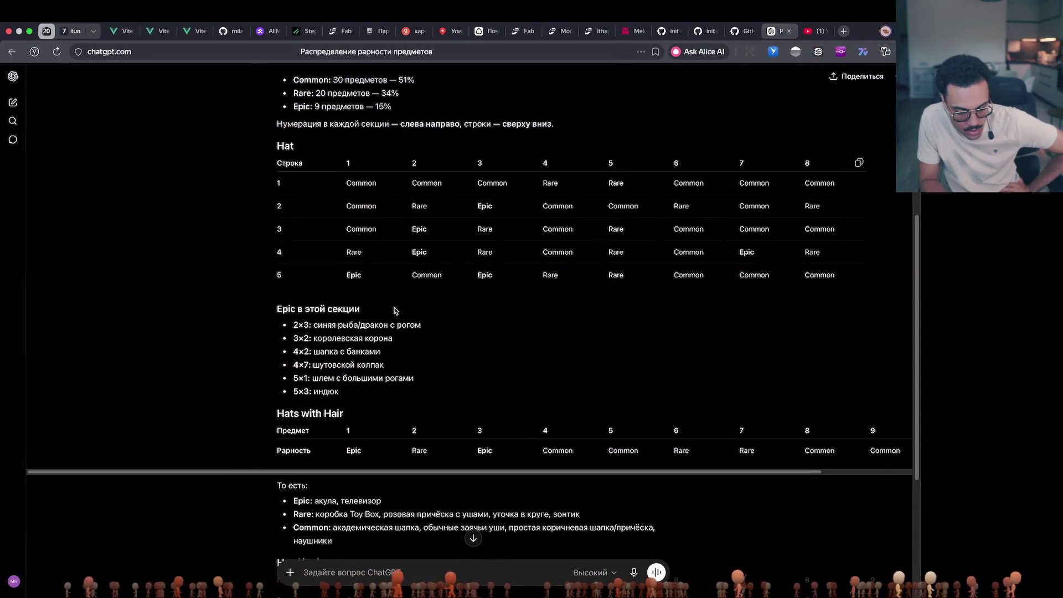
pyautogui.press('super+Tab')
pyautogui.click(345, 299)
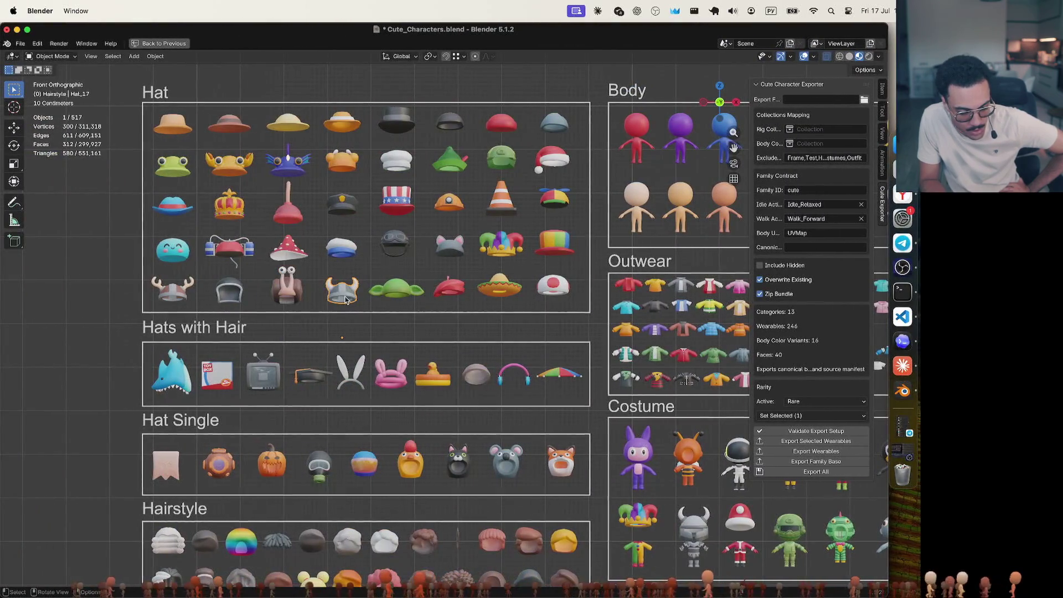
pyautogui.click(398, 294)
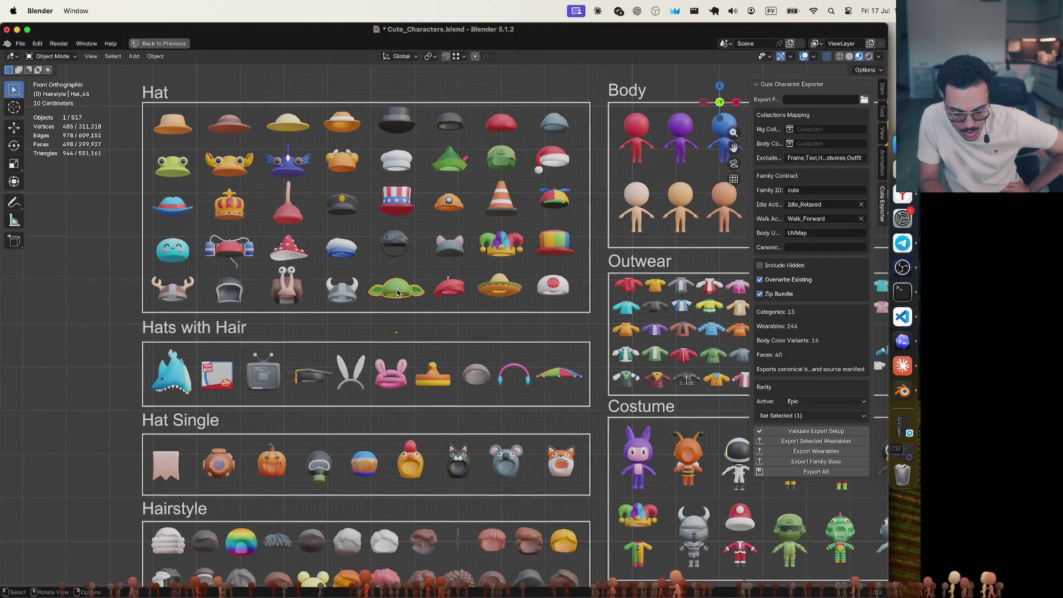
pyautogui.click(792, 402)
pyautogui.click(810, 437)
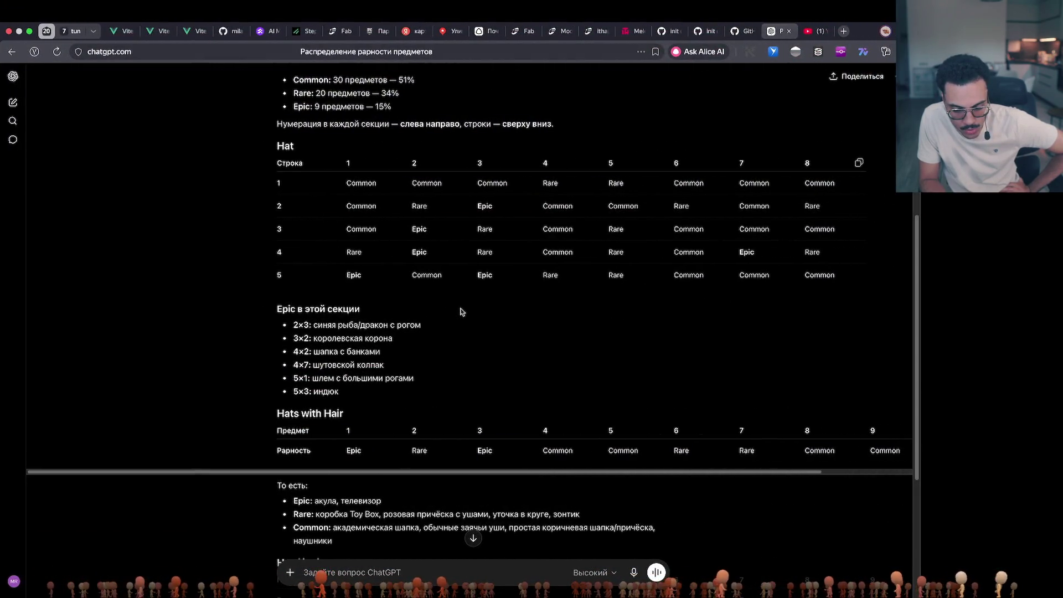
# Tag the mushroom hat Common and clear the selection
pyautogui.press('super+Tab')
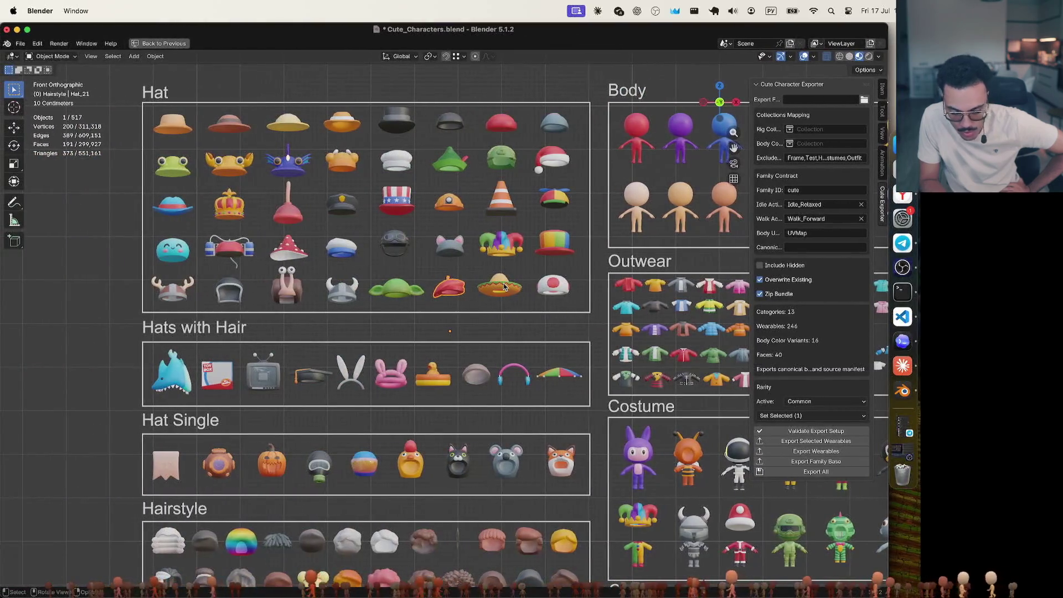
pyautogui.click(550, 292)
pyautogui.click(796, 401)
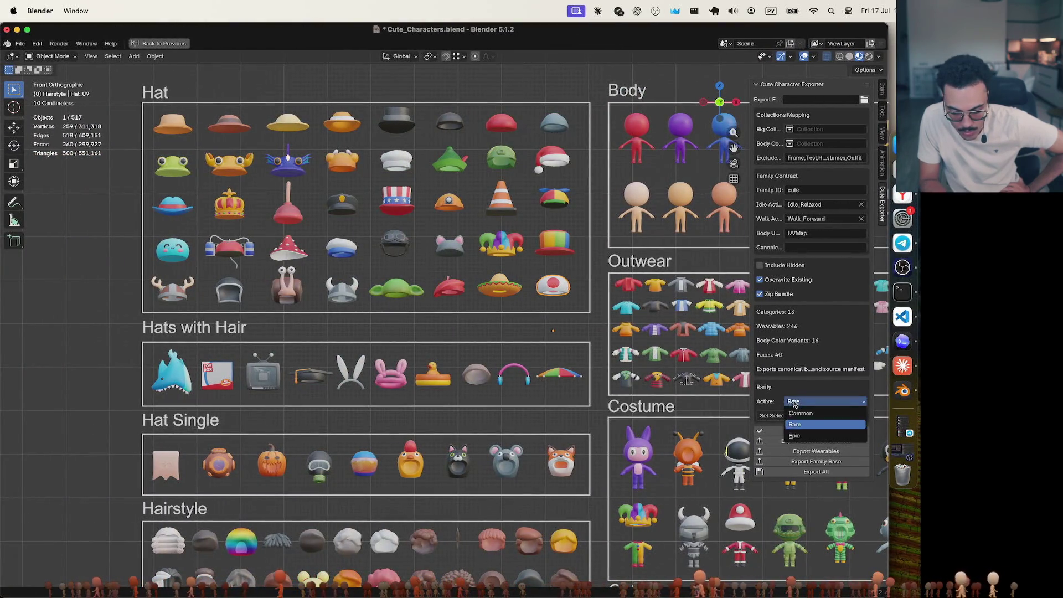
pyautogui.click(800, 414)
pyautogui.click(546, 319)
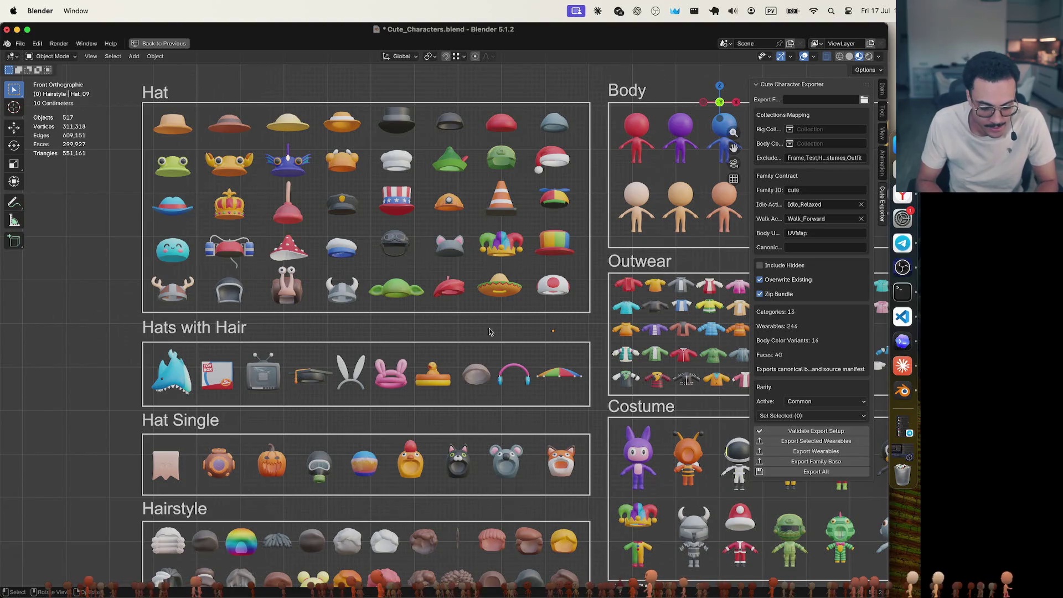
# Scroll the ChatGPT rarity table down to the Hat Single section
pyautogui.press('super+Tab')
pyautogui.scroll(-5, 391, 364)
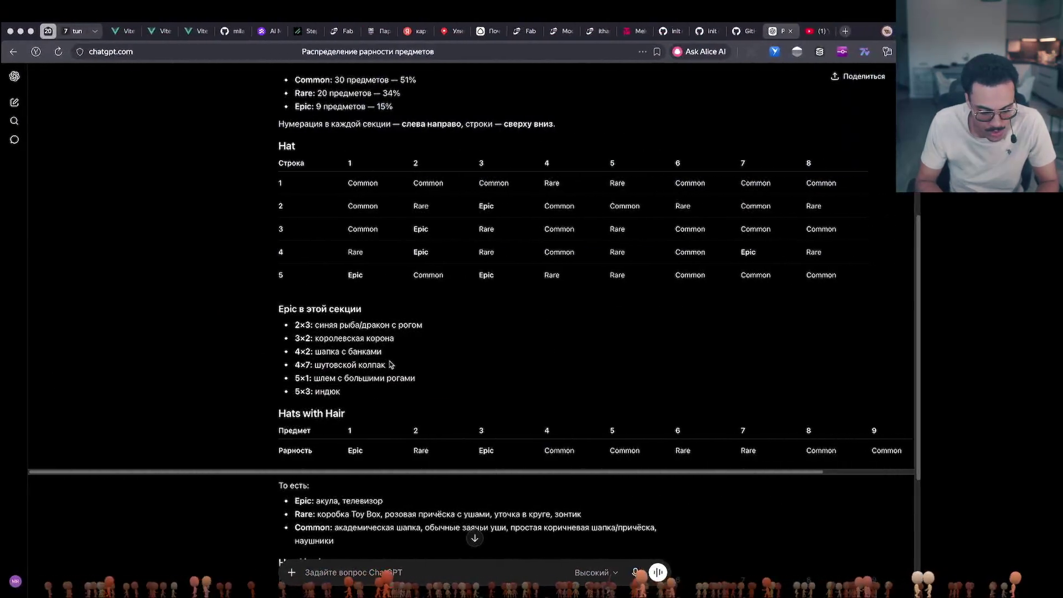
pyautogui.scroll(-3, 391, 365)
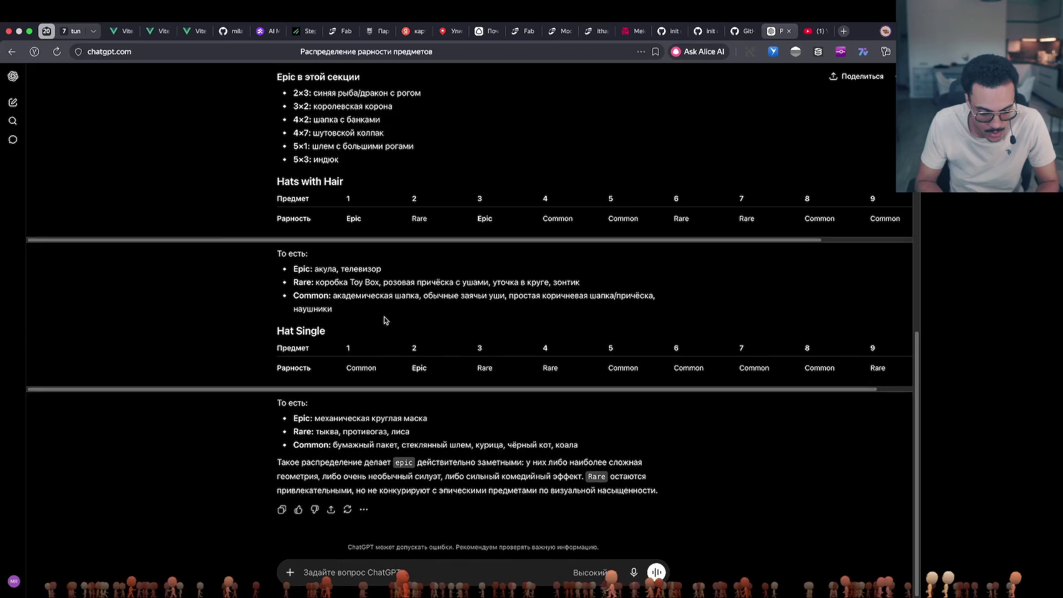
# Inspect the shark, toy box, TV and graduation-cap hats' rarity without changing any
pyautogui.press('super+Tab')
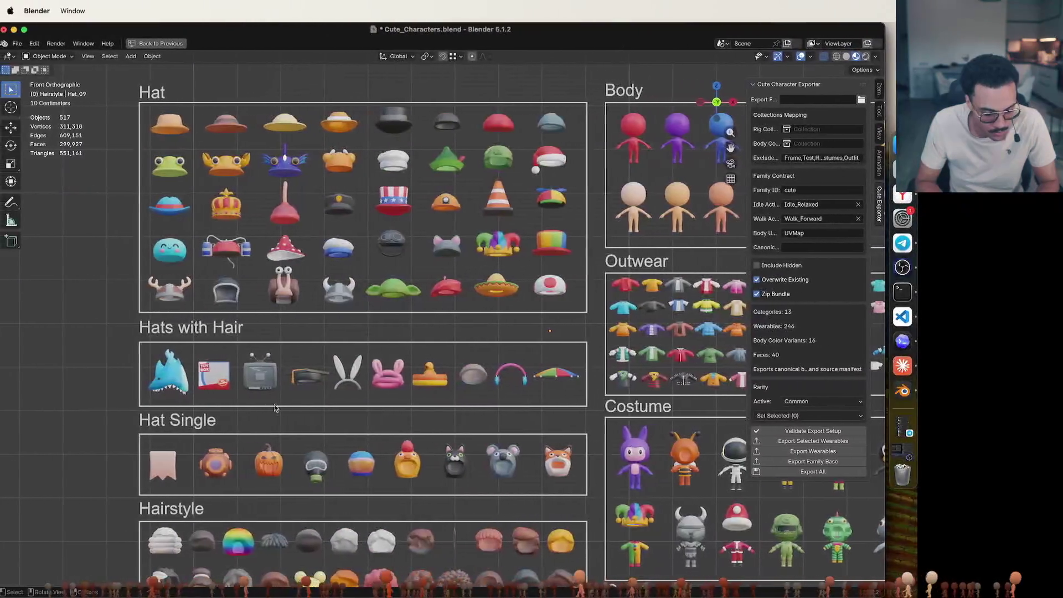
pyautogui.click(188, 385)
pyautogui.click(225, 380)
pyautogui.click(827, 401)
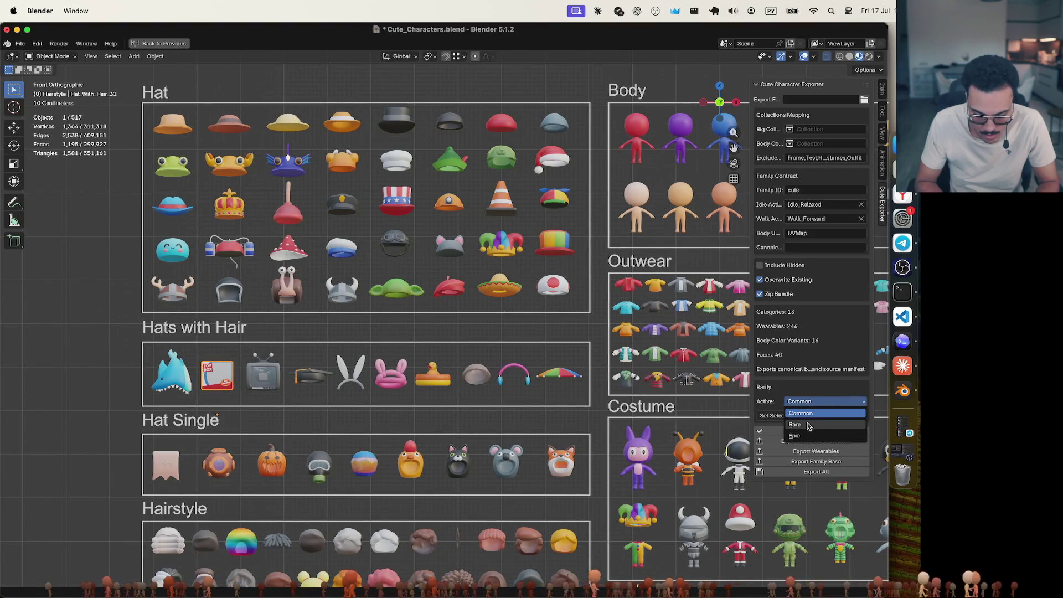
pyautogui.click(263, 373)
pyautogui.click(833, 403)
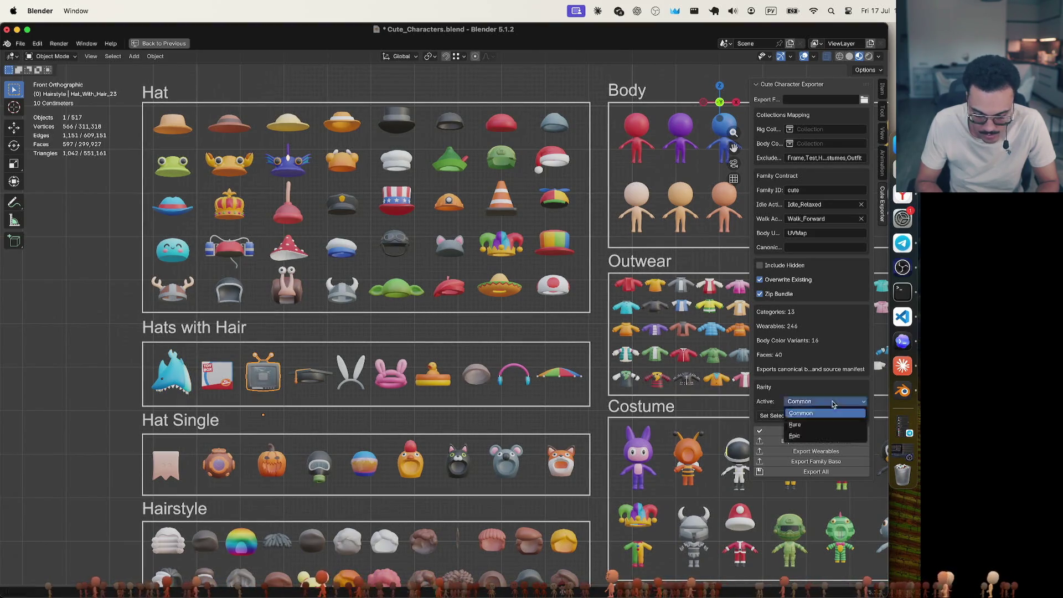
pyautogui.click(819, 415)
pyautogui.click(310, 376)
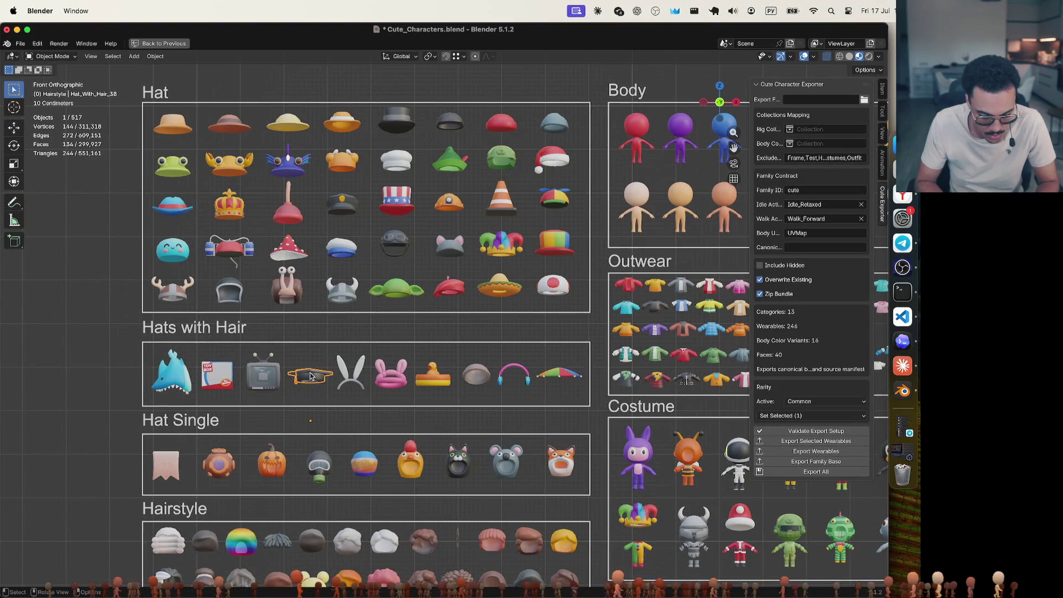
# Review the Hats with Hair rarities in the ChatGPT table
pyautogui.press('super+Tab')
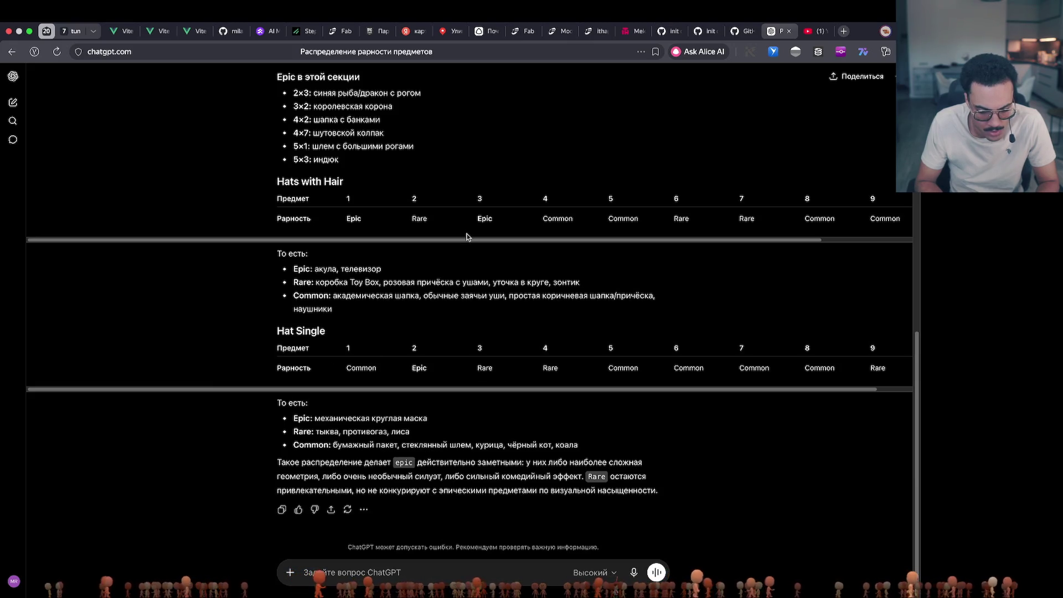
pyautogui.scroll(2, 468, 237)
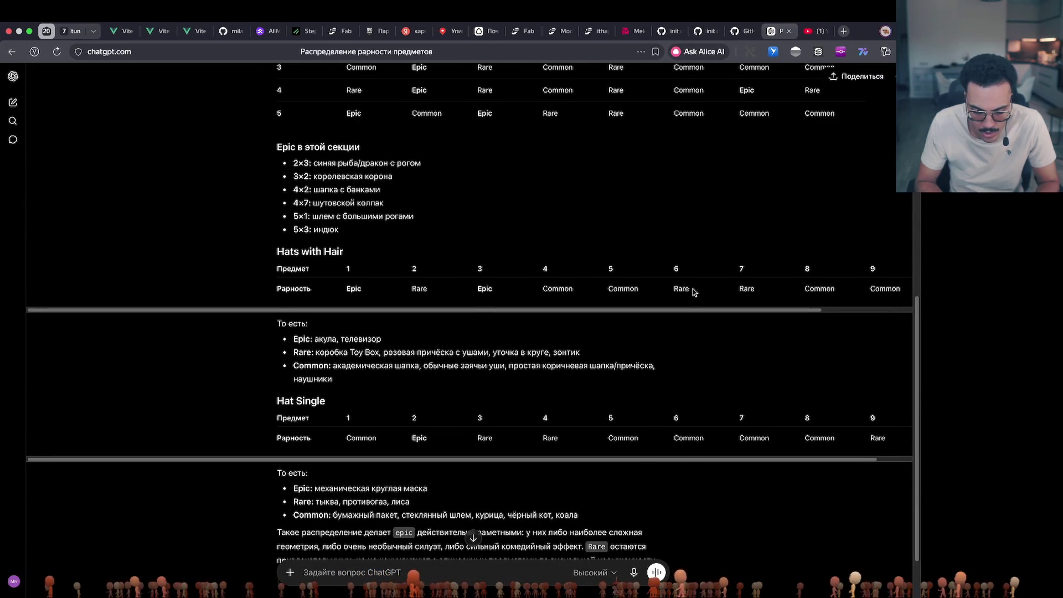
pyautogui.press('super+Tab')
pyautogui.hscroll(3, 694, 276)
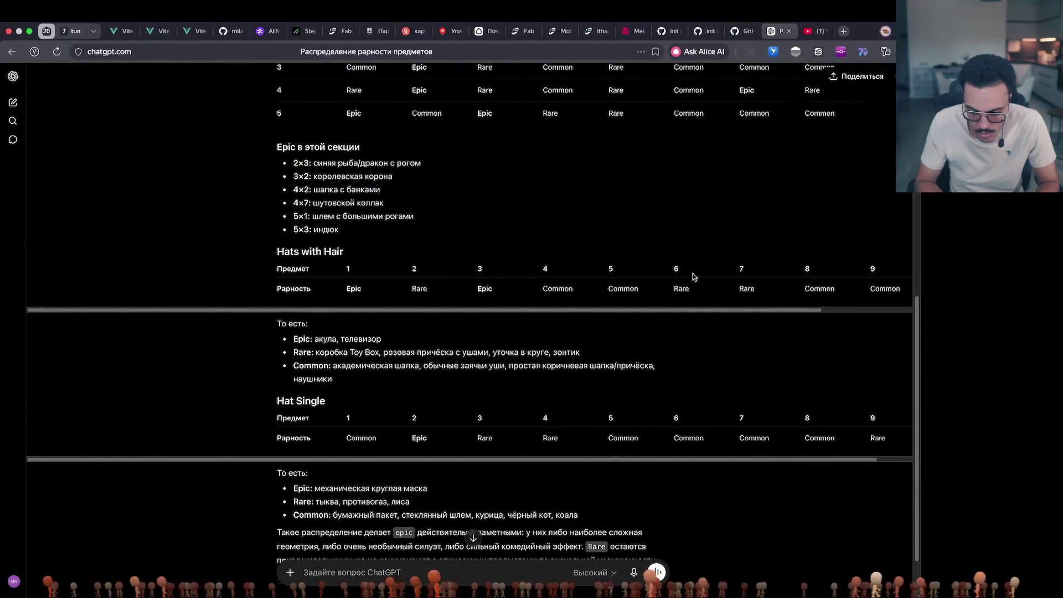
pyautogui.hscroll(-2, 694, 277)
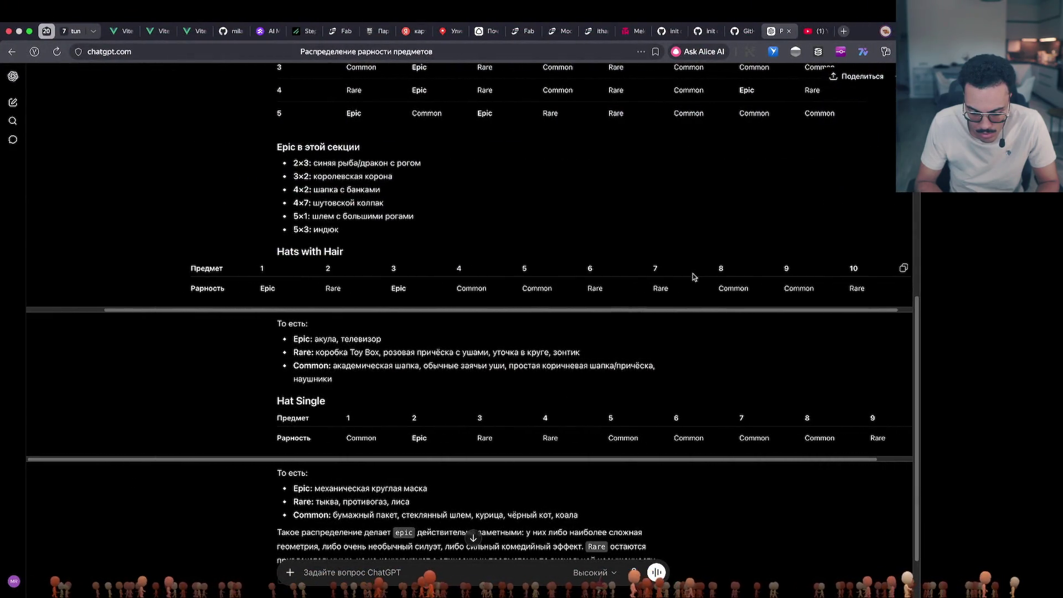
pyautogui.press('super+Tab')
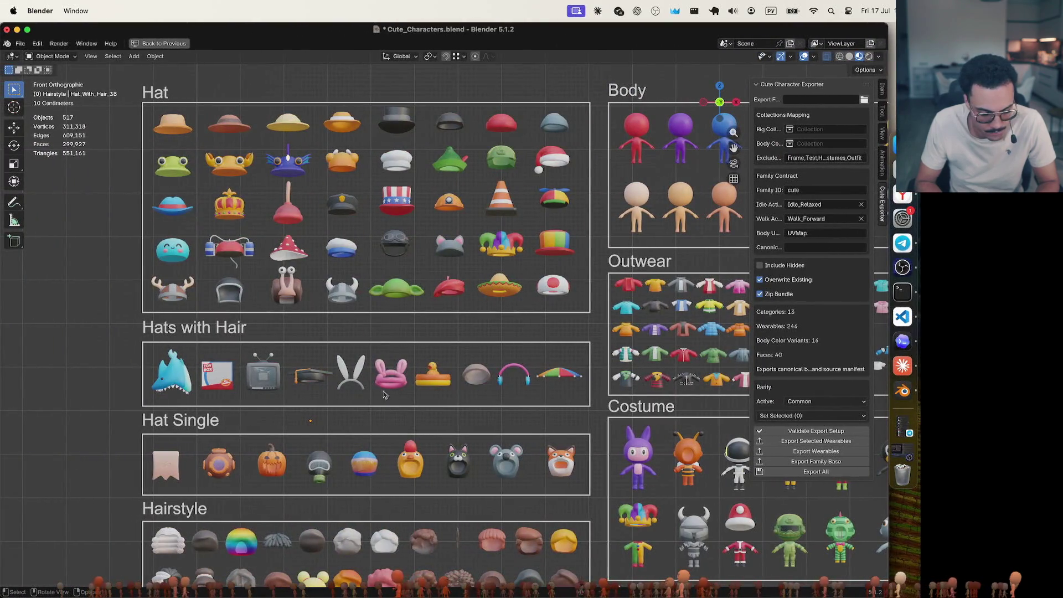
# Tag the pink bunny hat and the duck float Rare
pyautogui.click(353, 381)
pyautogui.click(396, 380)
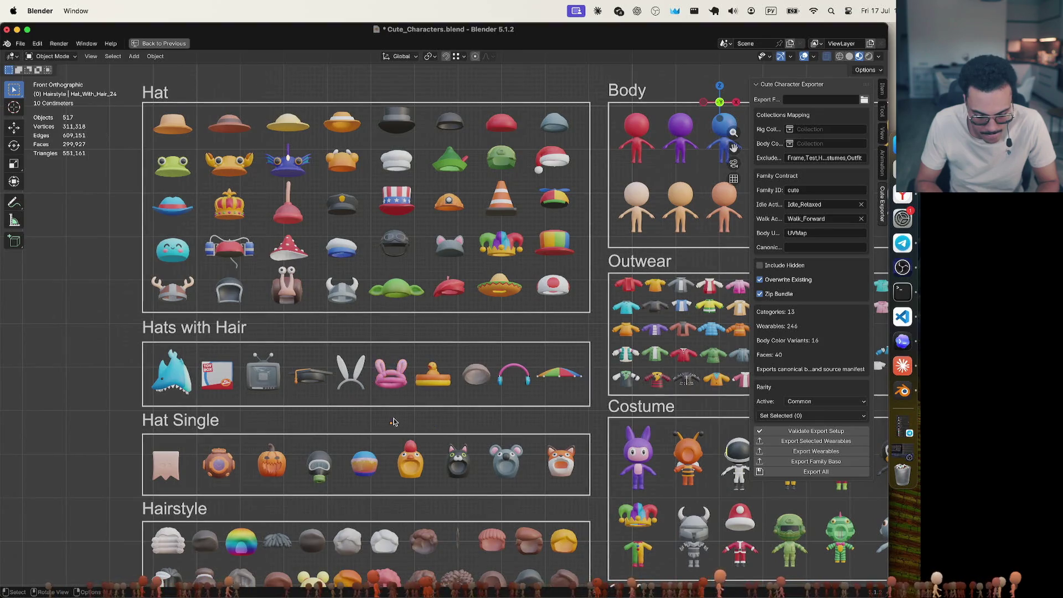
pyautogui.keyDown('shift'); pyautogui.moveTo(383, 339); pyautogui.dragTo(461, 414); pyautogui.keyUp('shift')
pyautogui.click(818, 416)
pyautogui.click(811, 441)
pyautogui.click(453, 339)
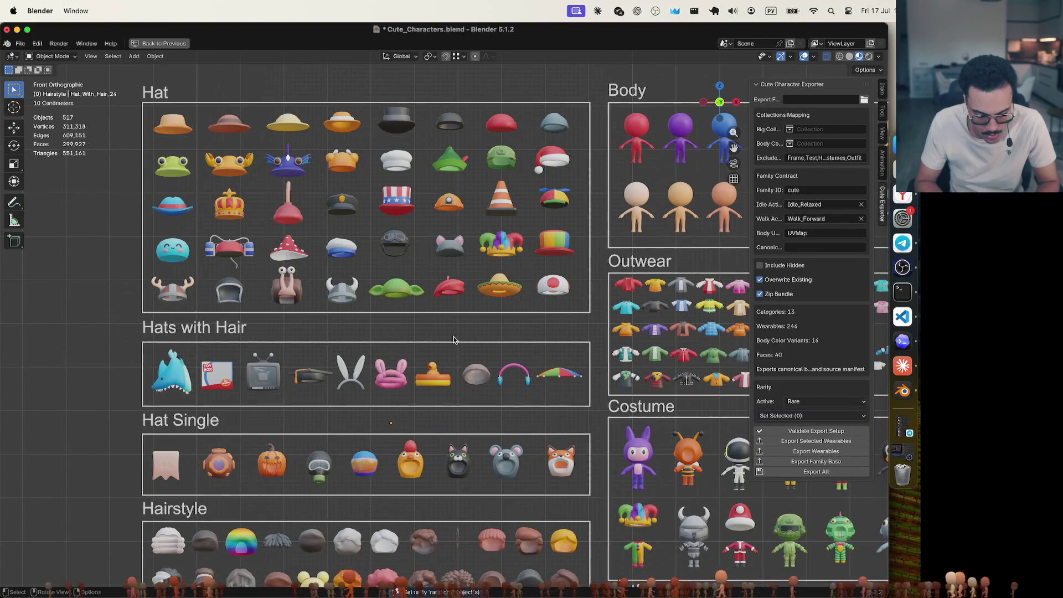
# Recheck the ChatGPT table, then tag the umbrella hat Rare
pyautogui.press('super+Tab')
pyautogui.hscroll(5, 451, 299)
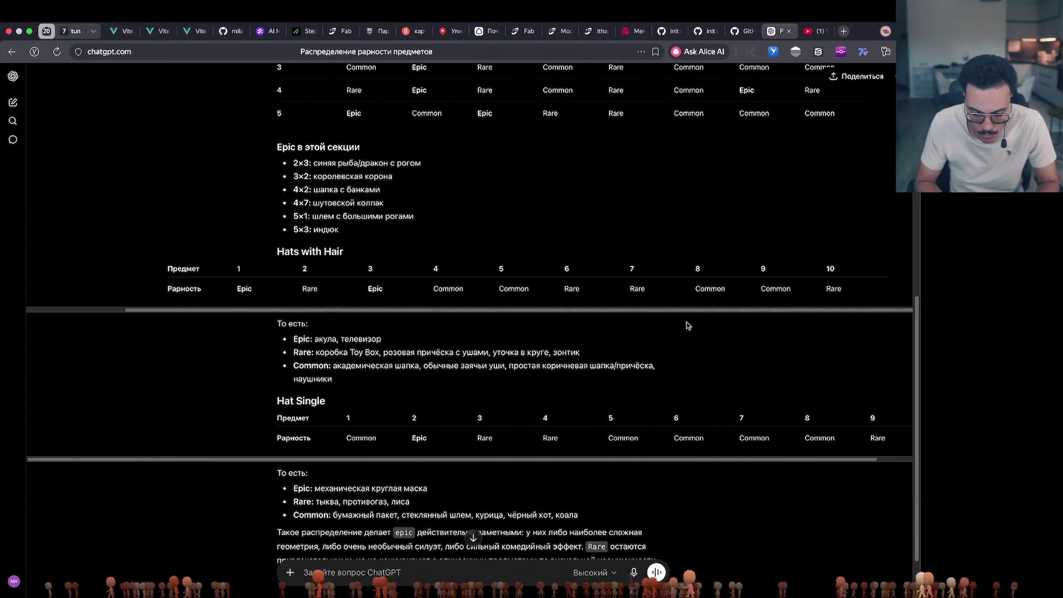
pyautogui.press('super+Tab')
pyautogui.click(442, 380)
pyautogui.click(489, 382)
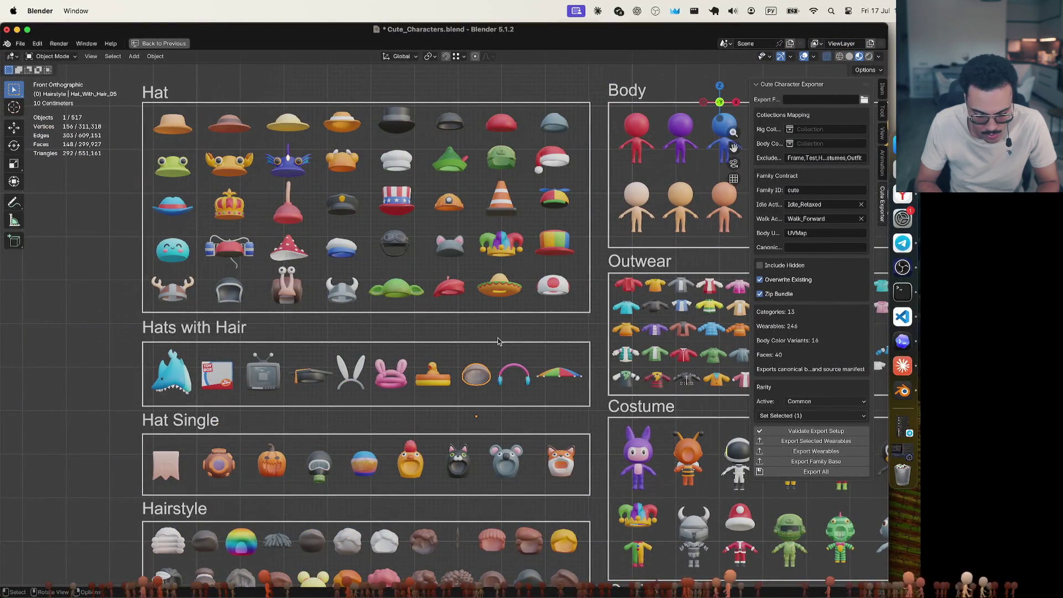
pyautogui.click(529, 379)
pyautogui.click(560, 375)
pyautogui.click(833, 402)
pyautogui.click(795, 424)
pyautogui.click(500, 337)
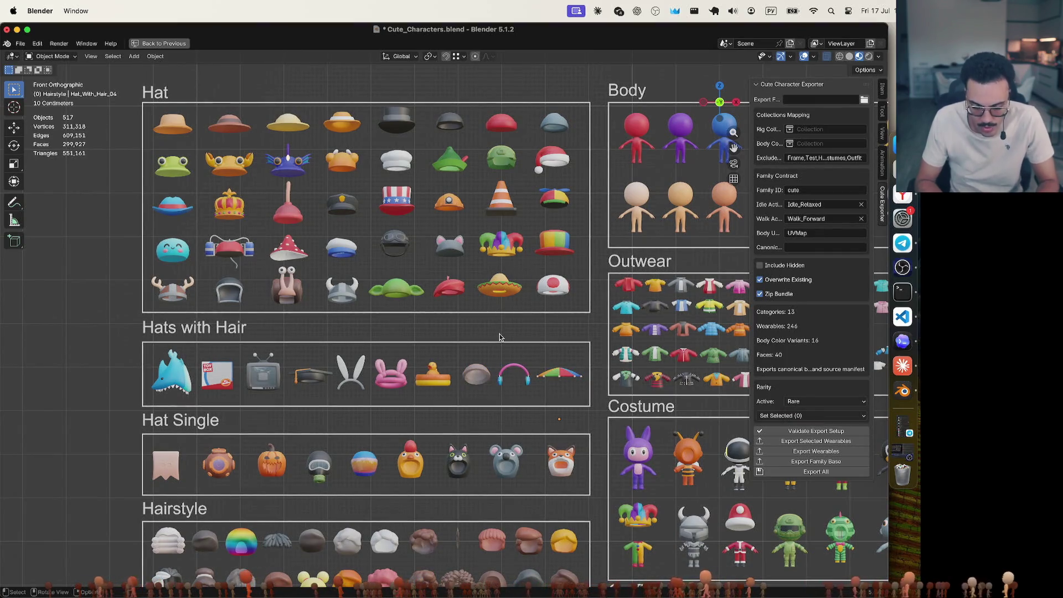
# Snap the viewport back to Front Orthographic using the gizmo
pyautogui.scroll(-10, 500, 337)
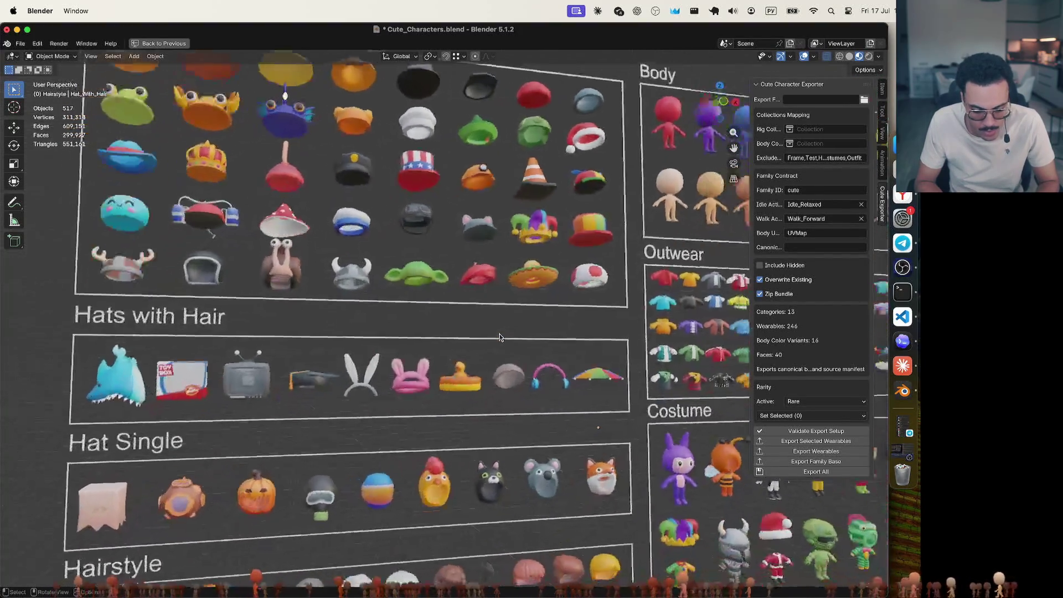
pyautogui.click(716, 105)
pyautogui.click(716, 105)
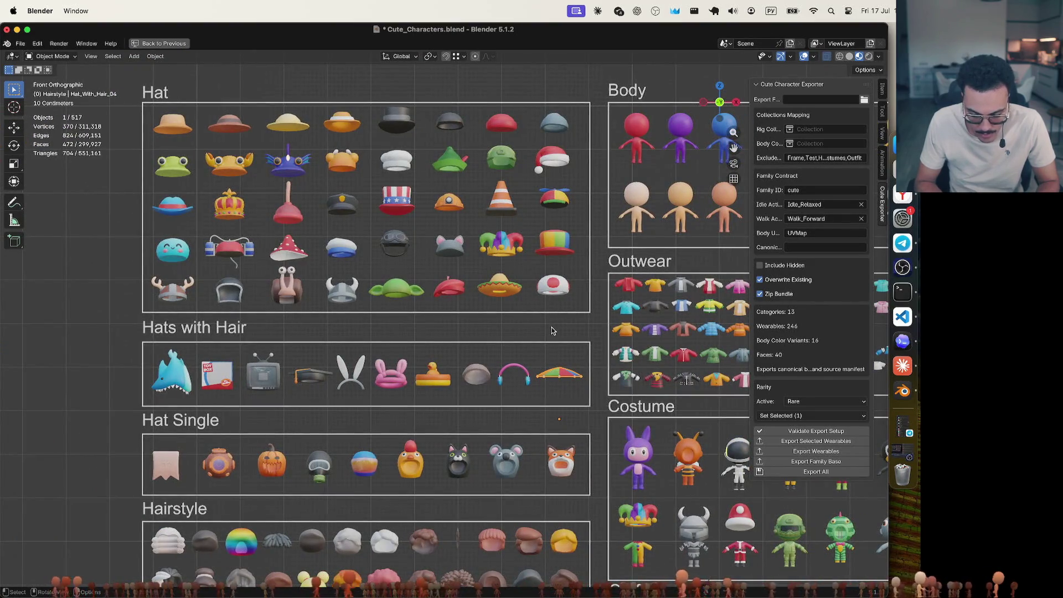
pyautogui.keyDown('shift'); pyautogui.scroll(-10, 548, 332); pyautogui.keyUp('shift')
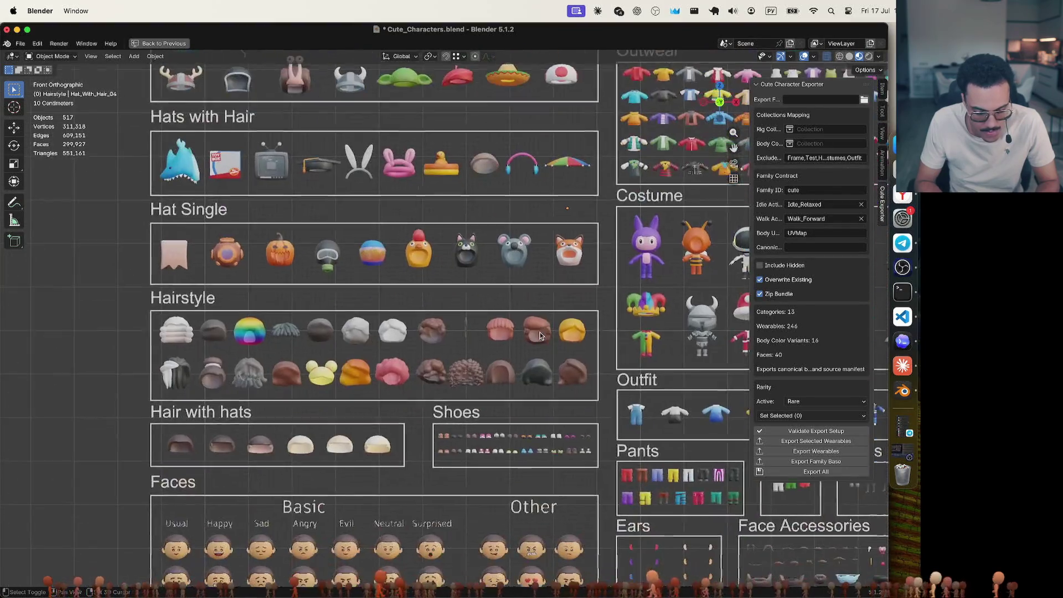
# Glance at the ChatGPT rarity table again and return to Blender
pyautogui.keyDown('shift'); pyautogui.scroll(-2, 540, 332); pyautogui.keyUp('shift')
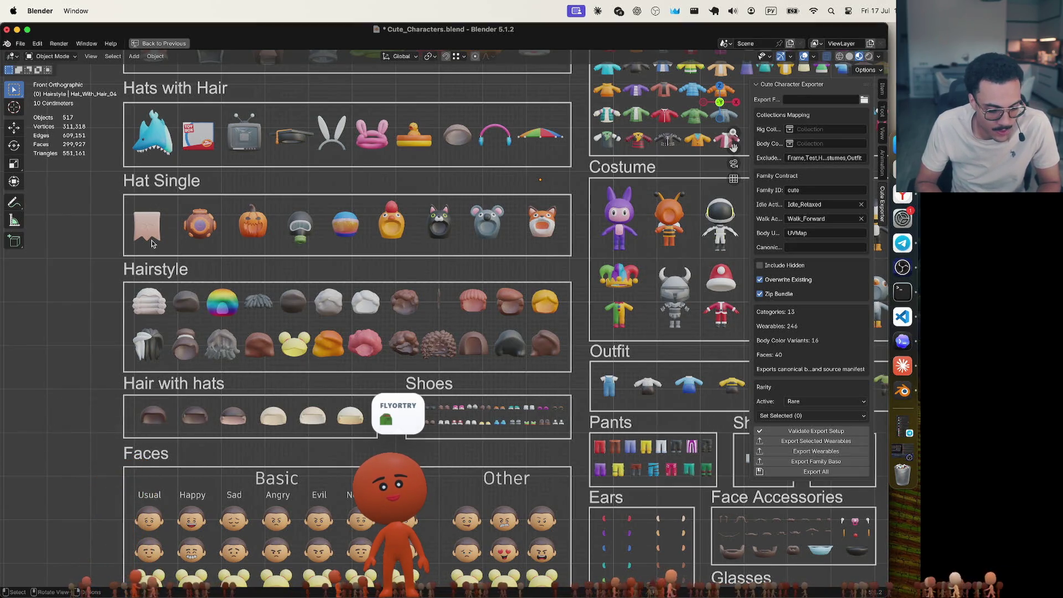
pyautogui.press('super+Tab')
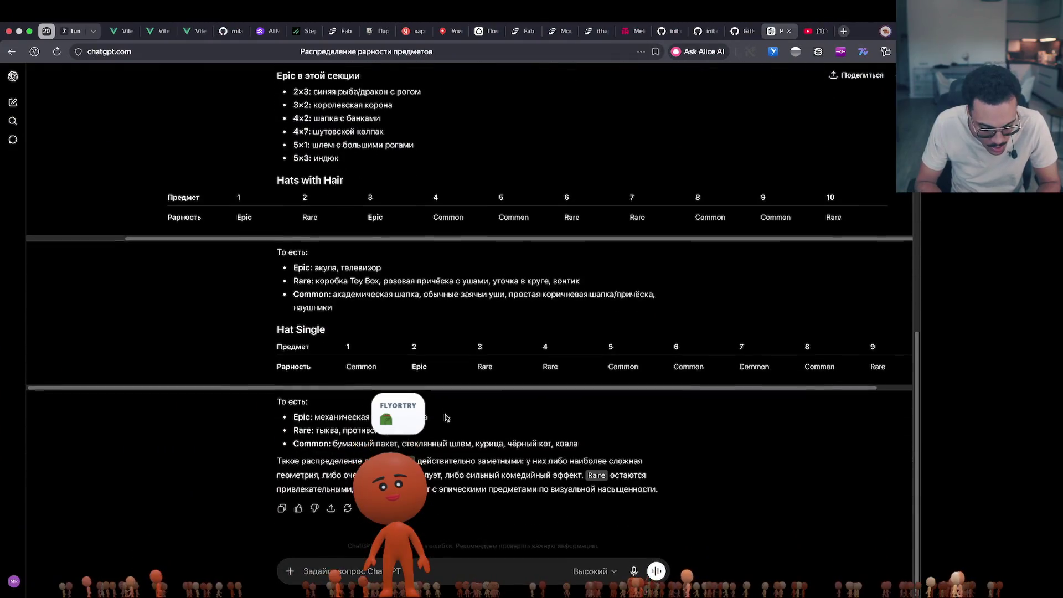
pyautogui.hscroll(2, 465, 368)
pyautogui.hscroll(-2, 466, 370)
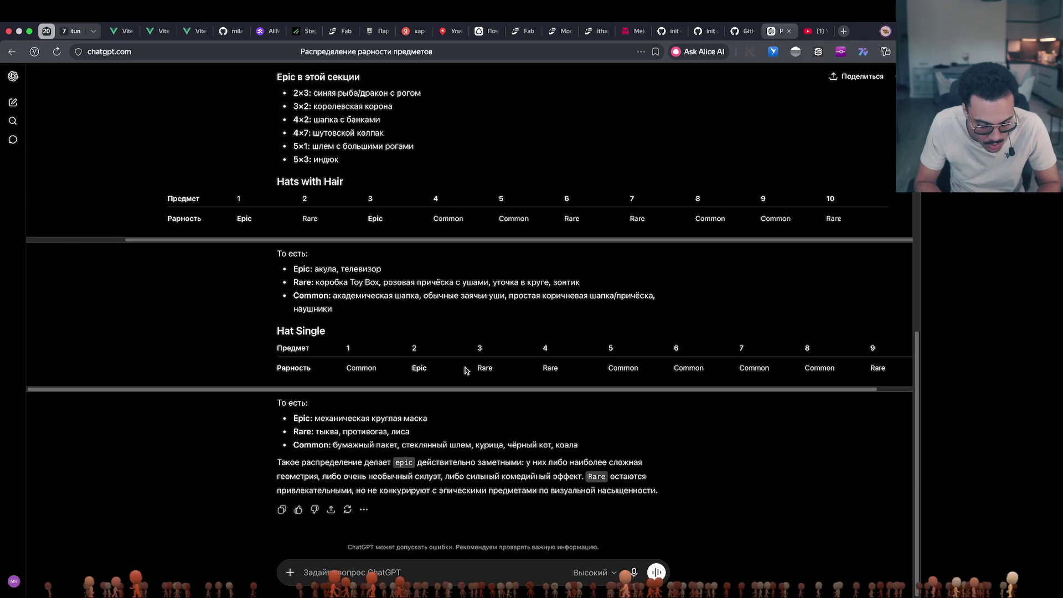
pyautogui.press('super+Tab')
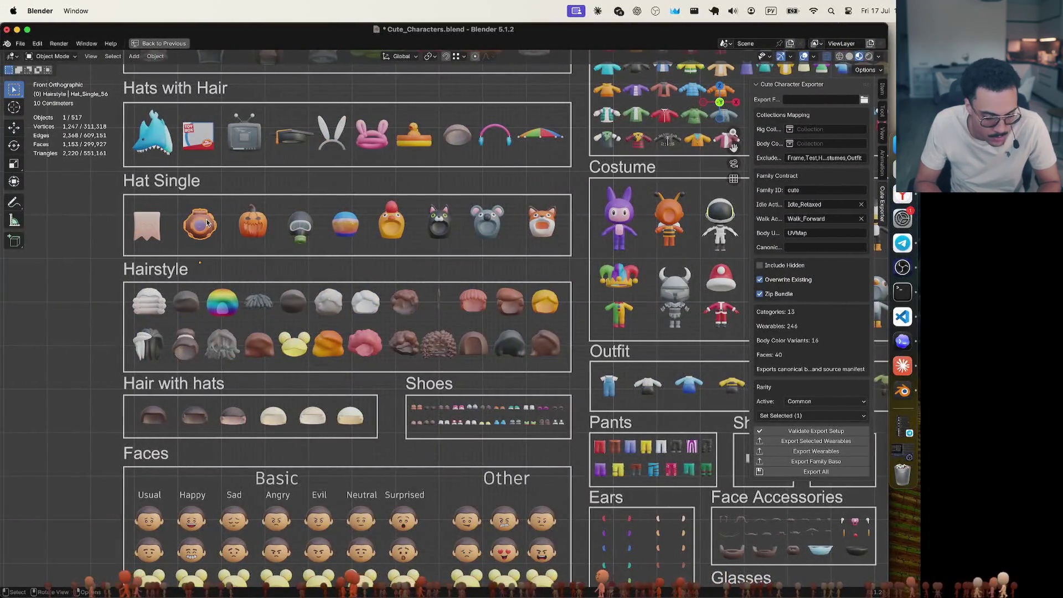
# Select the first Hat Single item in the viewport
pyautogui.click(142, 224)
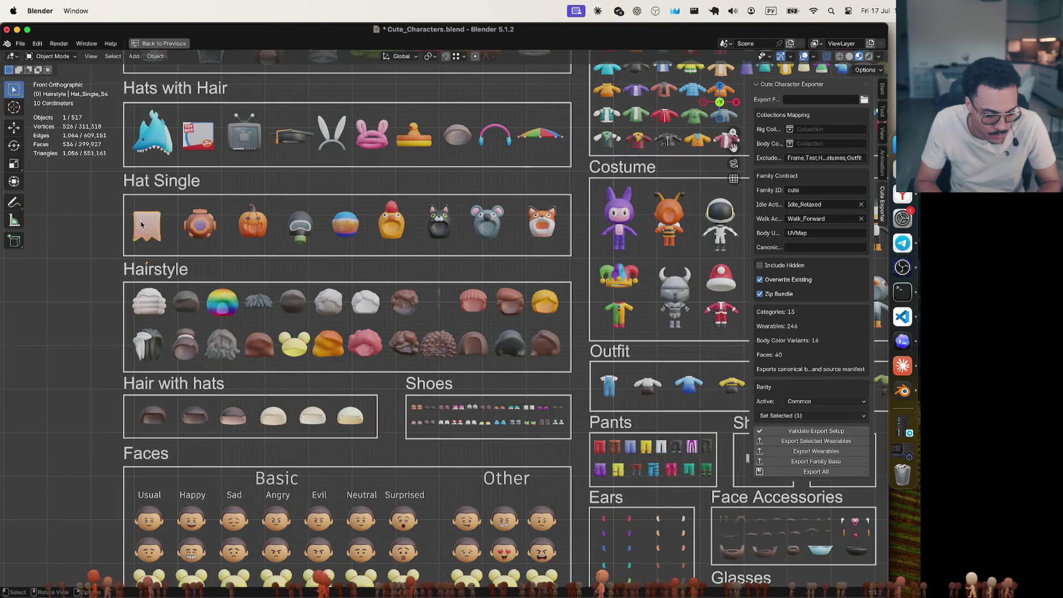
pyautogui.click(166, 229)
pyautogui.click(148, 228)
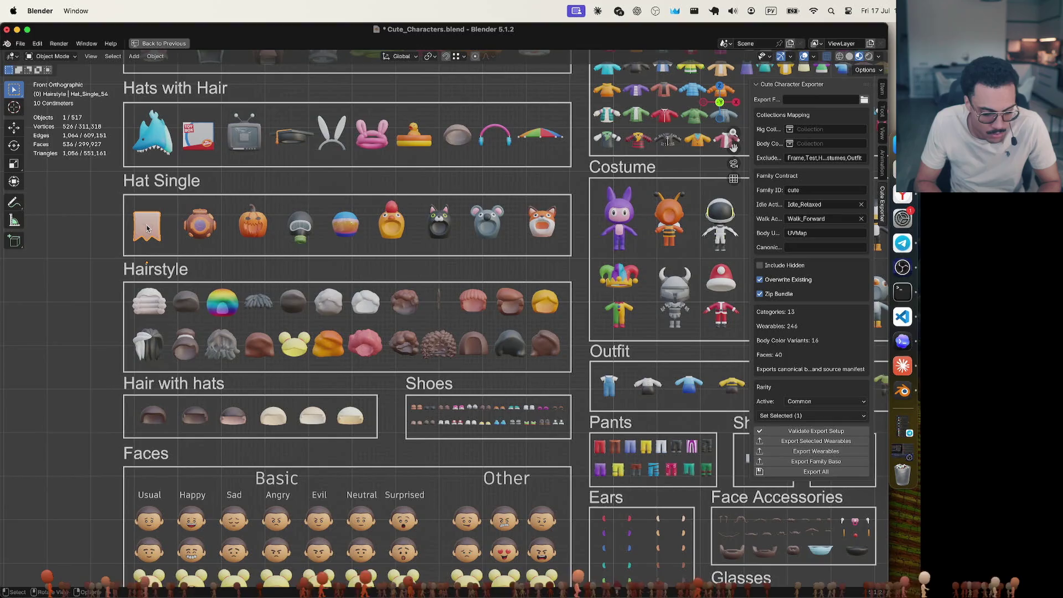
pyautogui.hotkey('ctrl', 'Right')
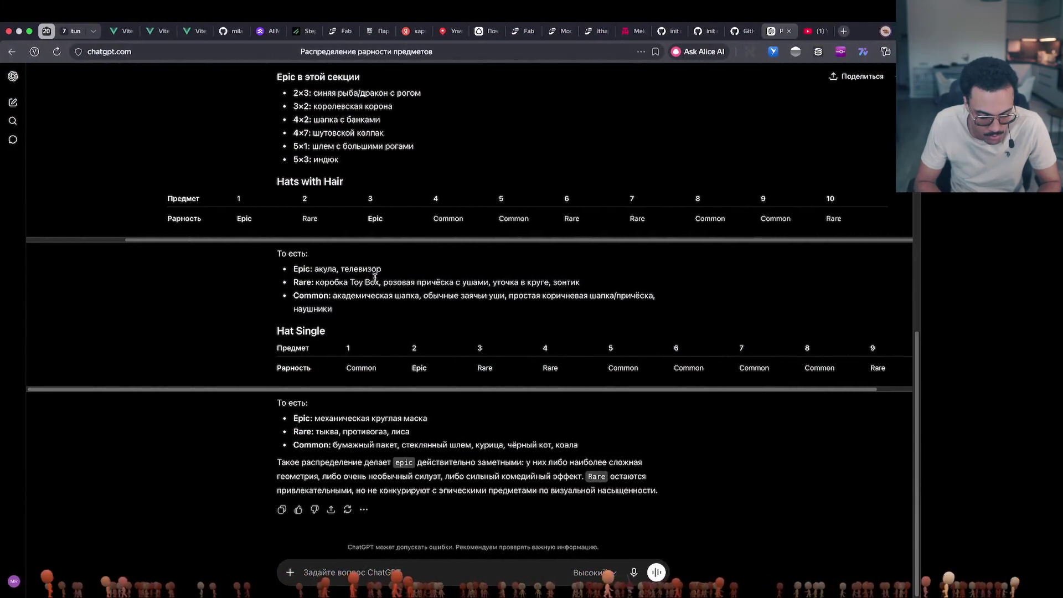
pyautogui.hotkey('ctrl', 'Left')
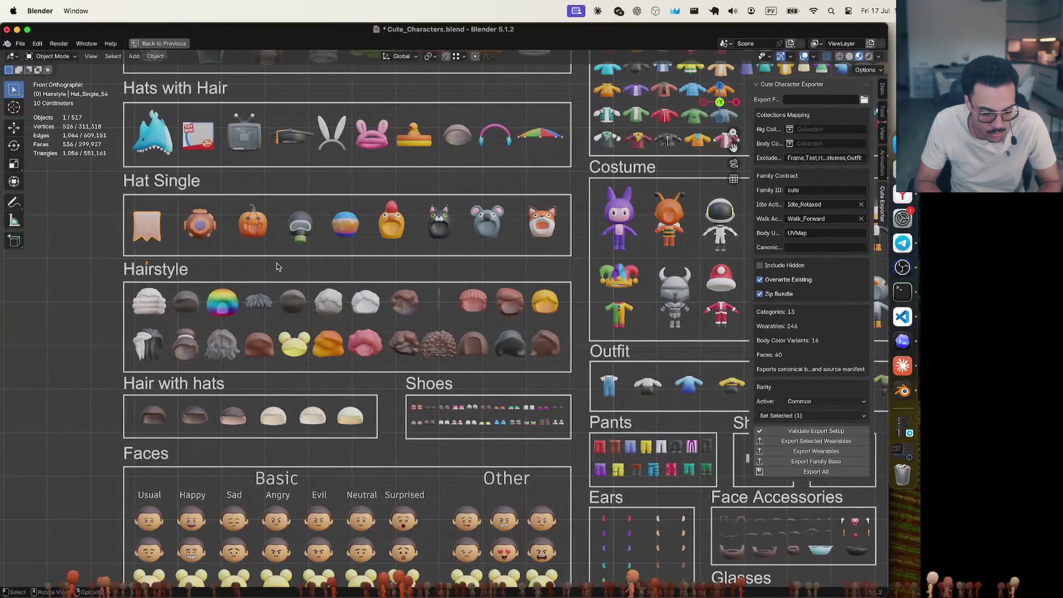
pyautogui.click(142, 226)
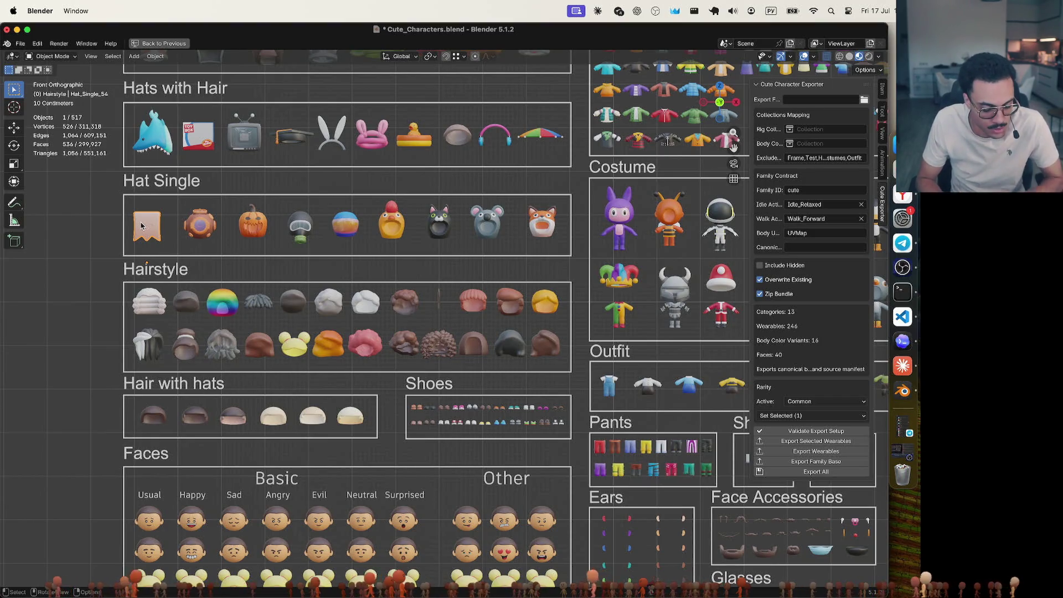
pyautogui.keyDown('shift'); pyautogui.scroll(8, 224, 206); pyautogui.keyUp('shift')
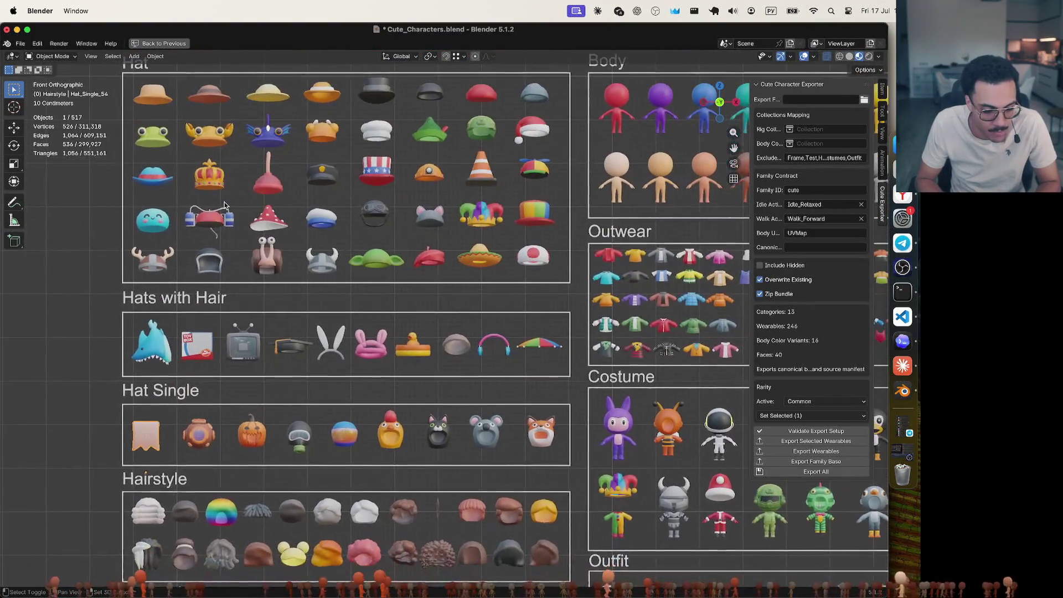
# Compare current rarities of the plunger, traffic cone, orange helmet and first Hat Single hats
pyautogui.click(258, 186)
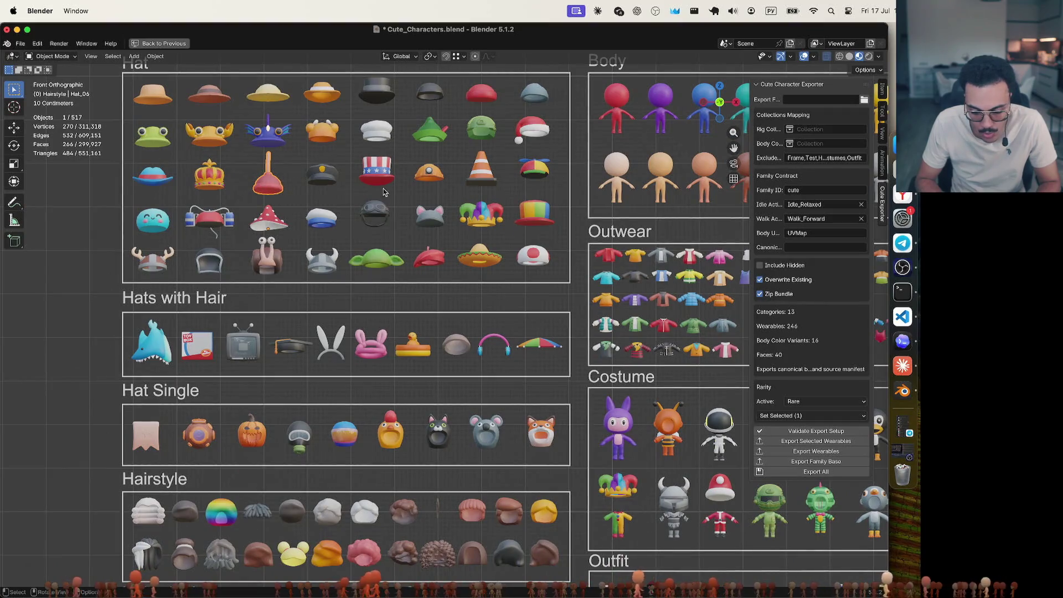
pyautogui.click(481, 180)
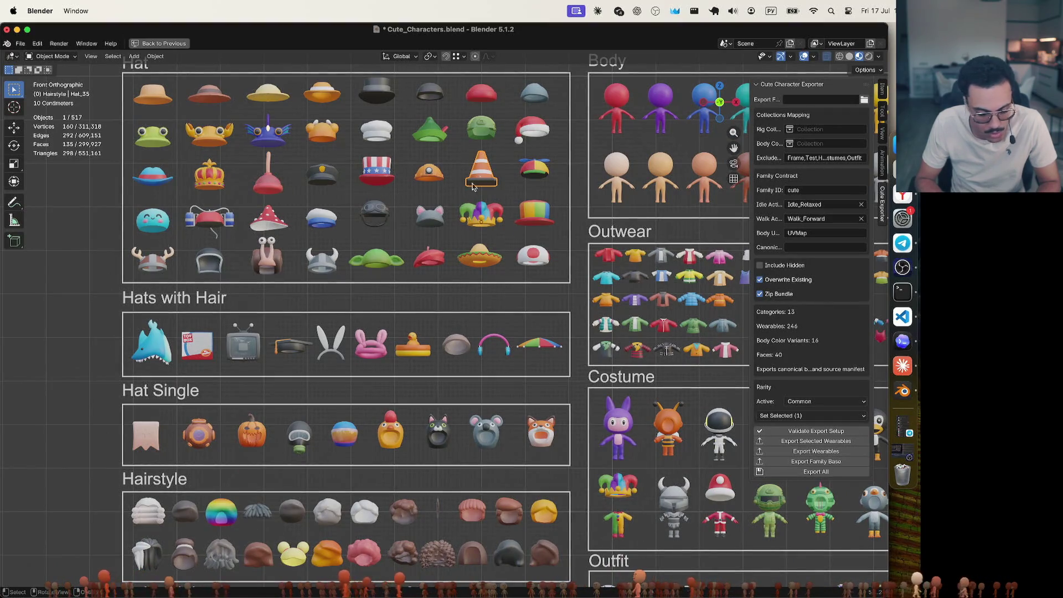
pyautogui.click(154, 444)
pyautogui.click(270, 196)
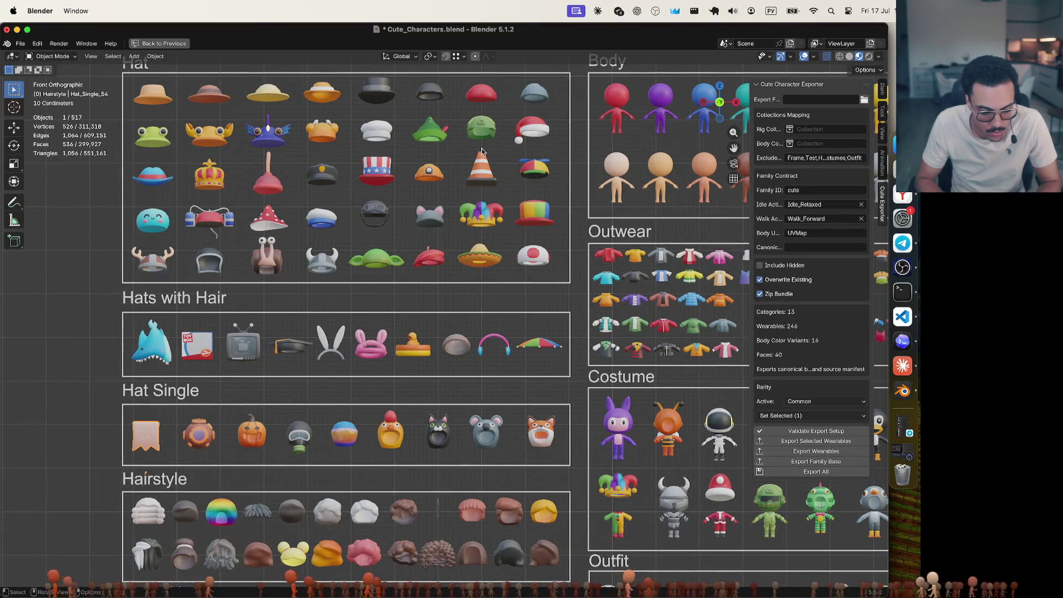
pyautogui.click(486, 166)
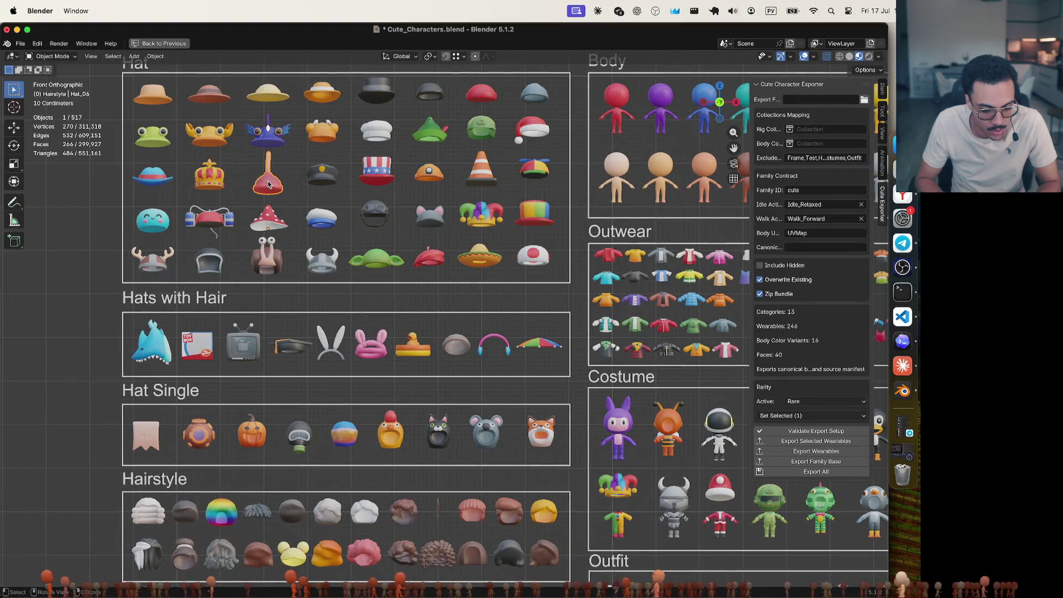
pyautogui.click(146, 439)
pyautogui.click(277, 188)
pyautogui.click(481, 181)
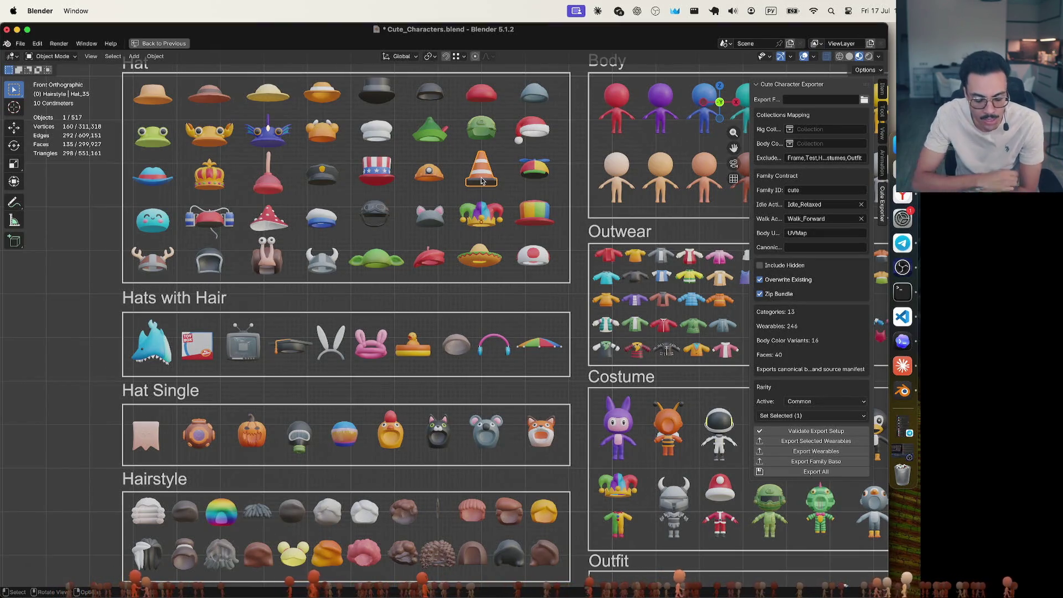
pyautogui.click(277, 175)
pyautogui.click(155, 437)
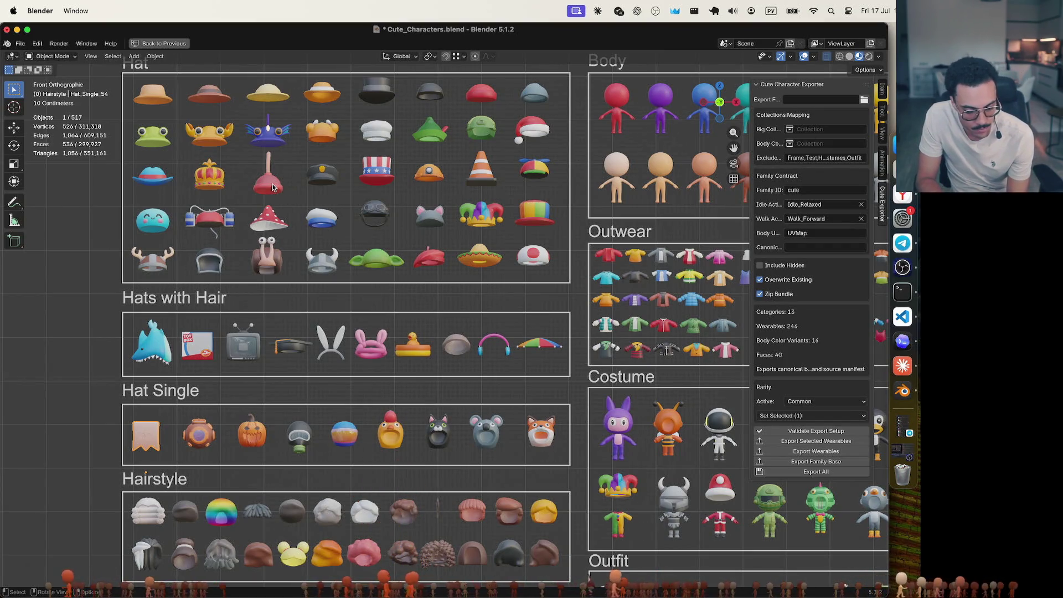
pyautogui.click(441, 172)
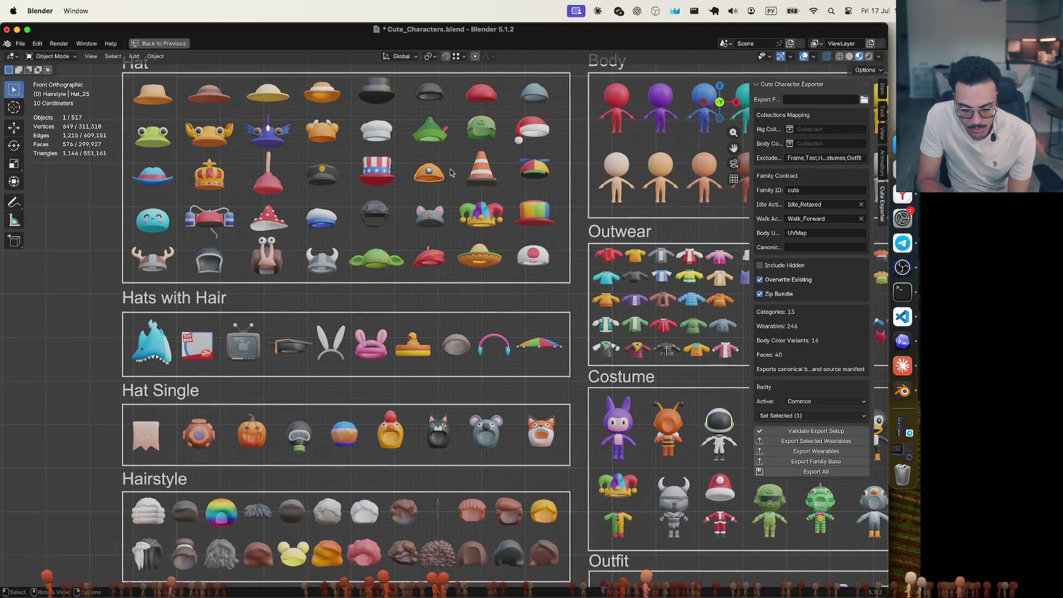
pyautogui.click(484, 175)
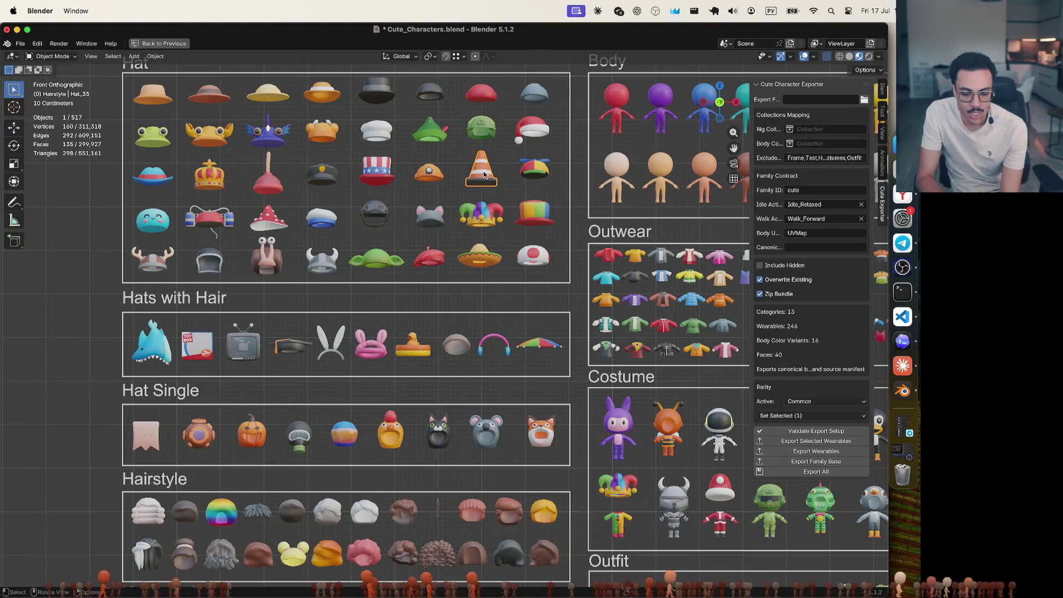
# Tag the plunger Hat_06 Epic and the pink bandana Hat_Single_54 Rare
pyautogui.click(267, 178)
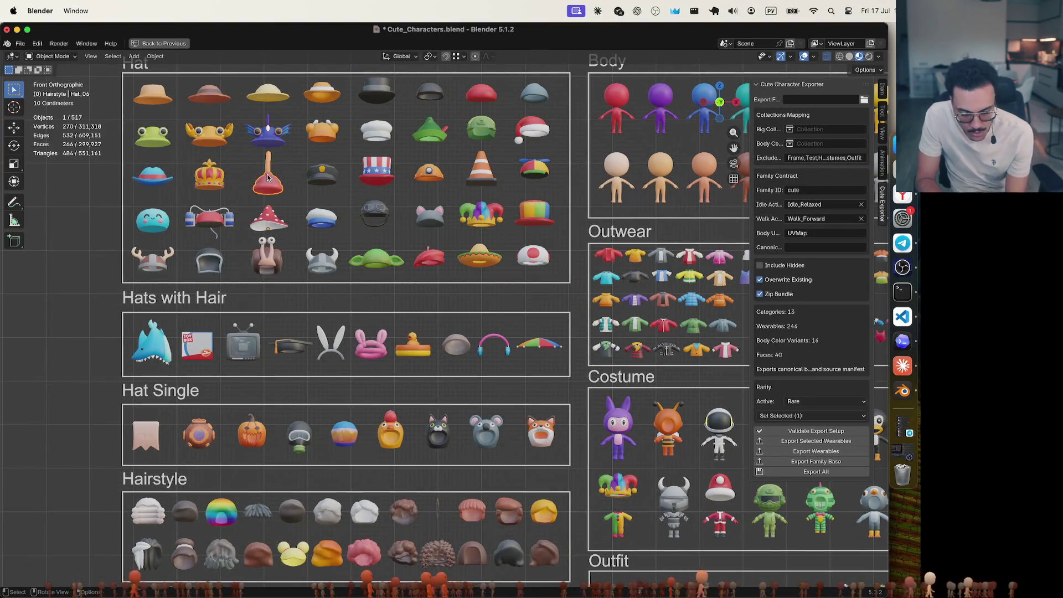
pyautogui.click(797, 401)
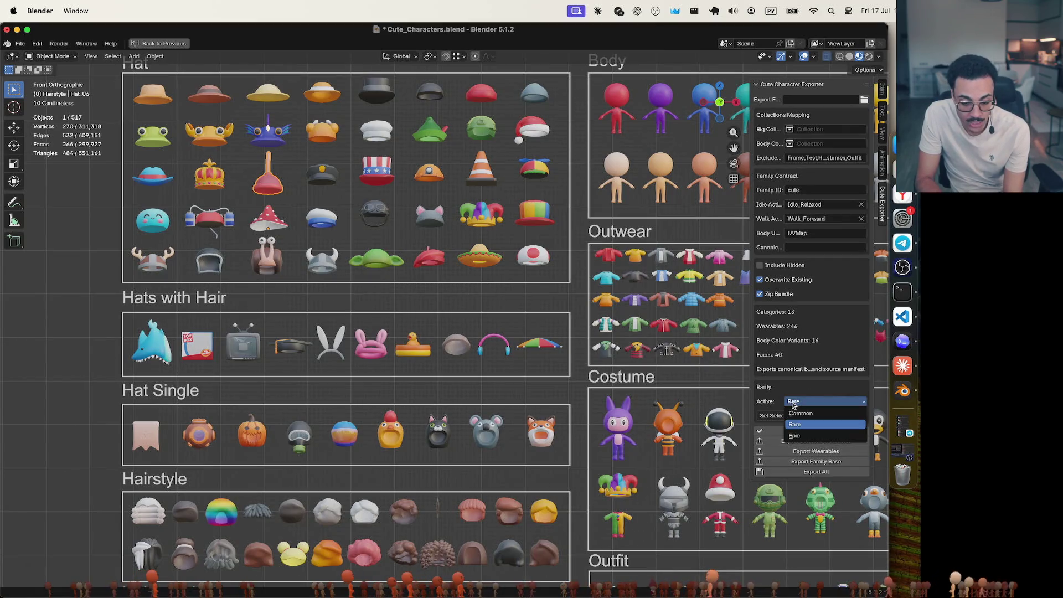
pyautogui.click(794, 436)
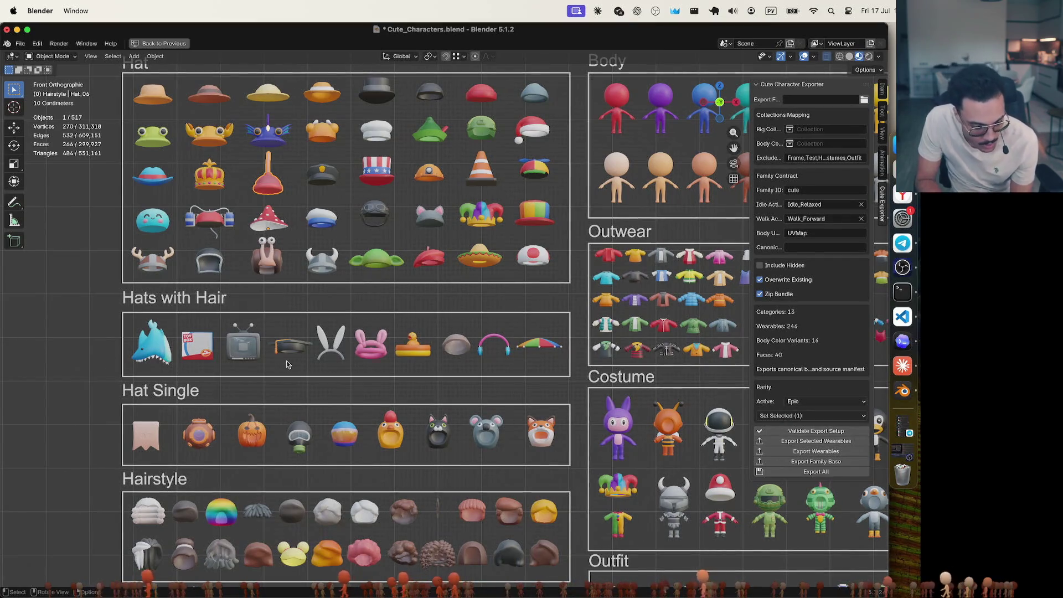
pyautogui.click(150, 440)
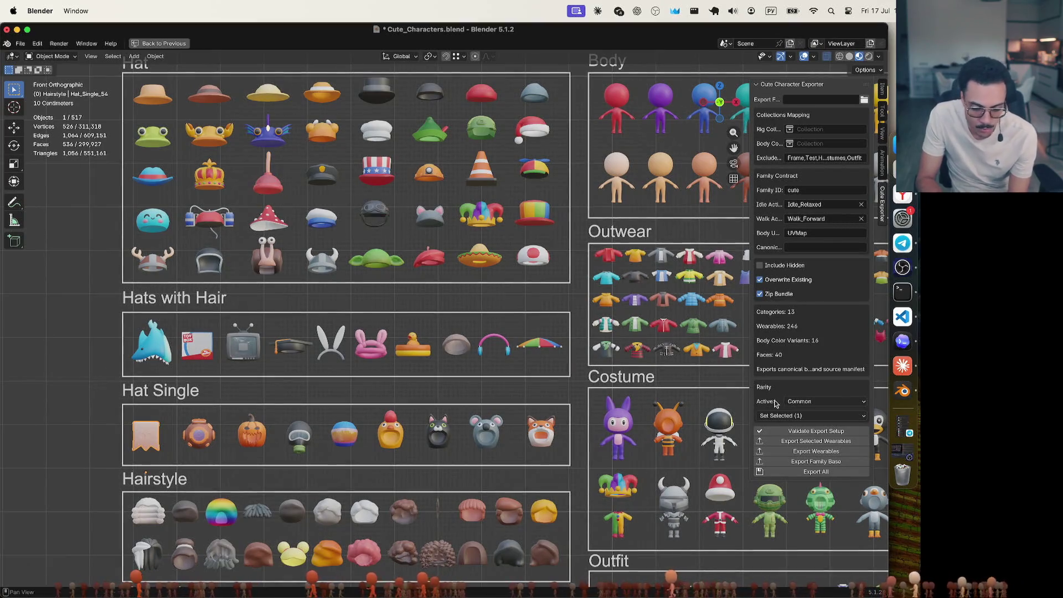
pyautogui.click(798, 401)
pyautogui.click(794, 424)
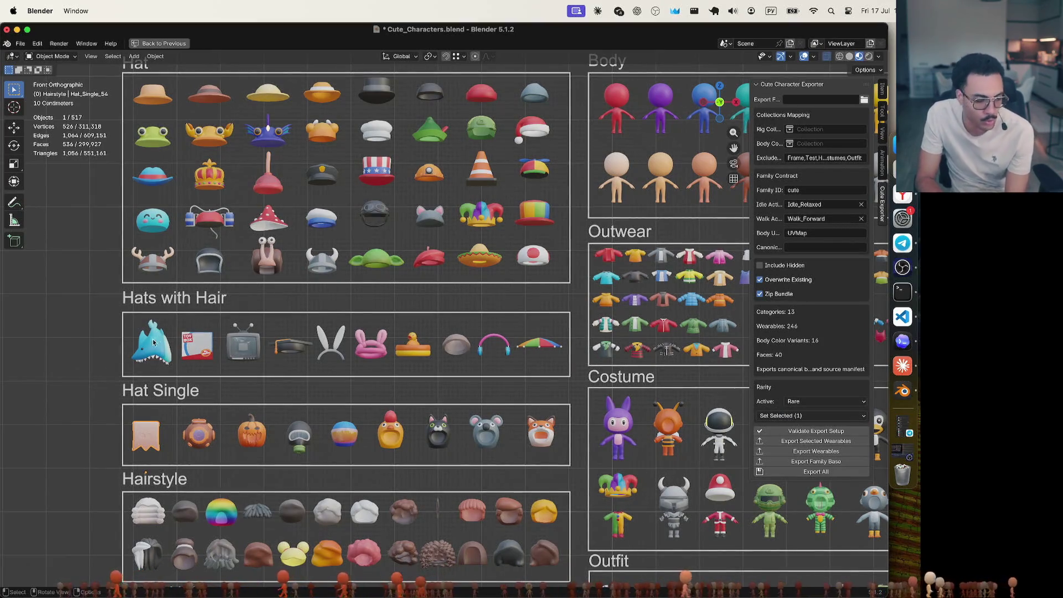
pyautogui.click(902, 197)
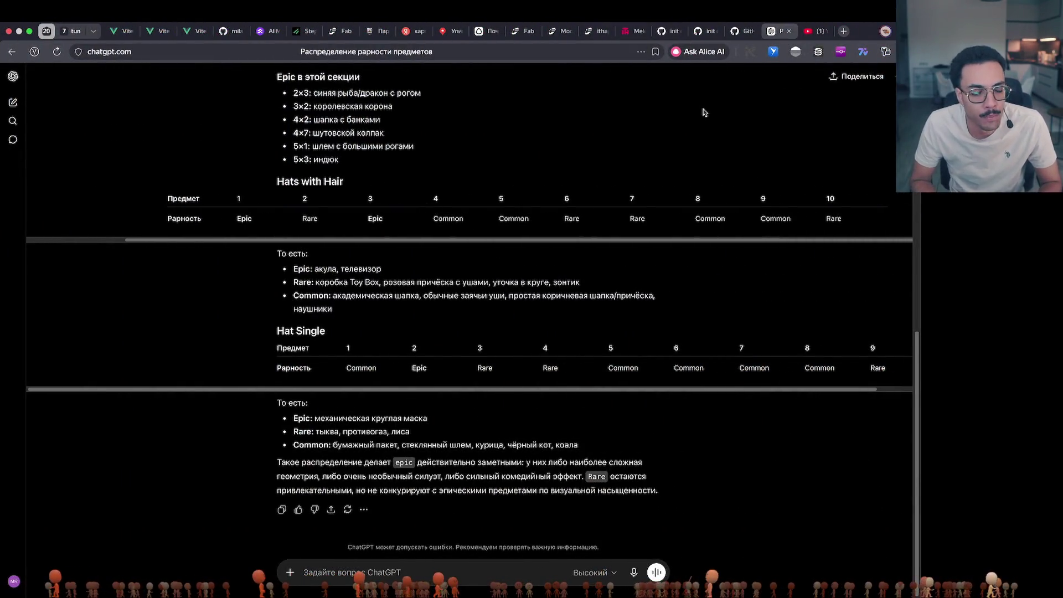
pyautogui.press('super+Tab')
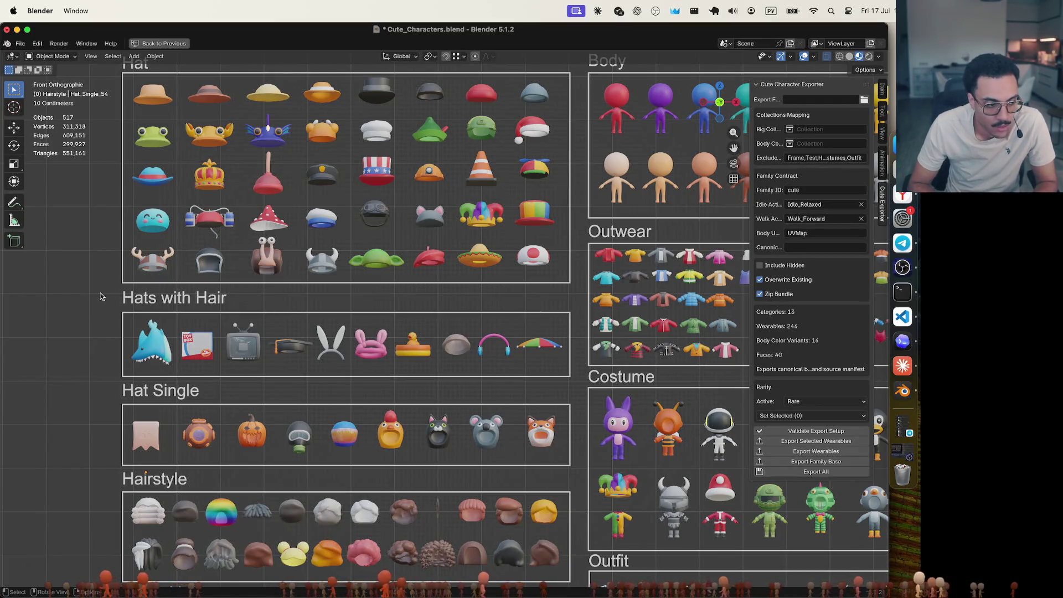
# Pan over the hat sections, then move through Mission Control to the browser
pyautogui.keyDown('shift'); pyautogui.scroll(-3, 100, 293); pyautogui.keyUp('shift')
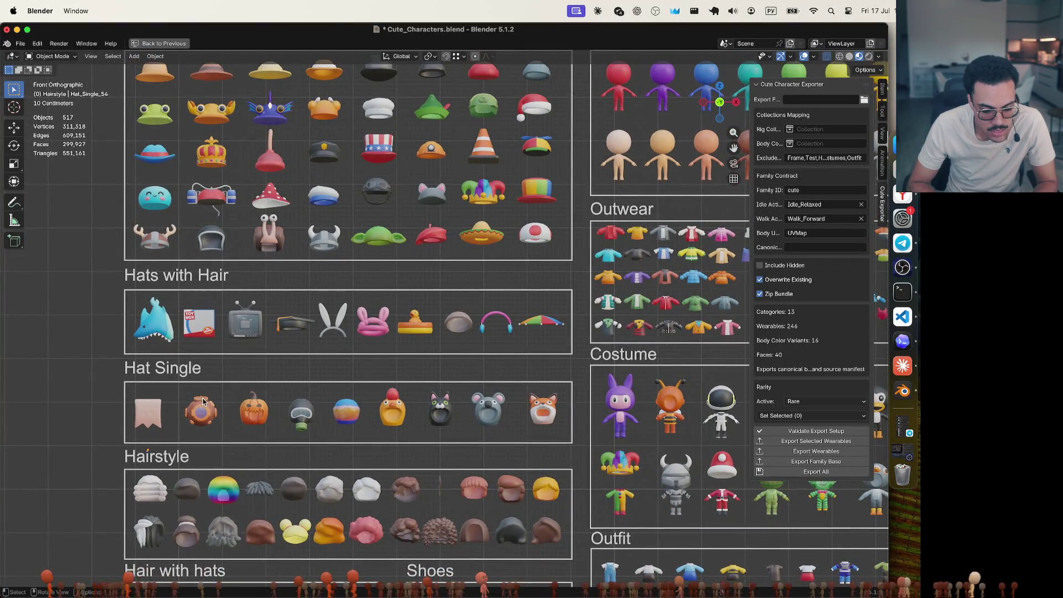
pyautogui.keyDown('shift'); pyautogui.scroll(3, 203, 402); pyautogui.keyUp('shift')
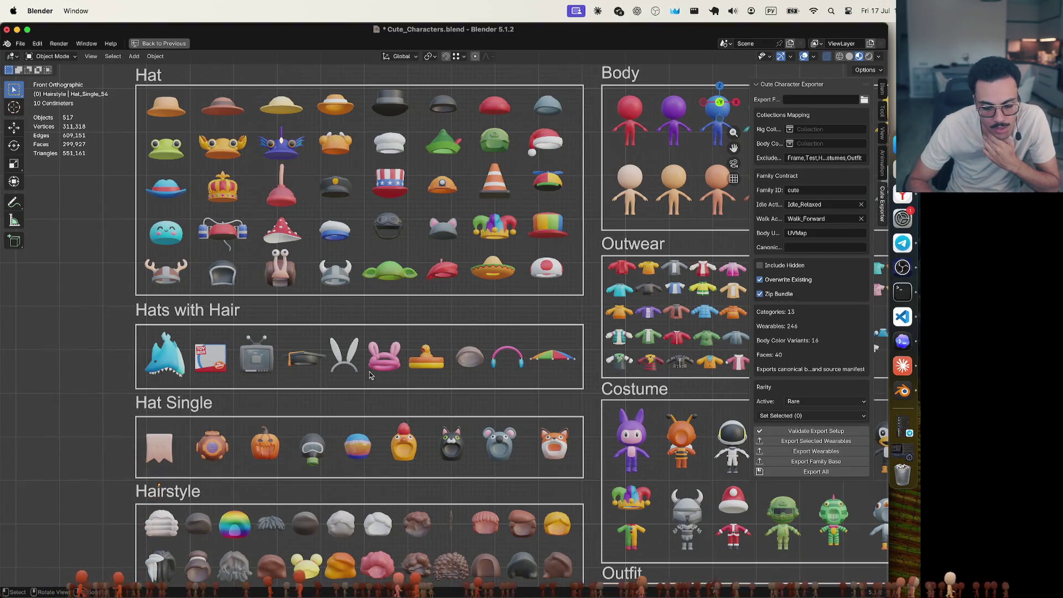
pyautogui.hotkey('ctrl', 'Up')
pyautogui.hotkey('ctrl', 'Up')
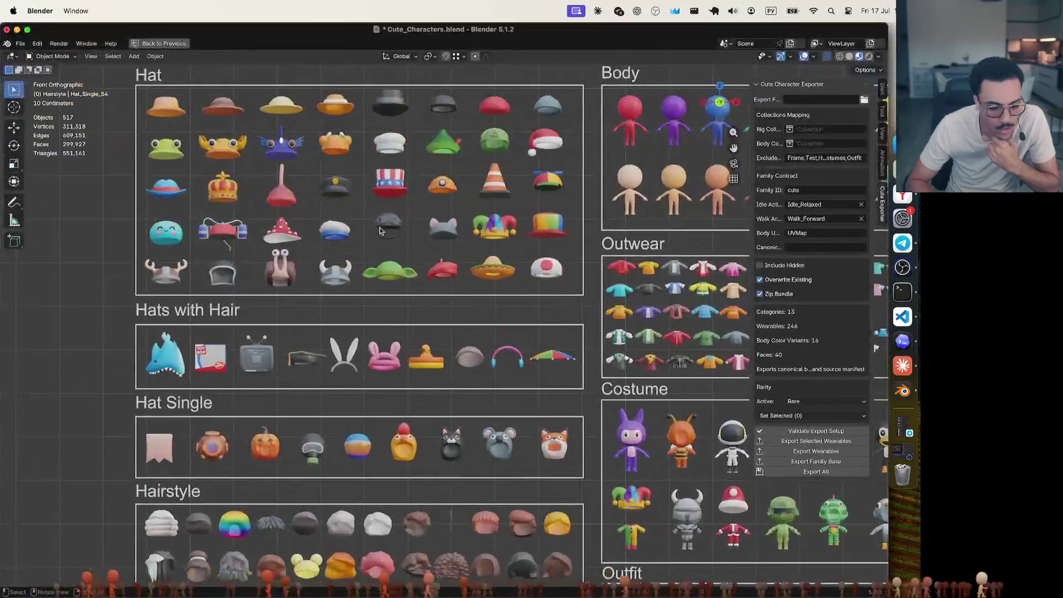
pyautogui.hotkey('ctrl', 'Up')
pyautogui.hotkey('ctrl', 'Right')
# Open the Vite App item browser and preview Hat 06 on the character
pyautogui.click(185, 29)
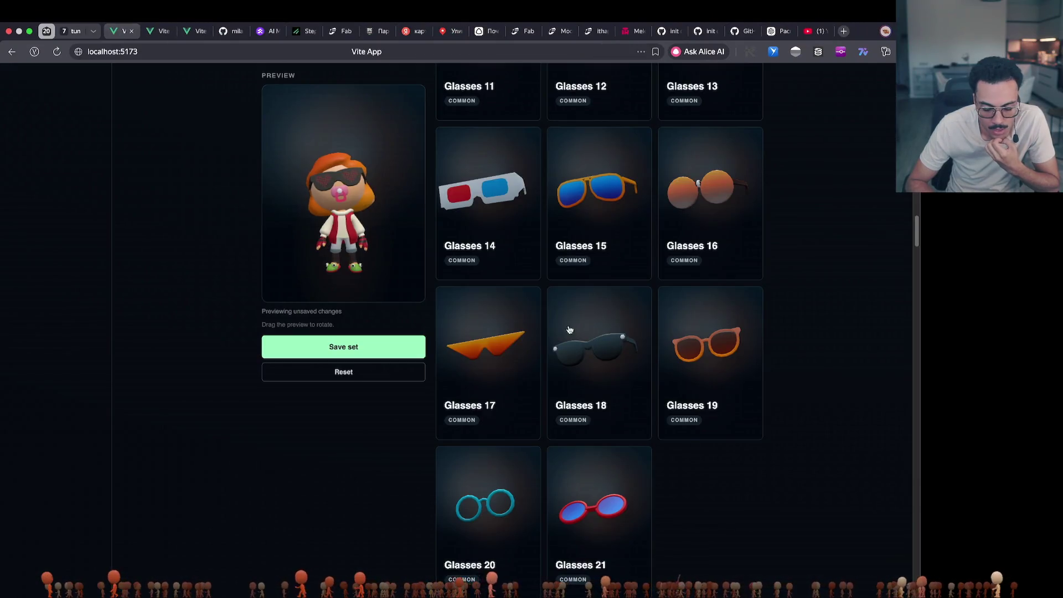
pyautogui.scroll(20, 637, 366)
pyautogui.scroll(-20, 636, 366)
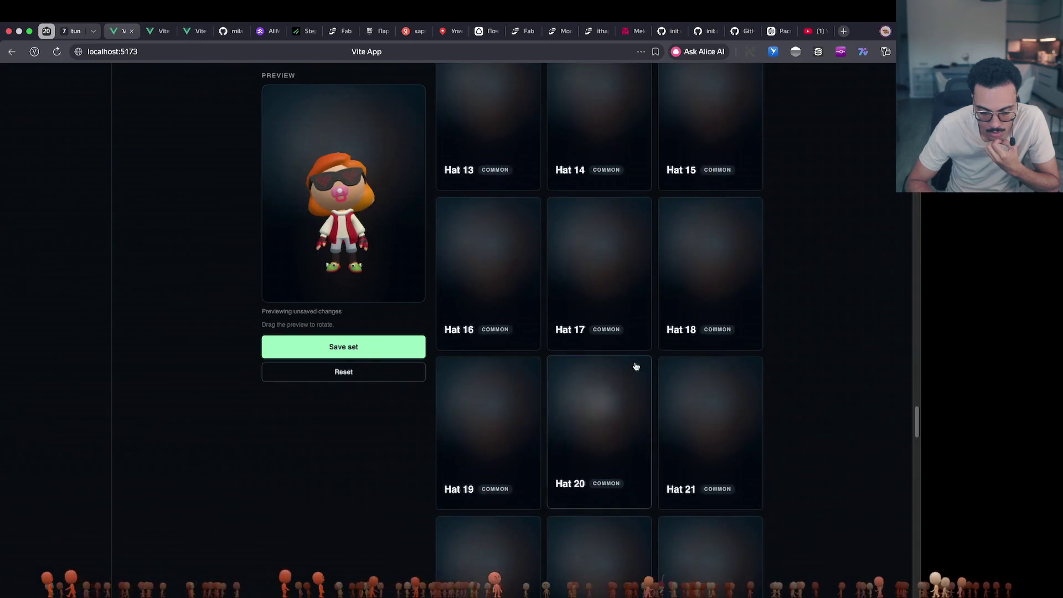
pyautogui.scroll(12, 636, 367)
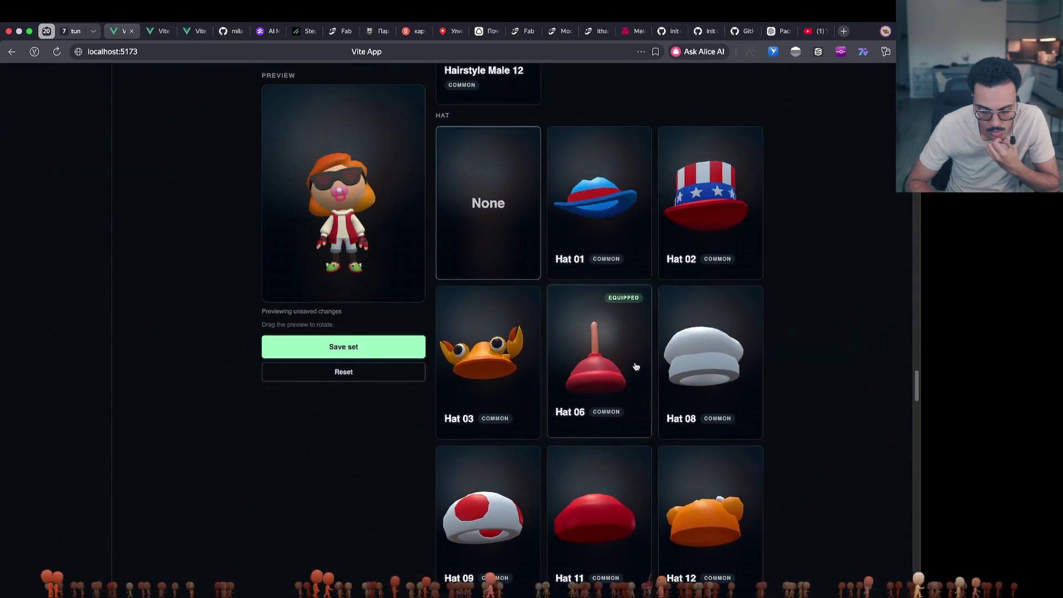
pyautogui.scroll(-15, 636, 367)
pyautogui.scroll(12, 636, 366)
pyautogui.click(587, 223)
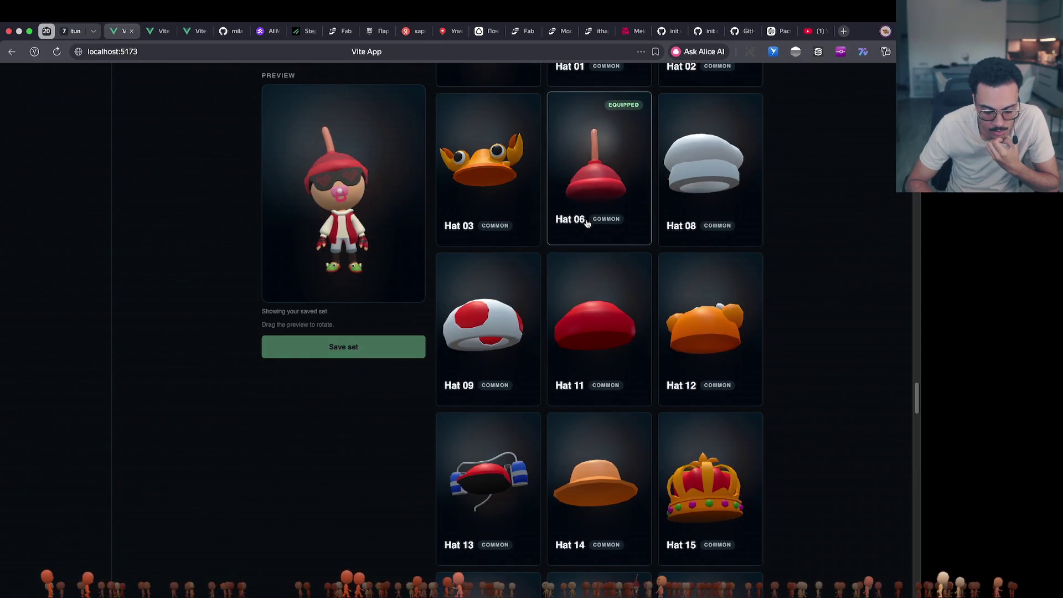
# Preview the traffic cone Hat 35, then the paper-bag Hat Single 54 on the character
pyautogui.scroll(-10, 620, 404)
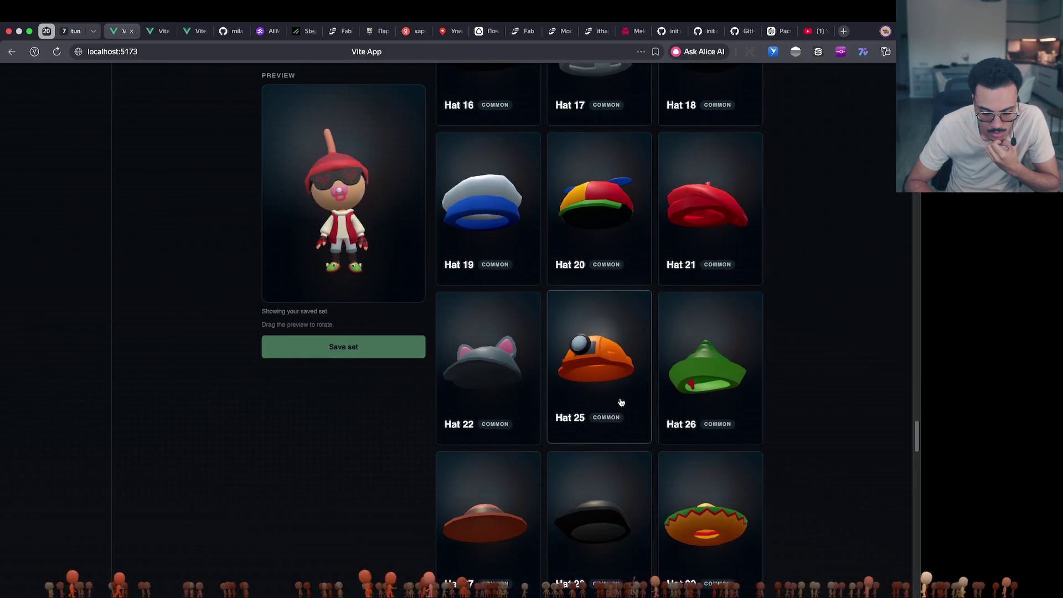
pyautogui.scroll(-9, 621, 403)
pyautogui.click(487, 355)
pyautogui.moveTo(343, 266)
pyautogui.mouseDown()
pyautogui.moveTo(397, 268)
pyautogui.moveTo(265, 279)
pyautogui.mouseUp()
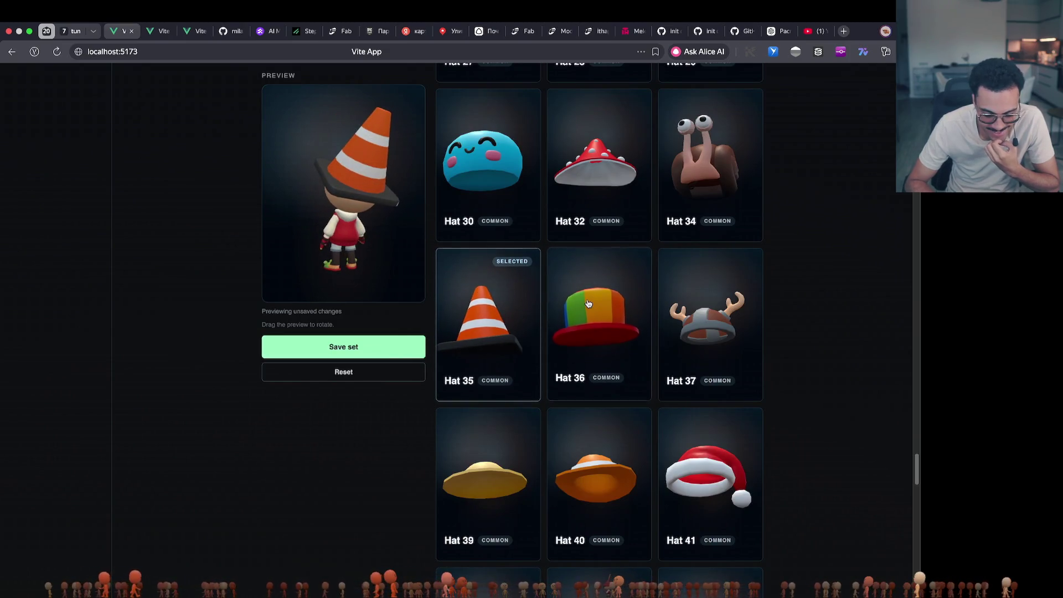
pyautogui.scroll(-10, 588, 303)
pyautogui.scroll(-4, 588, 303)
pyautogui.scroll(-5, 589, 304)
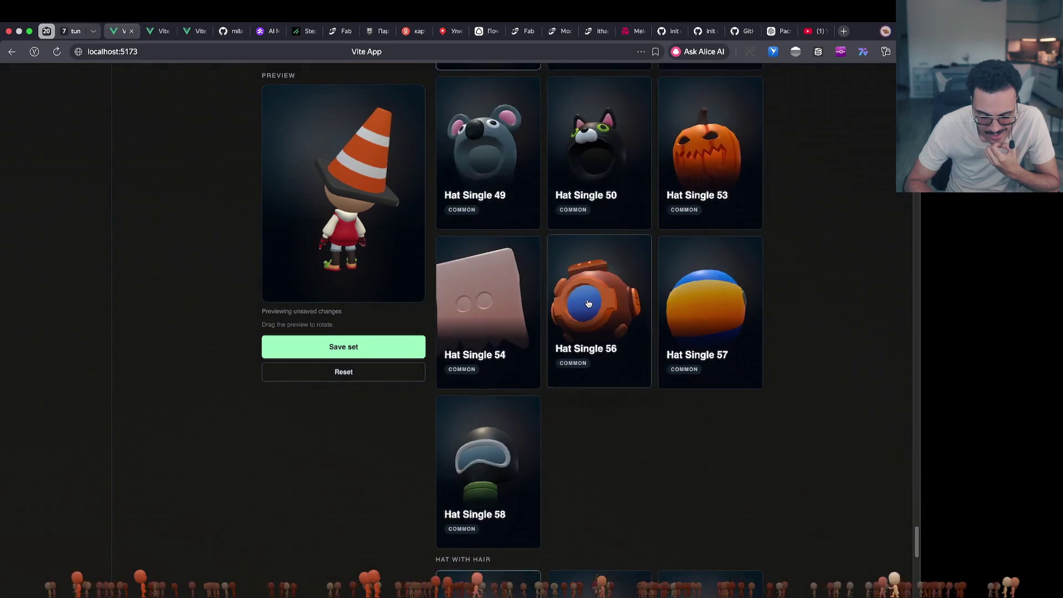
pyautogui.moveTo(332, 221); pyautogui.dragTo(397, 218)
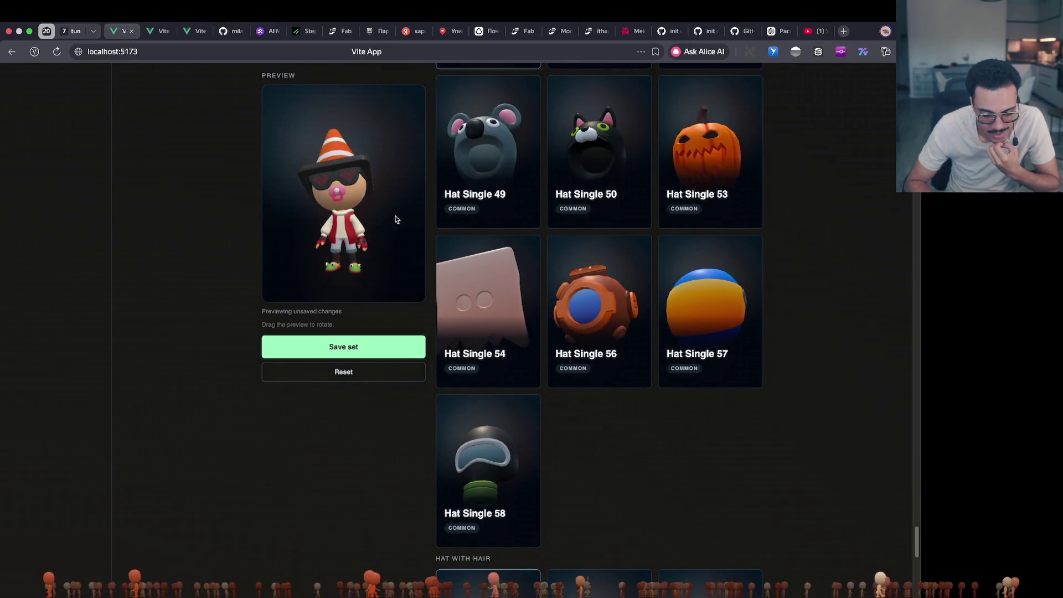
pyautogui.click(487, 305)
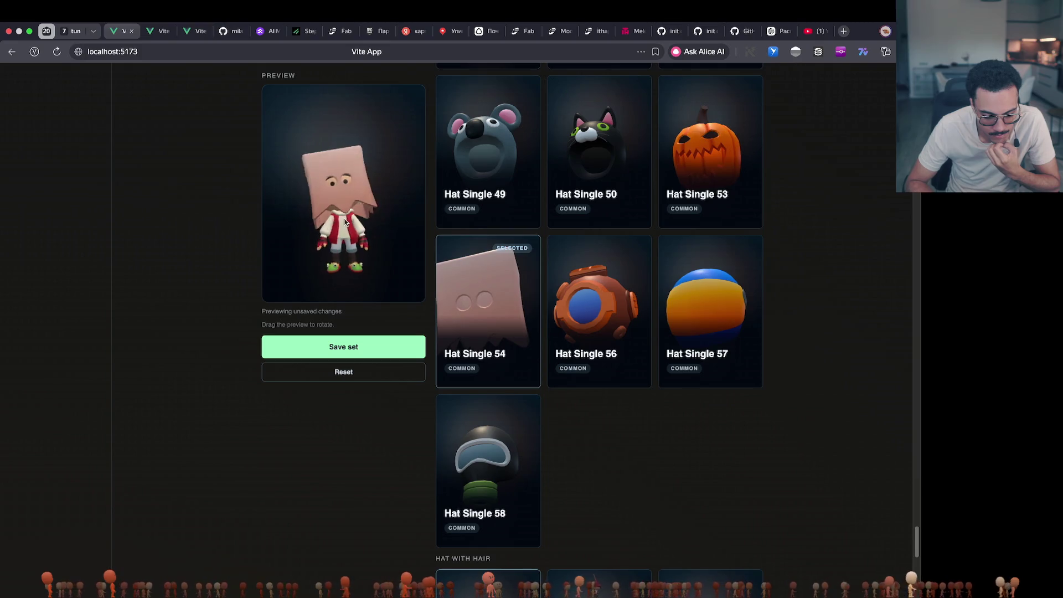
pyautogui.hotkey('ctrl', 'Up')
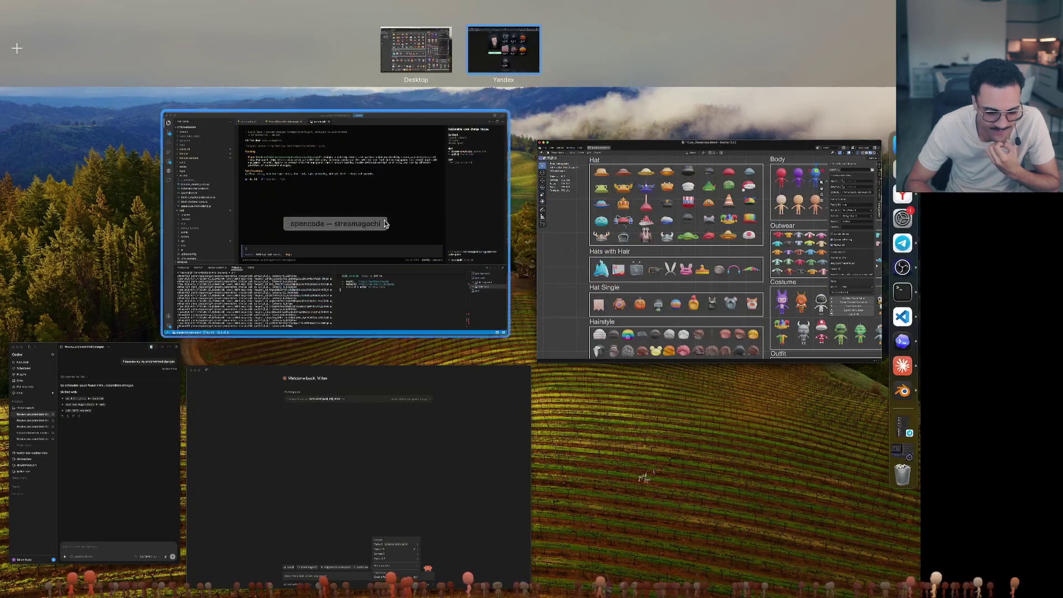
# Bring the Cute_Characters.blend window to the front from the window overview
pyautogui.click(501, 56)
pyautogui.hotkey('ctrl', 'Up')
pyautogui.click(506, 49)
pyautogui.hotkey('ctrl', 'Up')
pyautogui.click(645, 246)
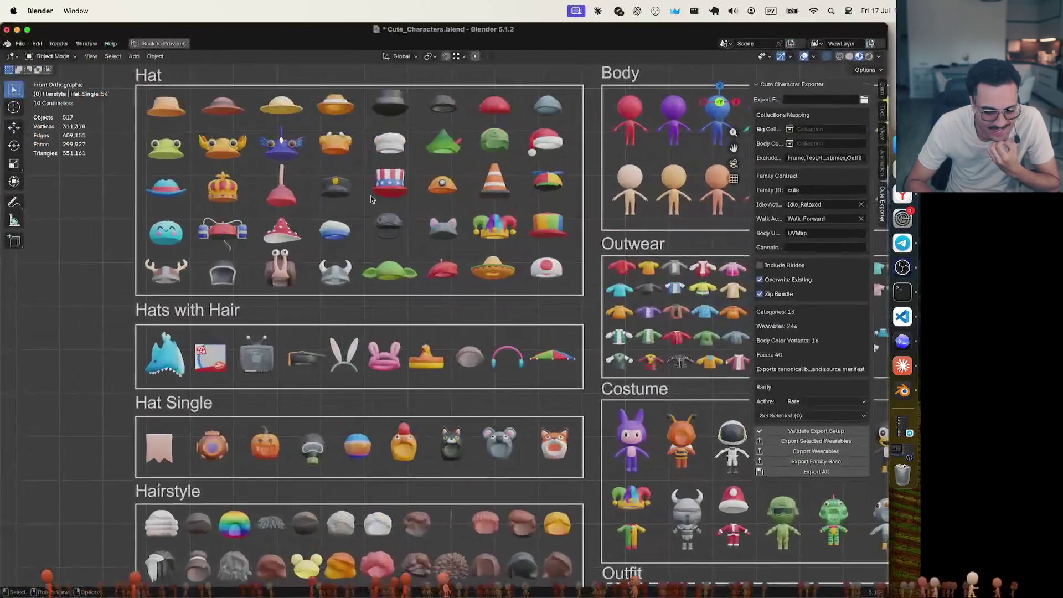
# Tag the traffic-cone hat Rare and the paper-bag Hat_Single_54 Common
pyautogui.click(496, 190)
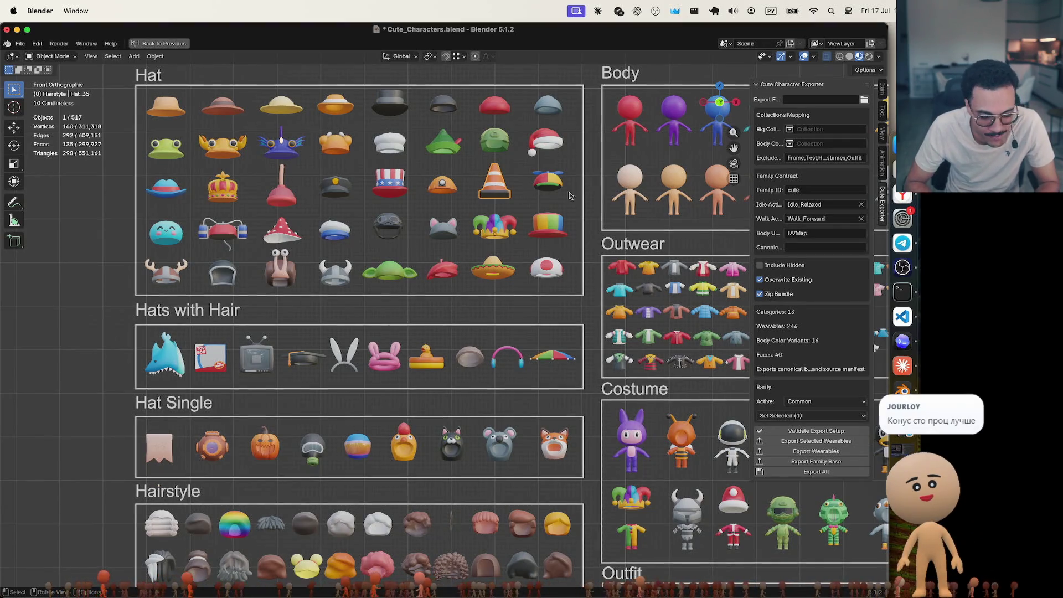
pyautogui.click(812, 401)
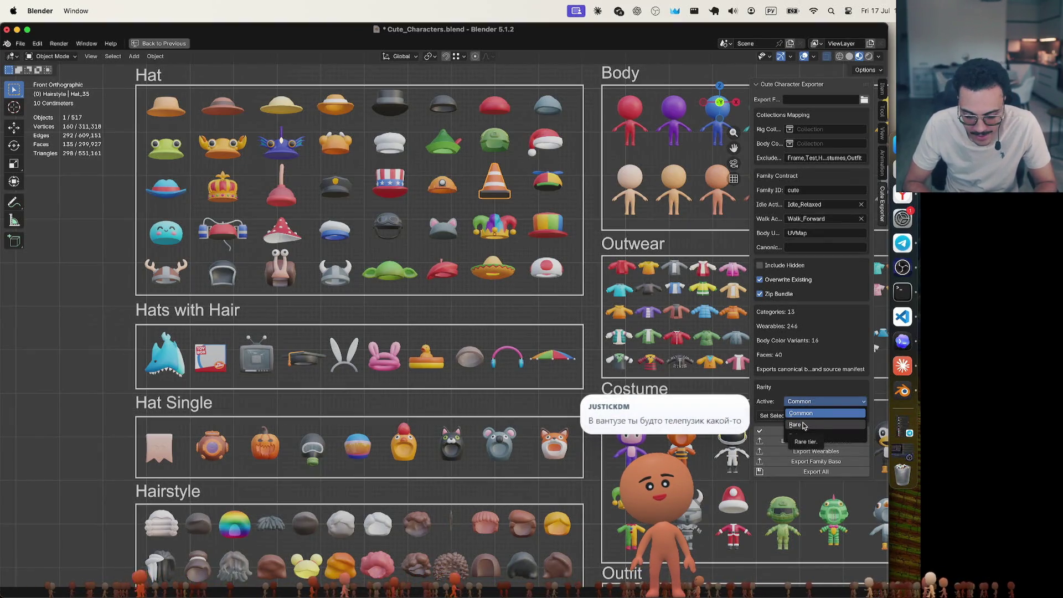
pyautogui.click(805, 426)
pyautogui.click(161, 445)
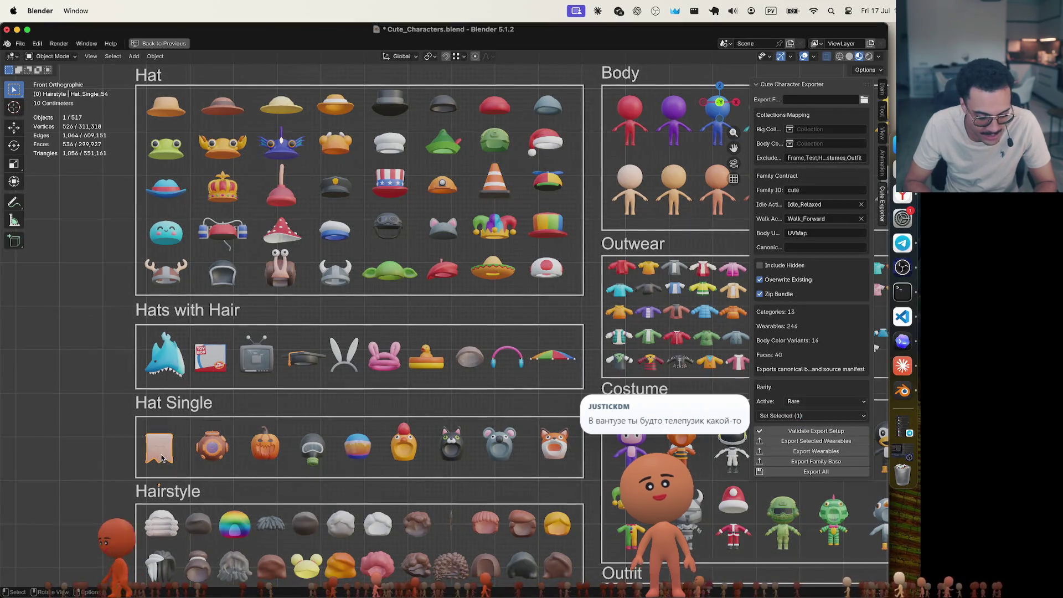
pyautogui.click(821, 402)
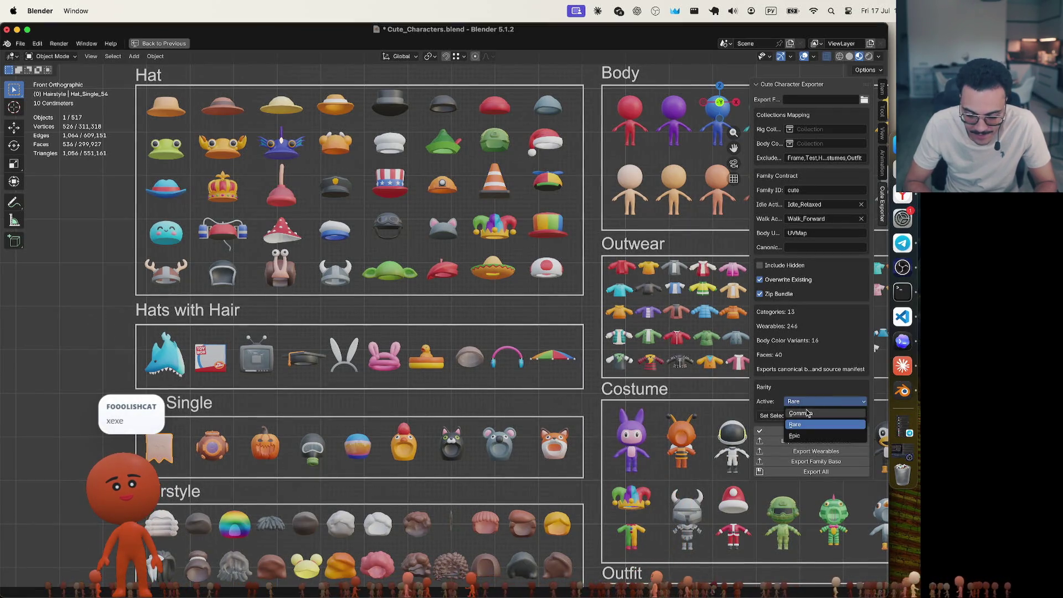
pyautogui.click(810, 413)
# Recheck the rarities of the traffic cone, shark, Hat_34 and red toy-box hats
pyautogui.hotkey('ctrl', 'Up')
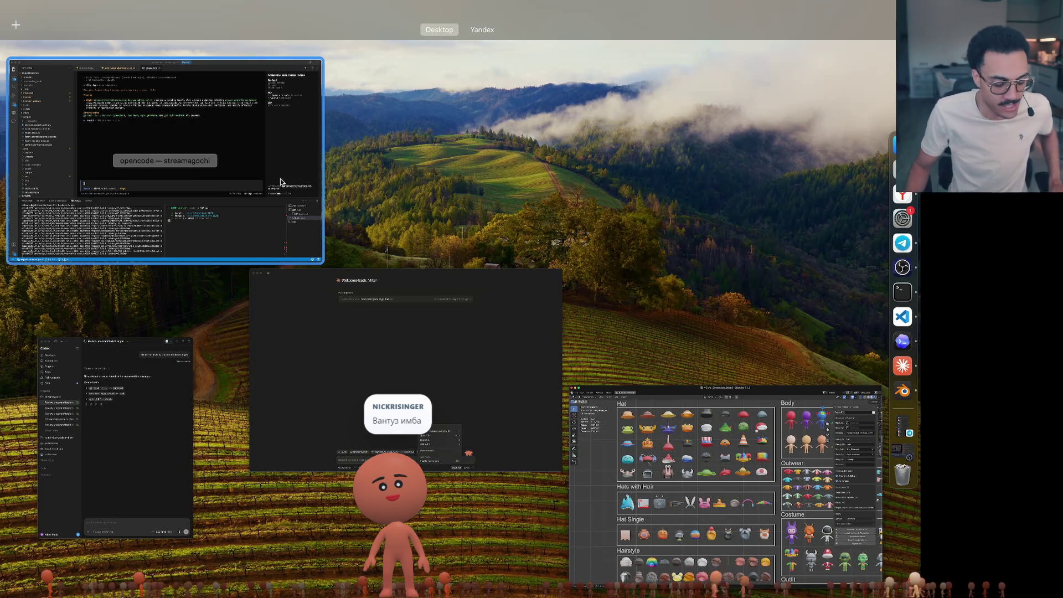
pyautogui.click(693, 458)
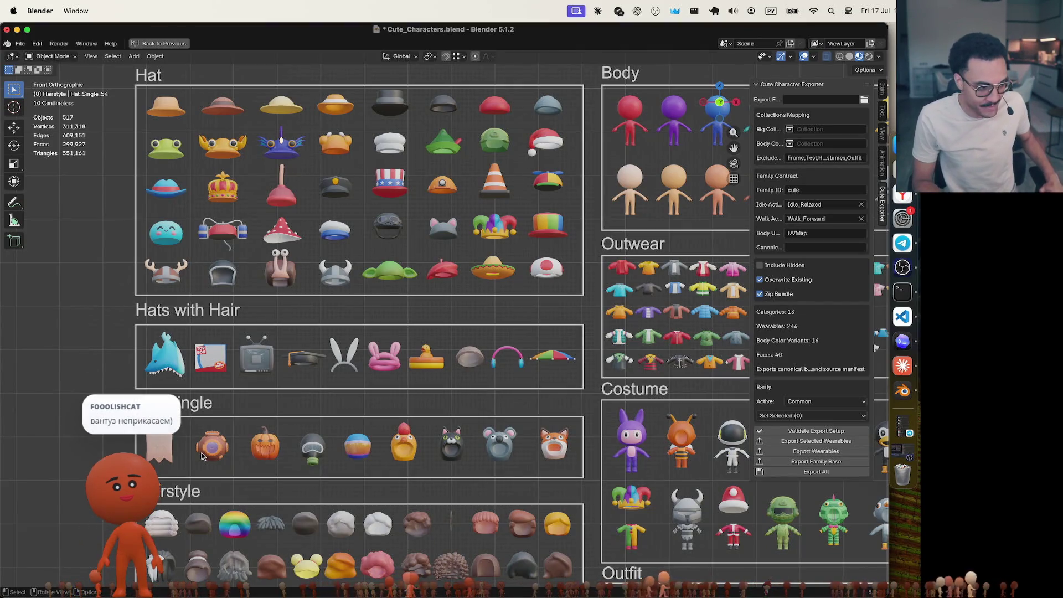
pyautogui.click(497, 187)
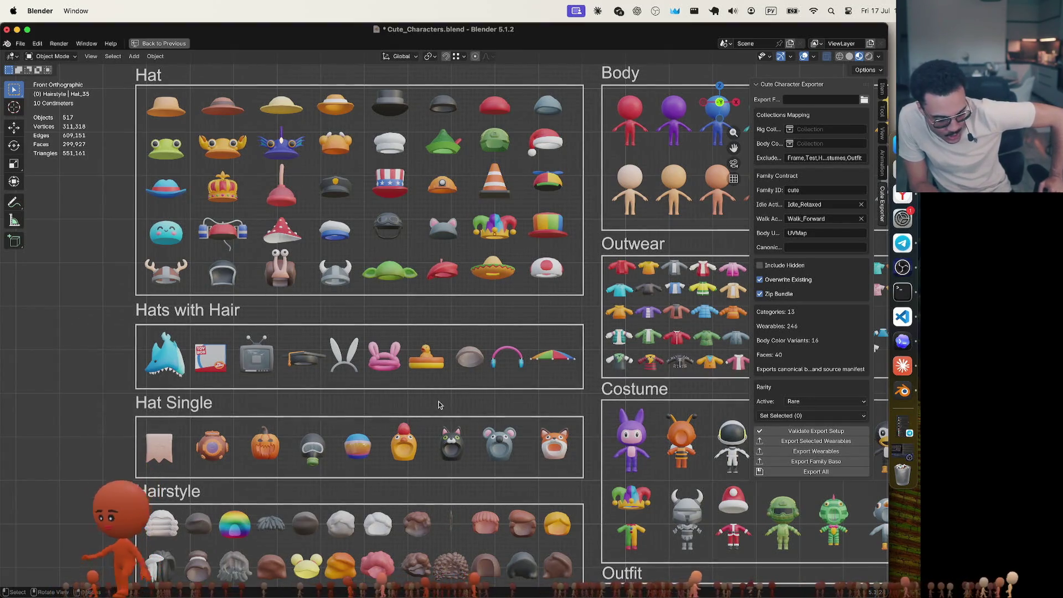
pyautogui.click(175, 374)
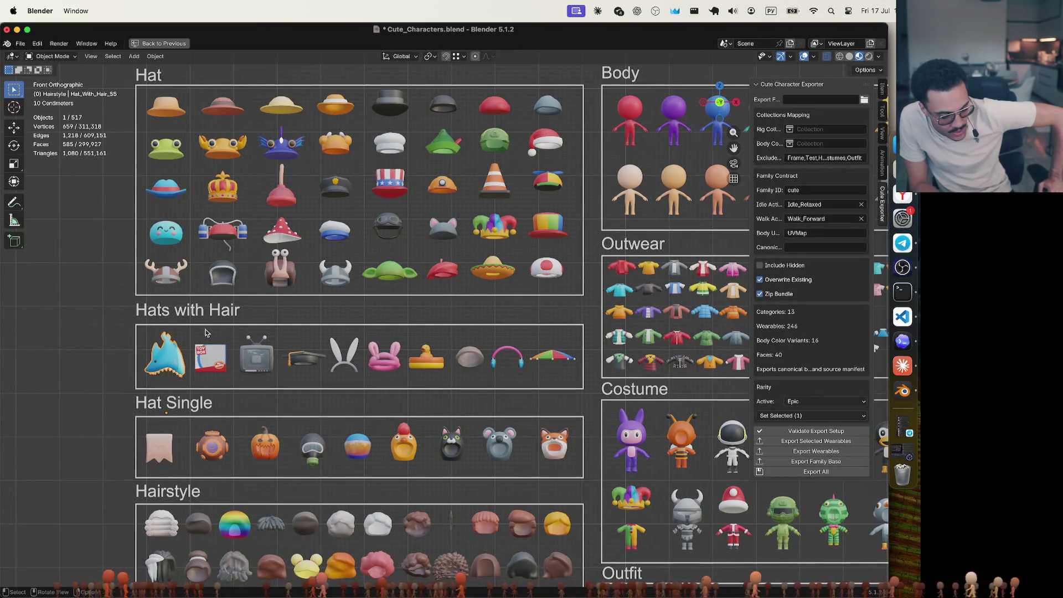
pyautogui.click(281, 275)
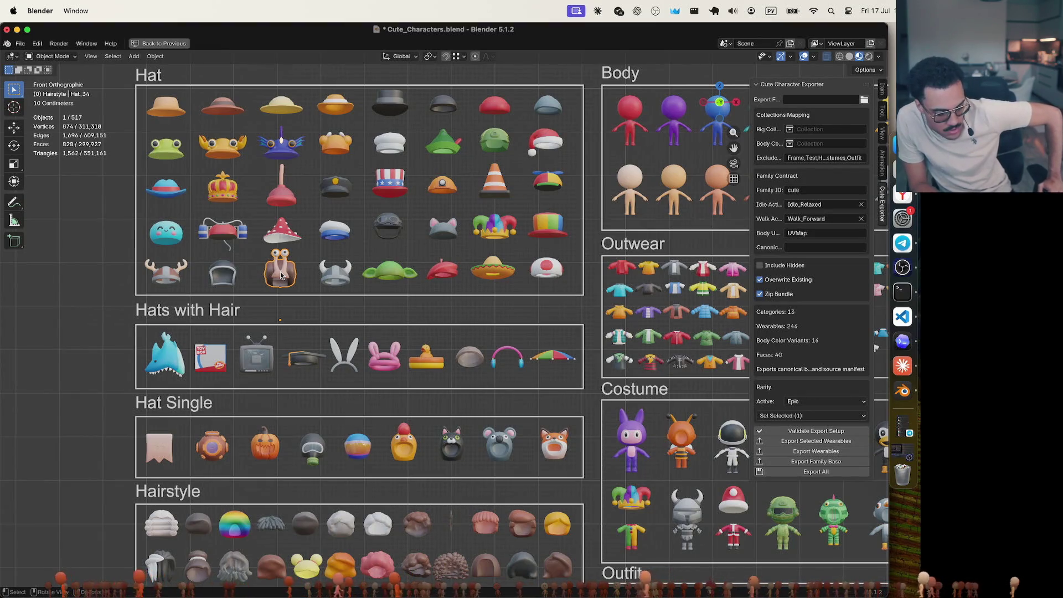
pyautogui.click(210, 360)
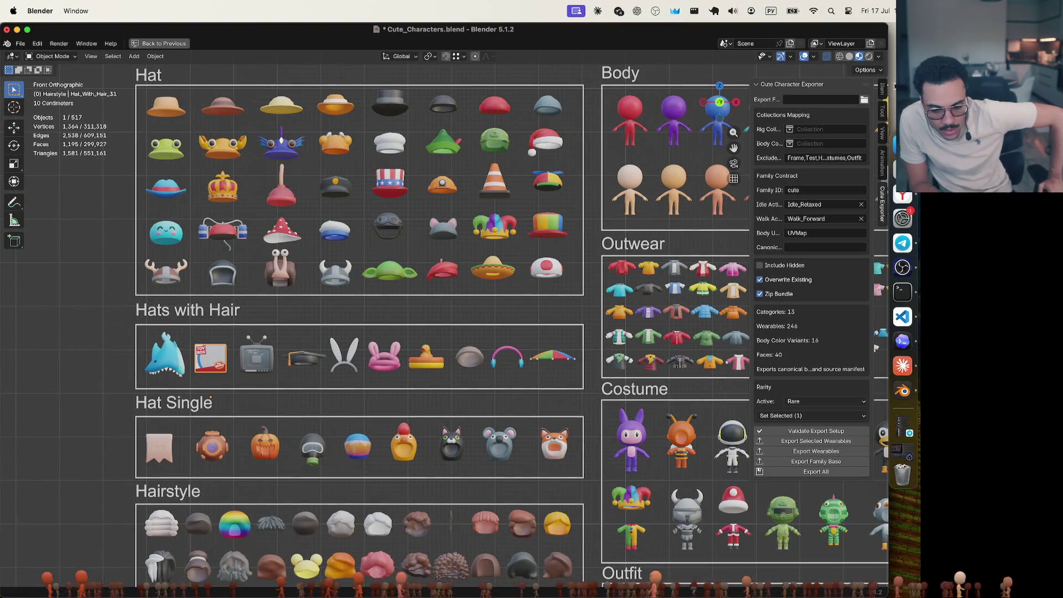
# Collapse the exporter settings and toggle the object's item properties
pyautogui.click(754, 85)
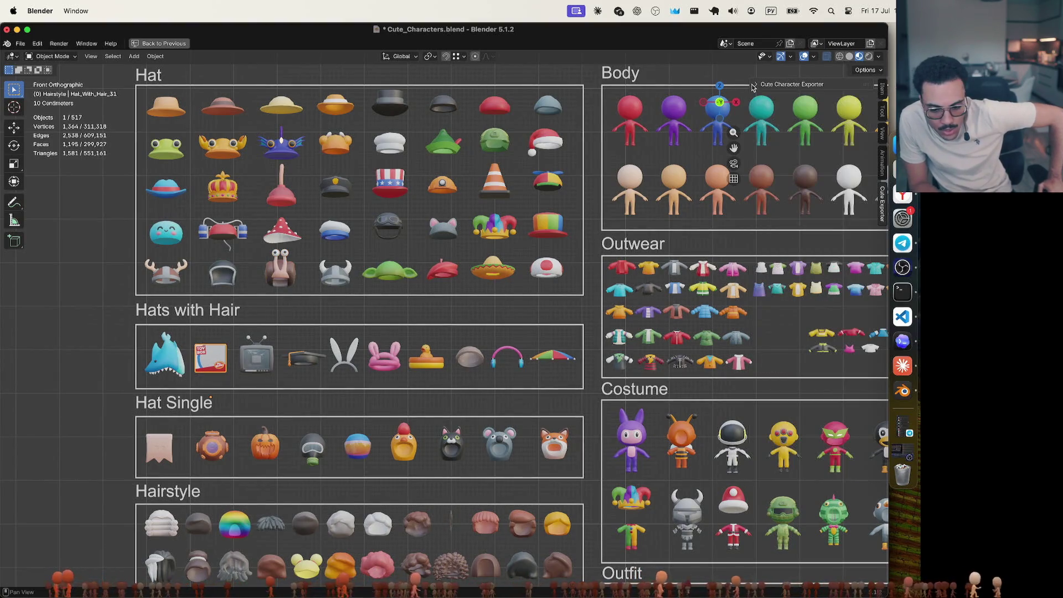
pyautogui.click(884, 90)
pyautogui.click(884, 90)
# Restore the full layout with Ctrl+Space and expand Hat With Hair in the outliner
pyautogui.click(883, 90)
pyautogui.click(884, 90)
pyautogui.hotkey('ctrl', 'space')
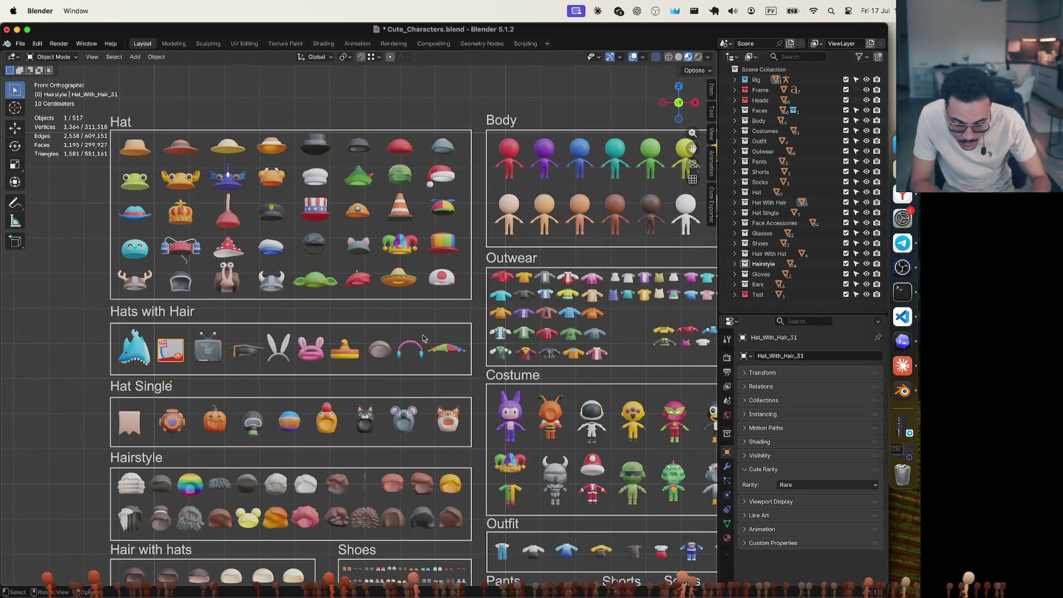
pyautogui.click(736, 203)
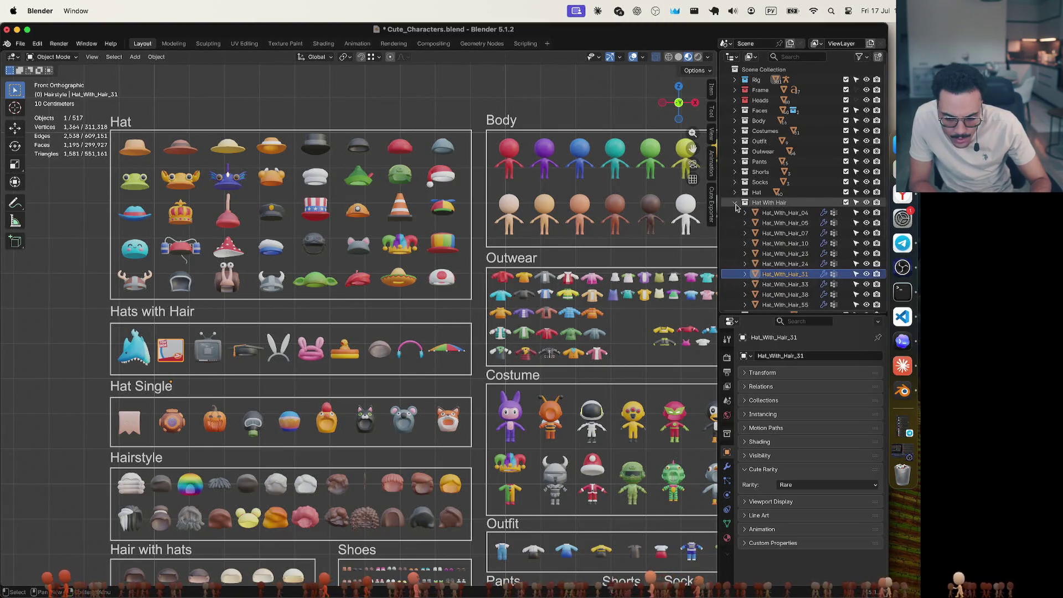
# Compare Cute Rarity of the TV hat (Epic) and the red box hat (Rare)
pyautogui.click(209, 355)
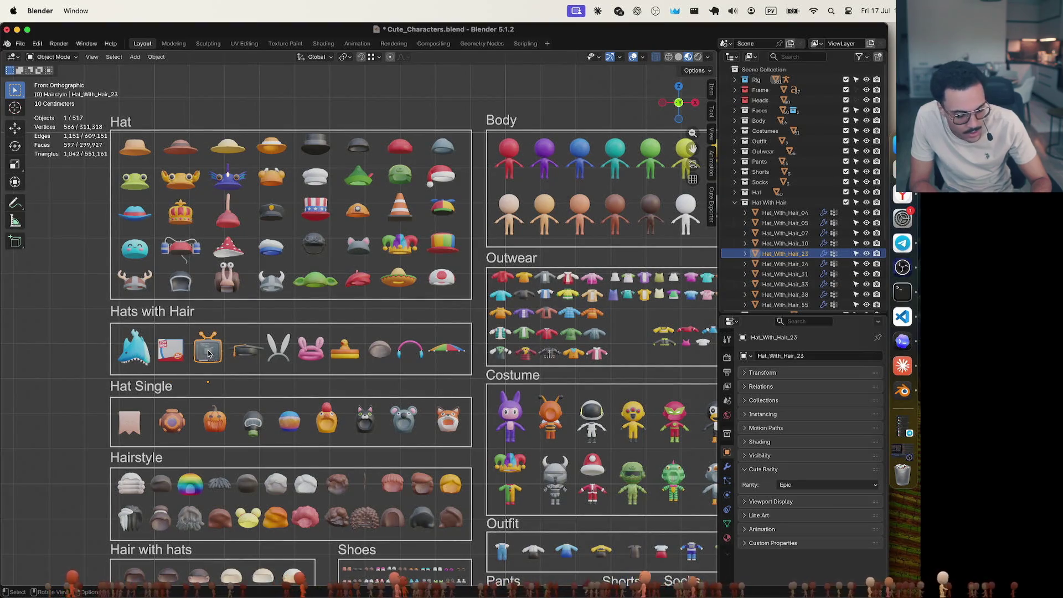
pyautogui.click(167, 357)
pyautogui.click(209, 354)
pyautogui.click(209, 354)
pyautogui.click(208, 354)
pyautogui.click(169, 356)
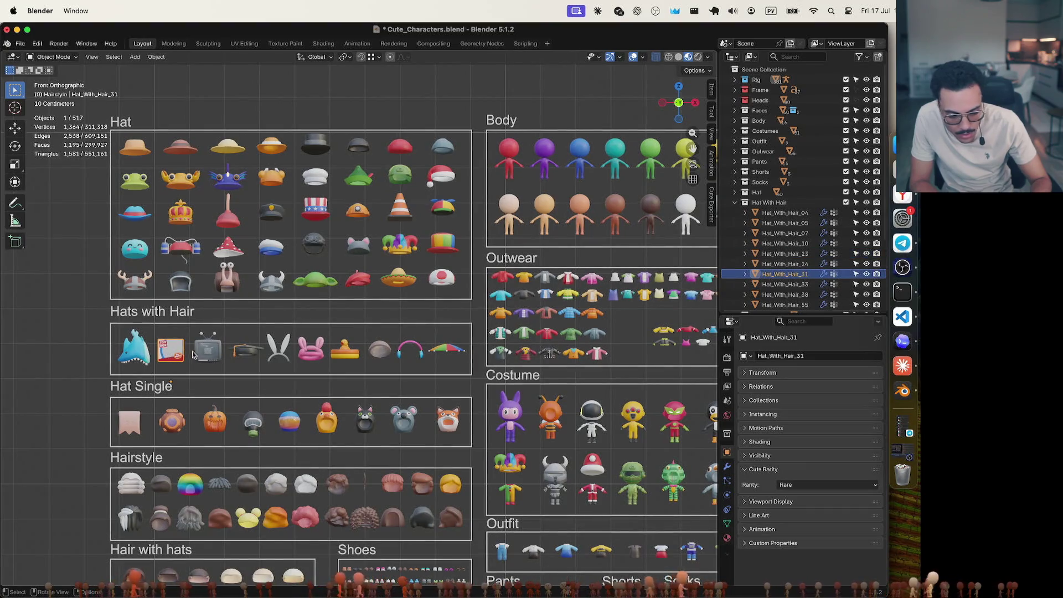
pyautogui.click(199, 355)
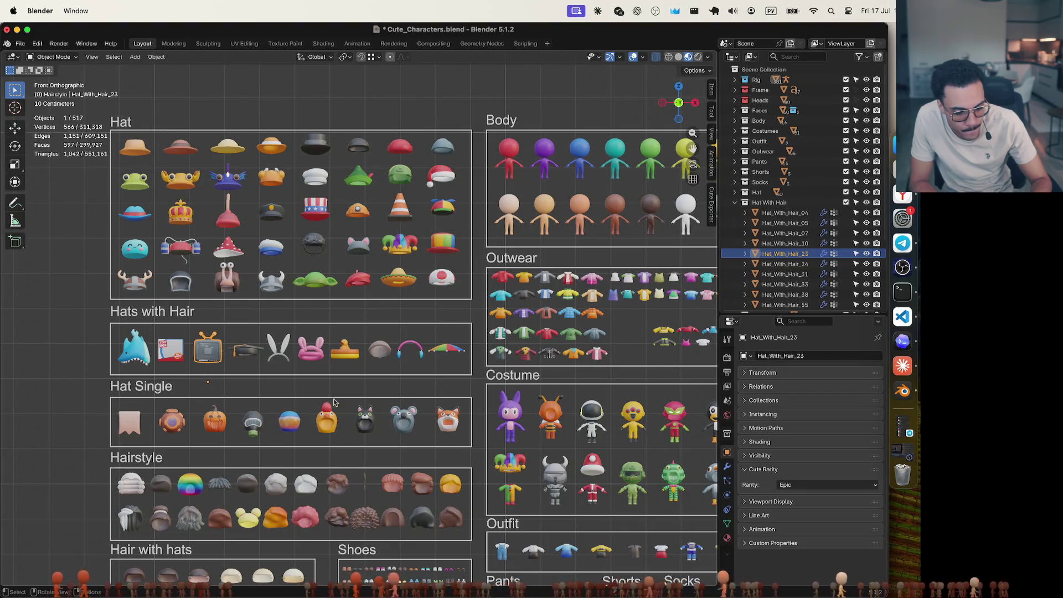
pyautogui.hotkey('ctrl', 'Up')
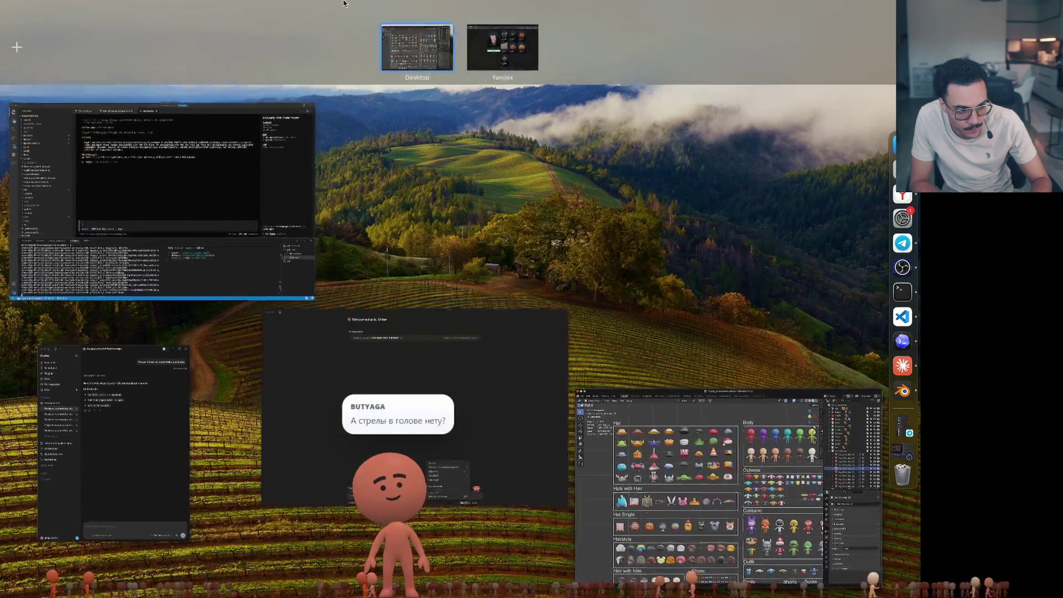
# Return to the Vite App hat grid in the browser
pyautogui.click(499, 50)
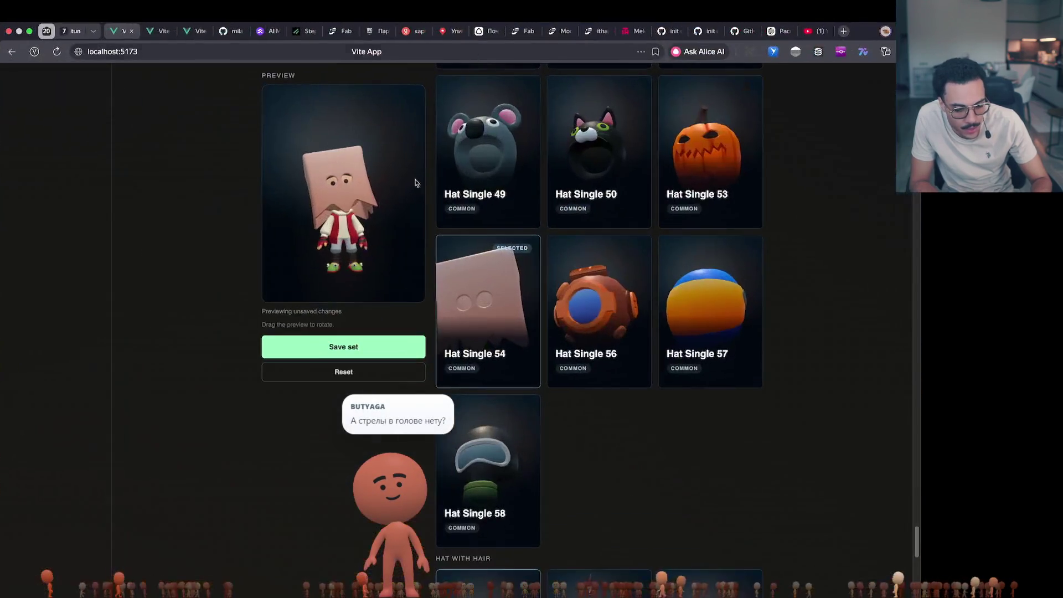
pyautogui.scroll(10, 588, 335)
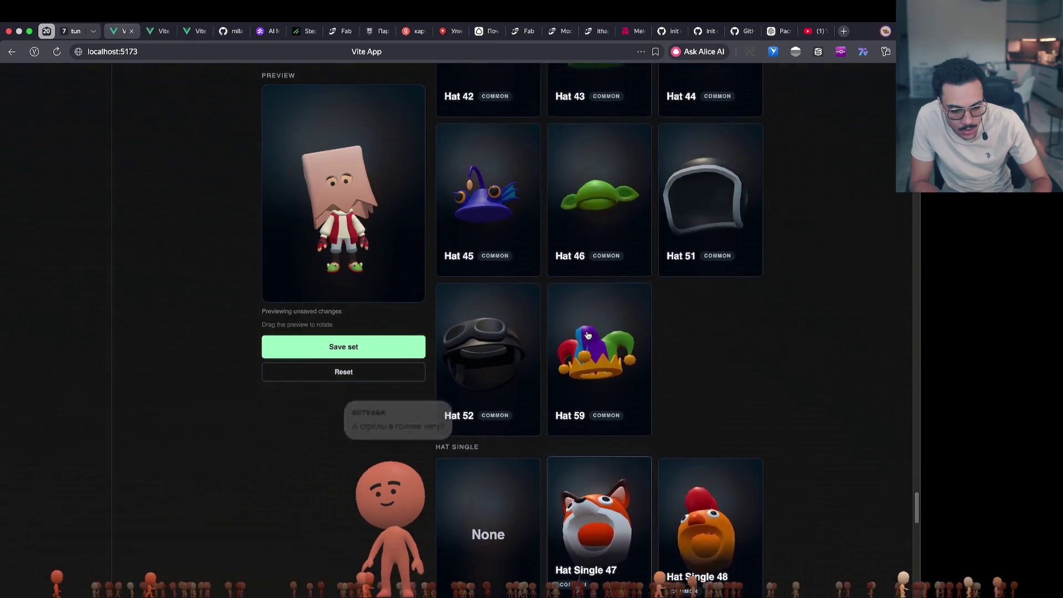
pyautogui.scroll(-13, 591, 331)
pyautogui.scroll(8, 591, 331)
pyautogui.scroll(-4, 590, 331)
pyautogui.hotkey('ctrl', 'Up')
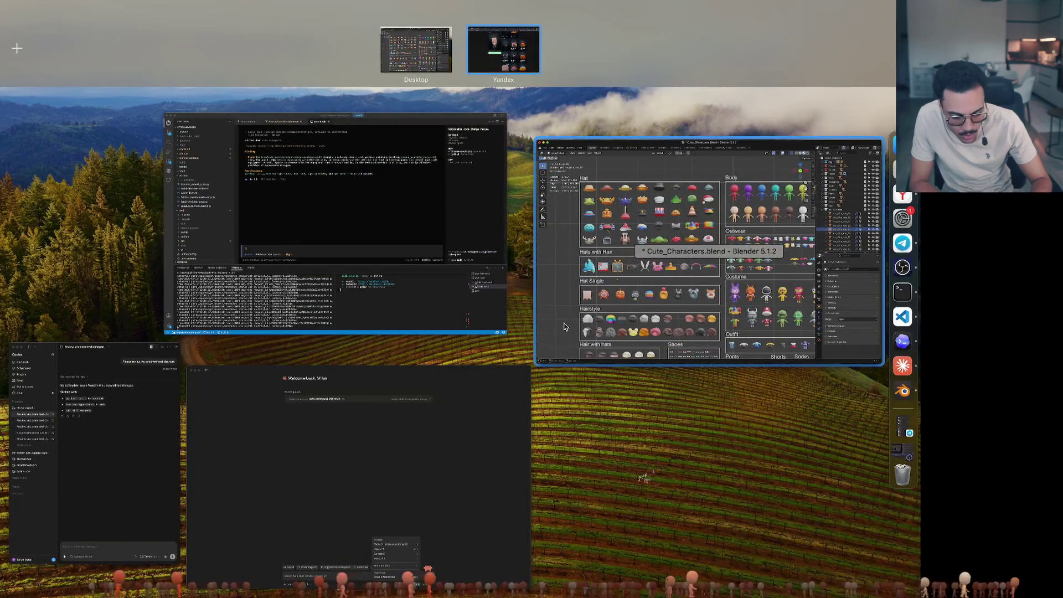
pyautogui.click(550, 122)
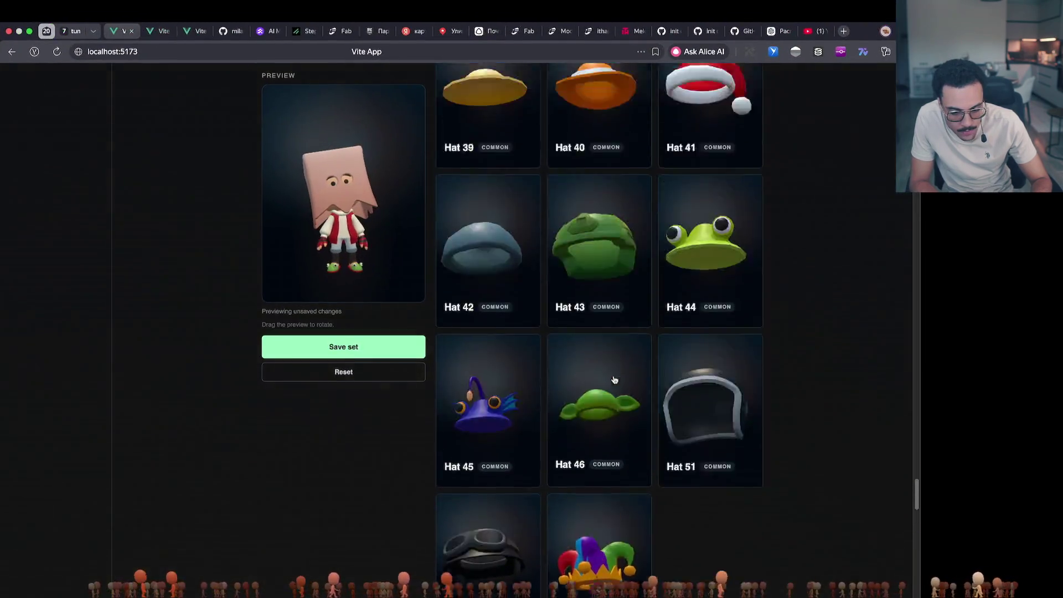
# Put the blue shark Hat With Hair 55 on the avatar and rotate the preview to see its back
pyautogui.scroll(15, 615, 380)
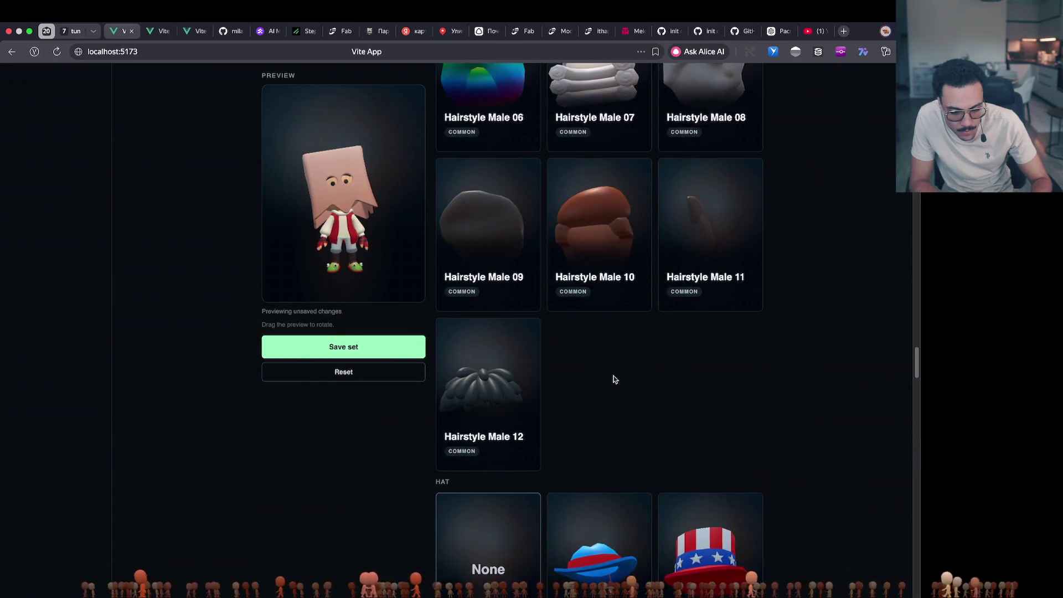
pyautogui.scroll(10, 614, 379)
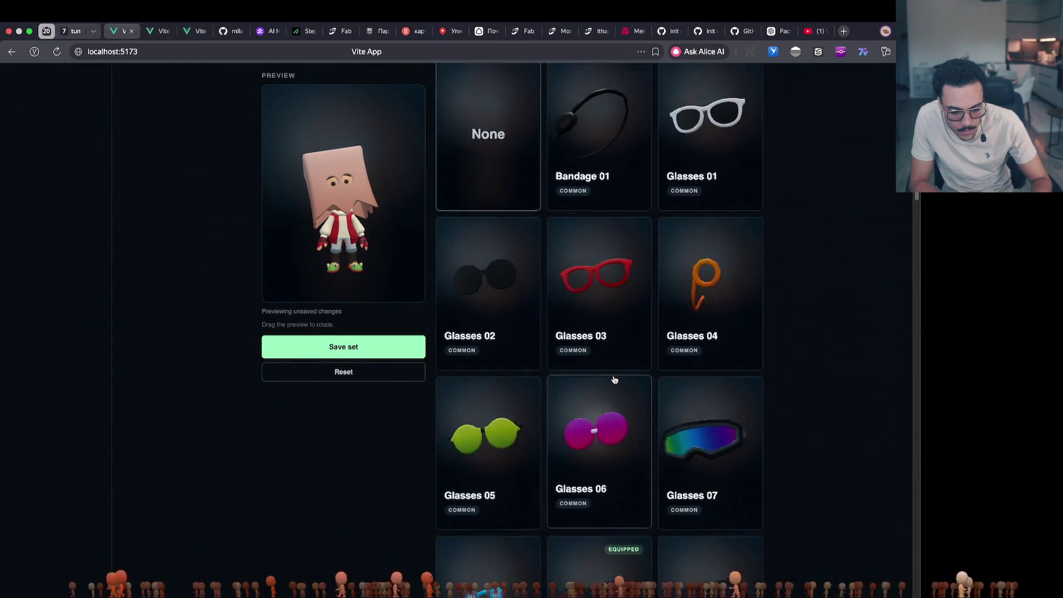
pyautogui.scroll(3, 614, 379)
pyautogui.scroll(-20, 615, 380)
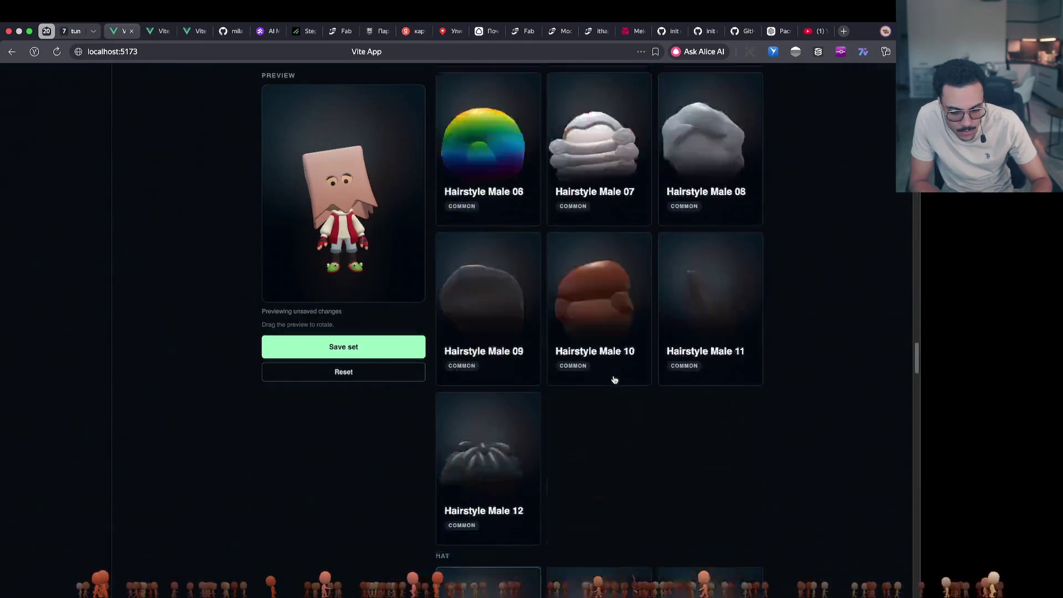
pyautogui.scroll(-4, 615, 380)
pyautogui.scroll(10, 614, 380)
pyautogui.scroll(-10, 615, 379)
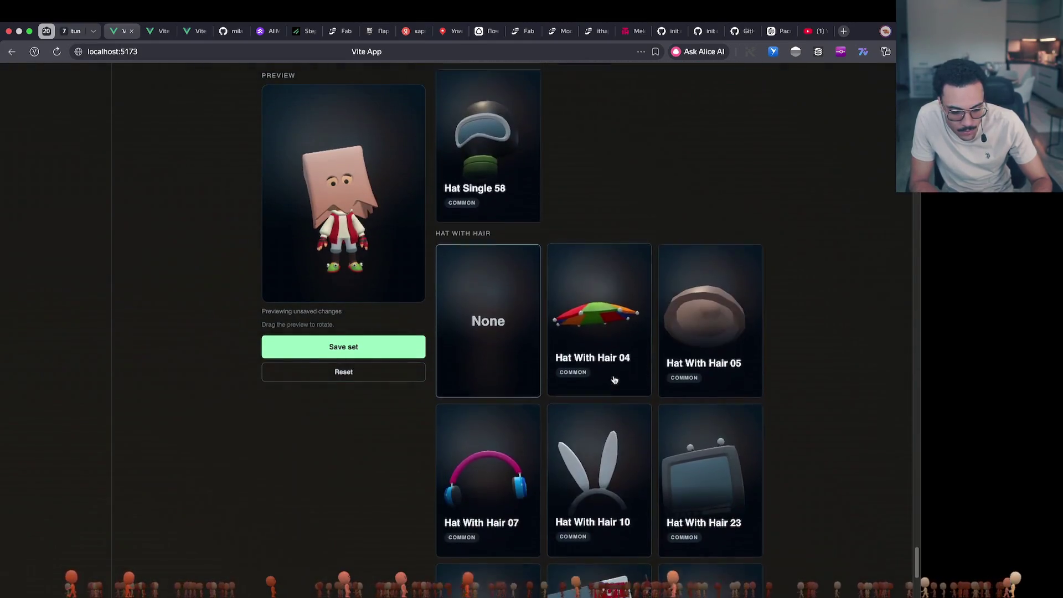
pyautogui.scroll(-5, 615, 379)
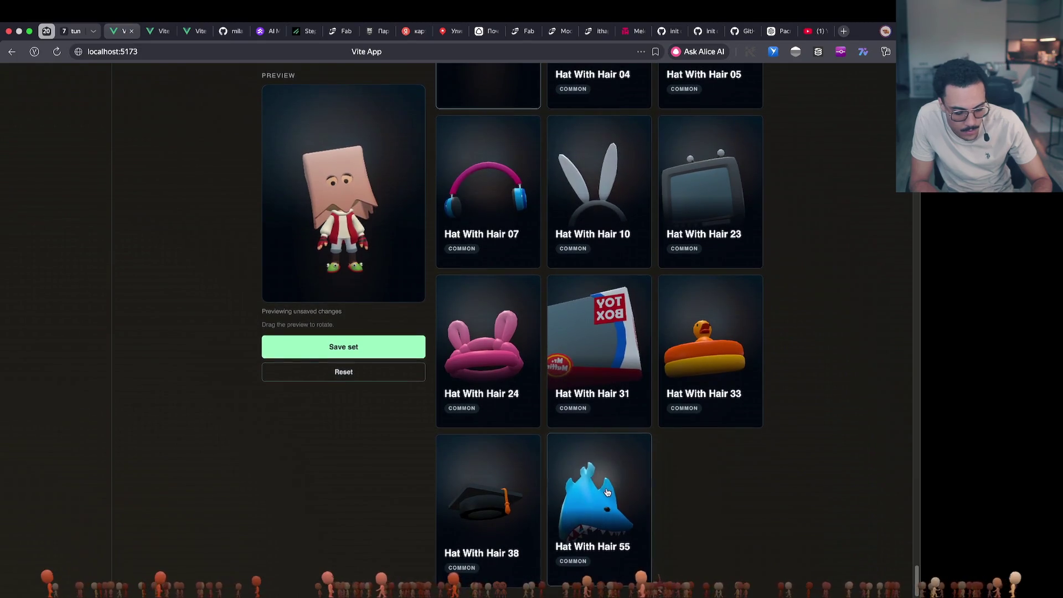
pyautogui.click(598, 499)
pyautogui.moveTo(304, 190)
pyautogui.mouseDown()
pyautogui.moveTo(262, 191)
pyautogui.moveTo(350, 195)
pyautogui.moveTo(296, 203)
pyautogui.mouseUp()
# Try Hair With Hat hairstyles 13 and 15–18, settle on 14, and spin the avatar to check the fit
pyautogui.scroll(20, 613, 339)
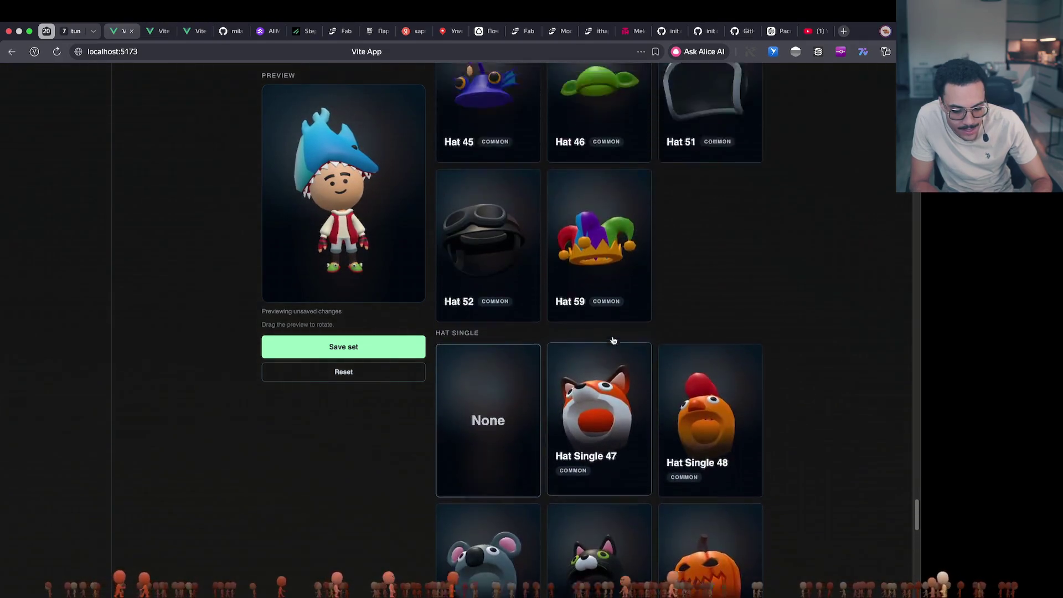
pyautogui.scroll(20, 613, 340)
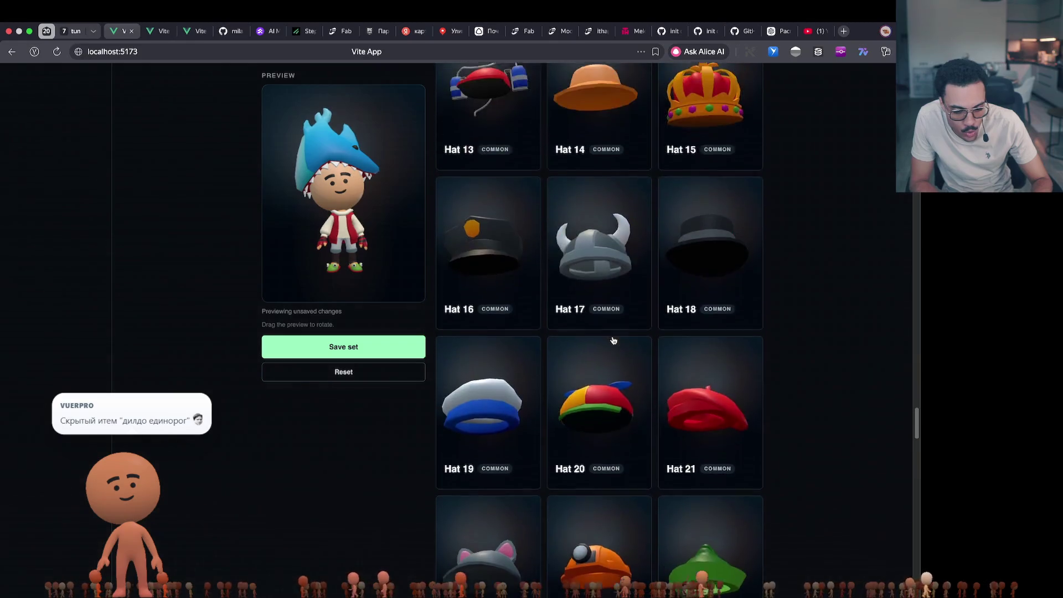
pyautogui.scroll(20, 613, 340)
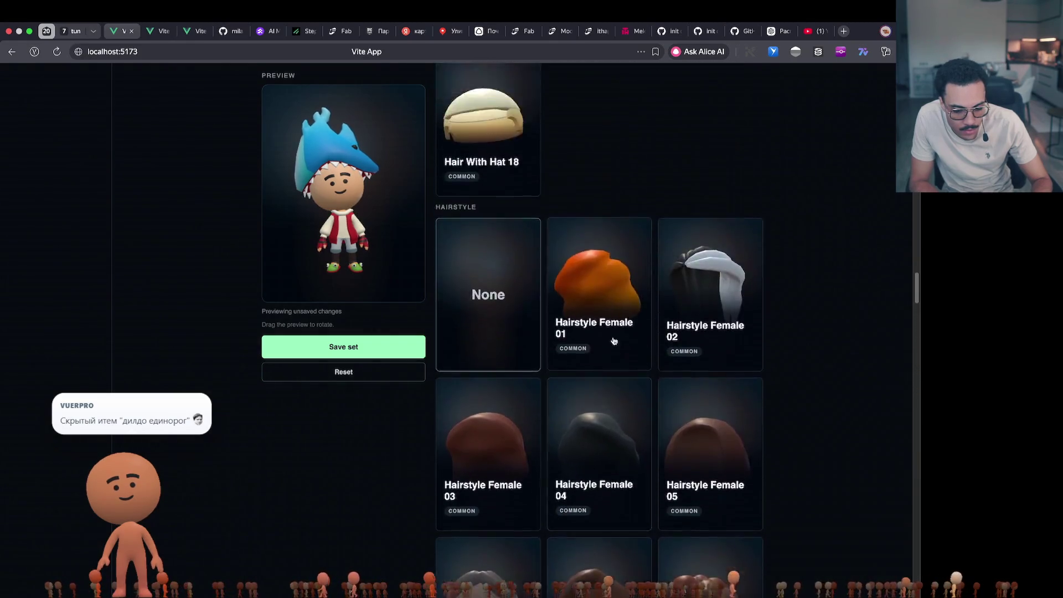
pyautogui.scroll(3, 613, 340)
pyautogui.click(595, 198)
pyautogui.moveTo(411, 248)
pyautogui.mouseDown()
pyautogui.moveTo(378, 256)
pyautogui.moveTo(462, 249)
pyautogui.mouseUp()
pyautogui.click(487, 326)
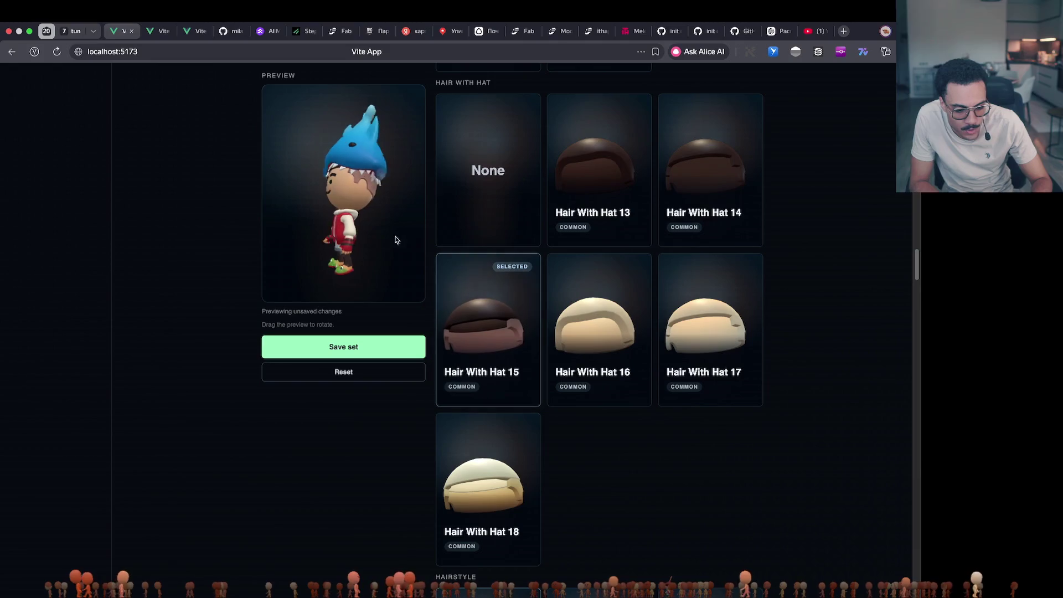
pyautogui.press('Right')
pyautogui.press('Right')
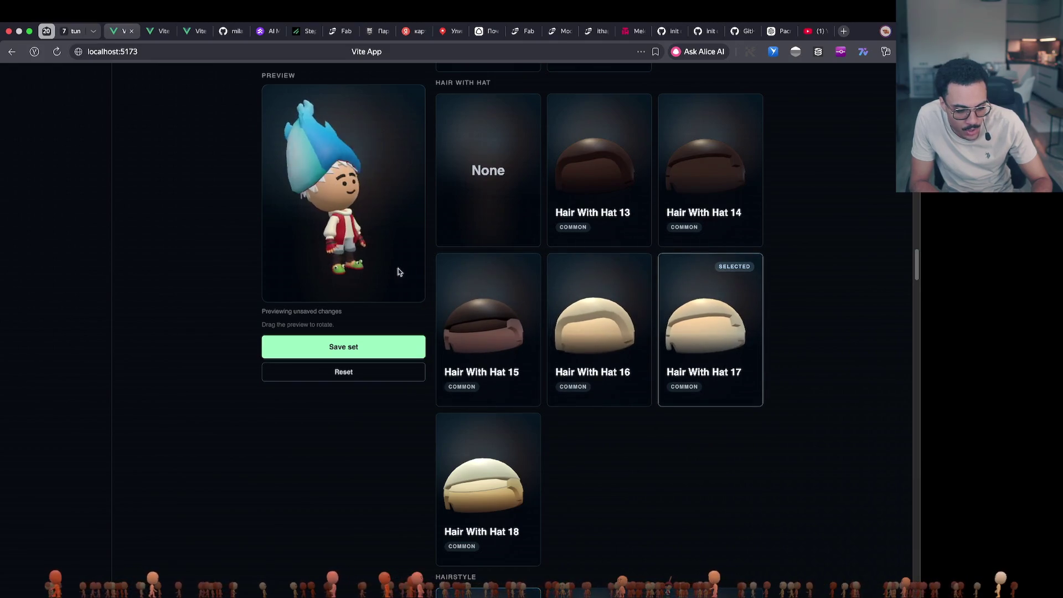
pyautogui.click(512, 512)
pyautogui.click(689, 180)
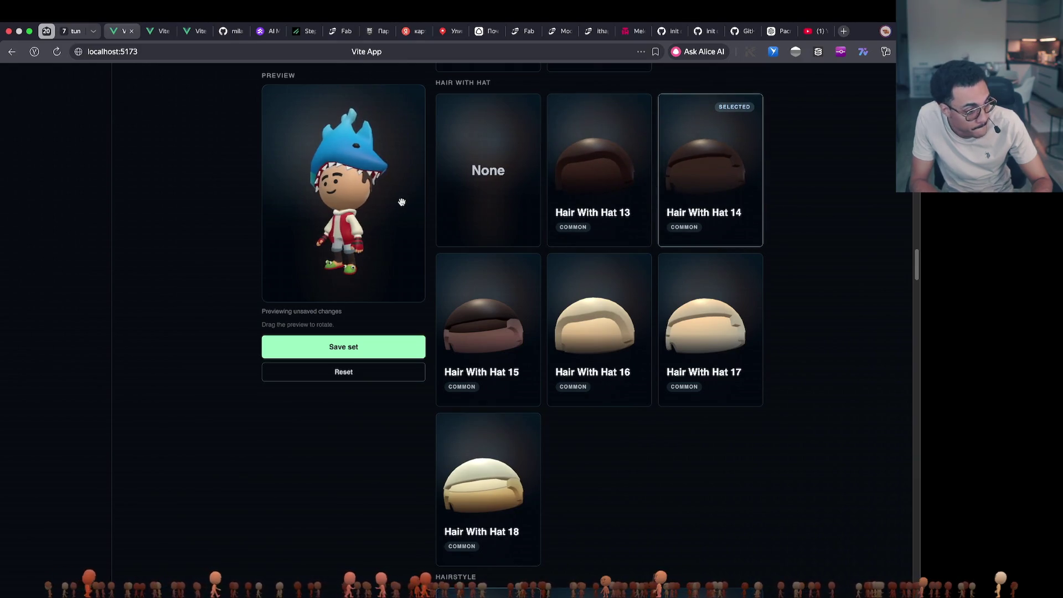
pyautogui.moveTo(402, 202)
pyautogui.mouseDown()
pyautogui.moveTo(301, 226)
pyautogui.moveTo(377, 231)
pyautogui.mouseUp()
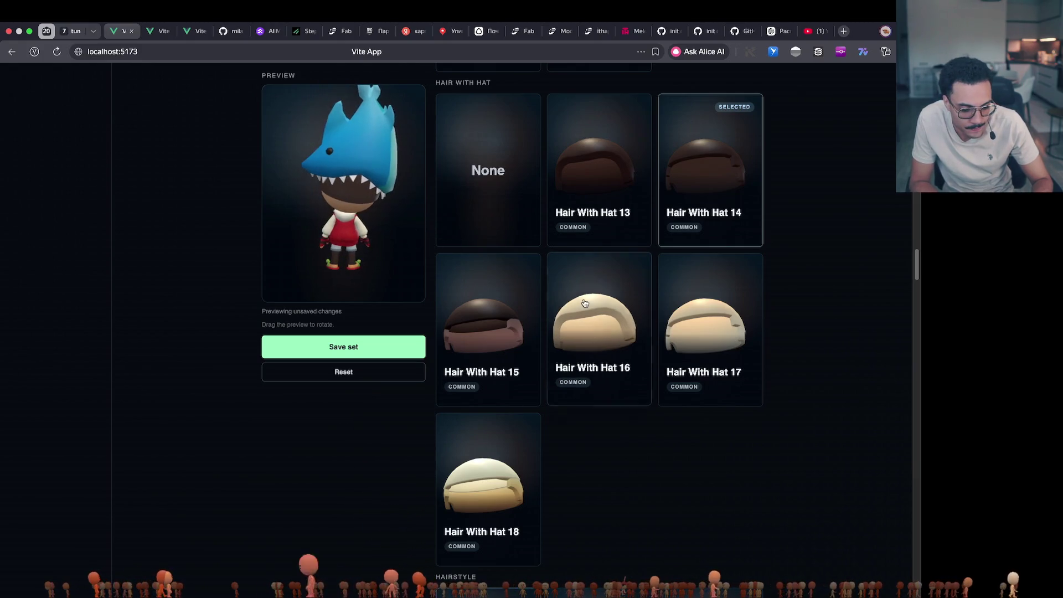
# Switch back to the Blender Cute_Characters.blend window
pyautogui.scroll(-20, 584, 303)
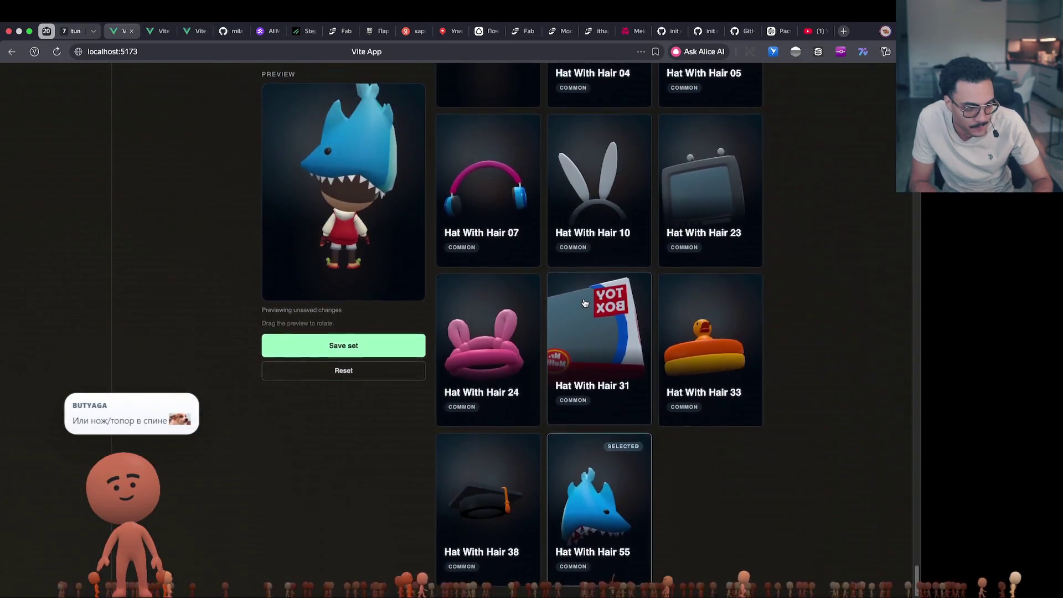
pyautogui.hotkey('ctrl', 'Up')
pyautogui.click(673, 246)
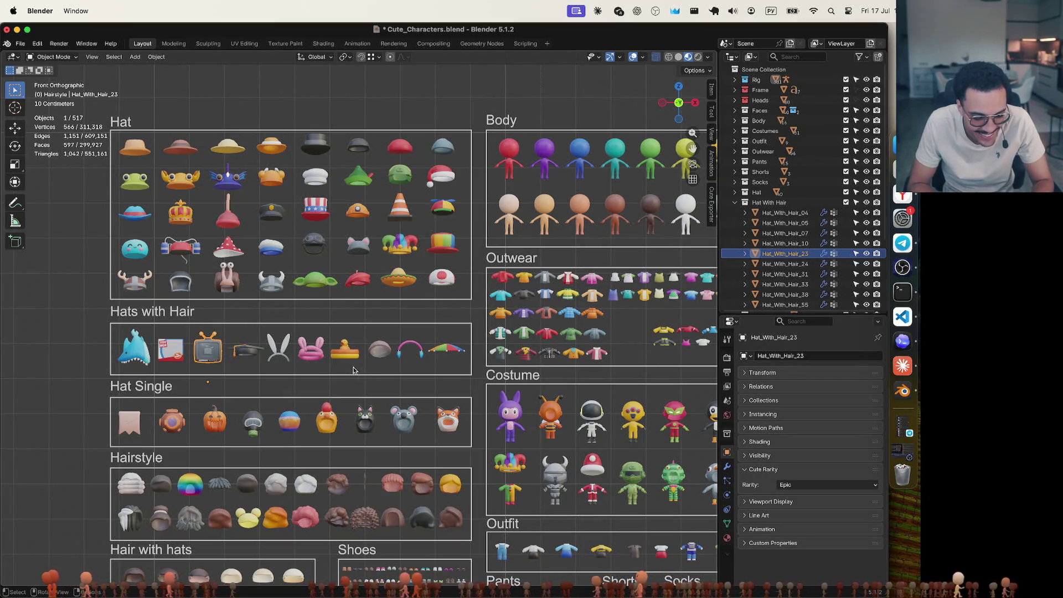
# Select Hat_With_Hair_31 with Hat_With_Hair_23, drag both onto Hat Single in the Outliner, and frame them
pyautogui.scroll(1, 366, 375)
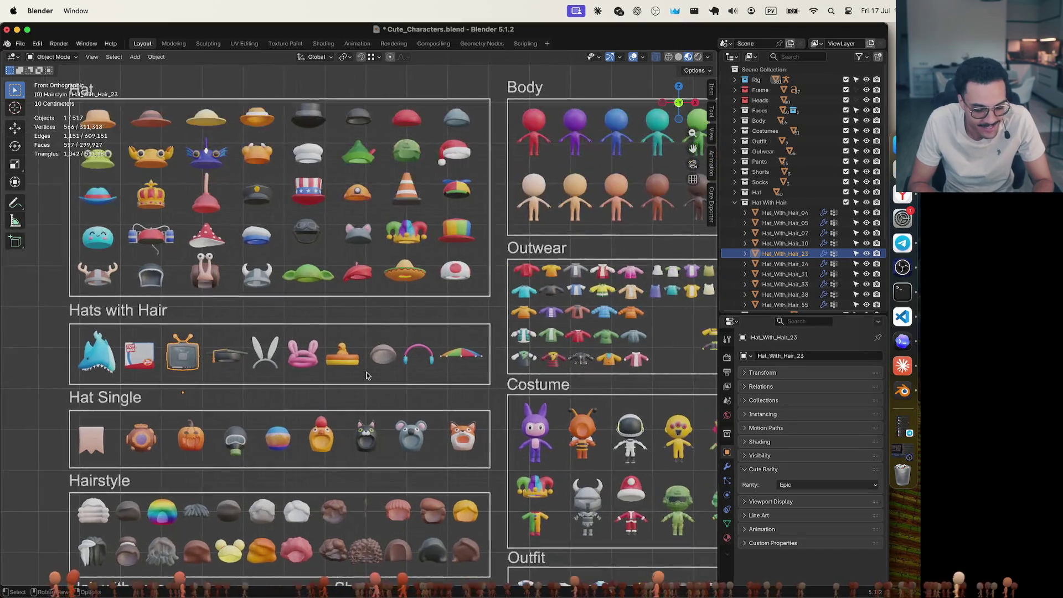
pyautogui.keyDown('shift'); pyautogui.click(142, 362); pyautogui.keyUp('shift')
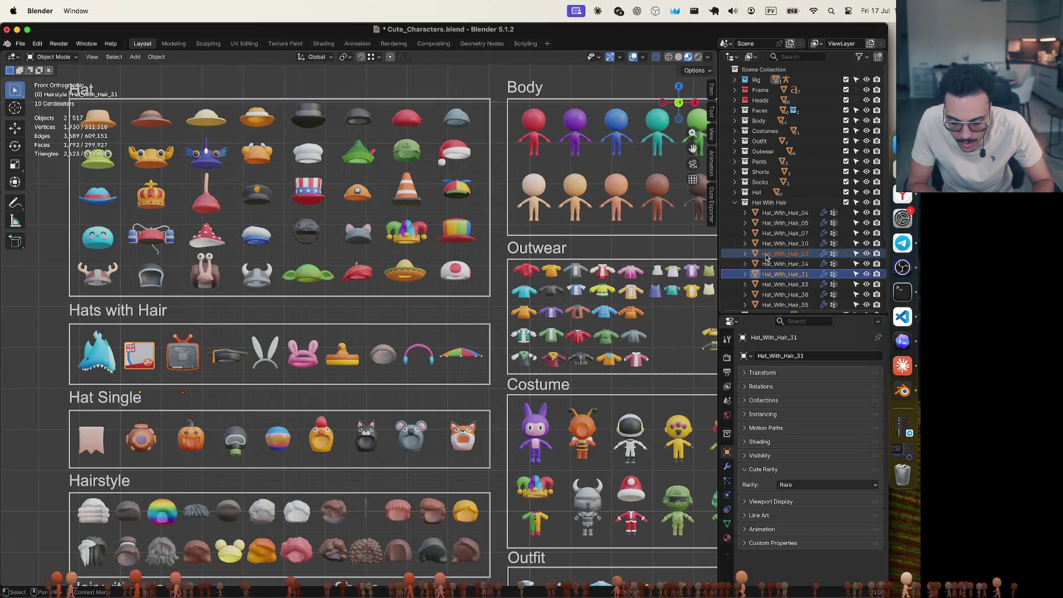
pyautogui.scroll(-5, 767, 256)
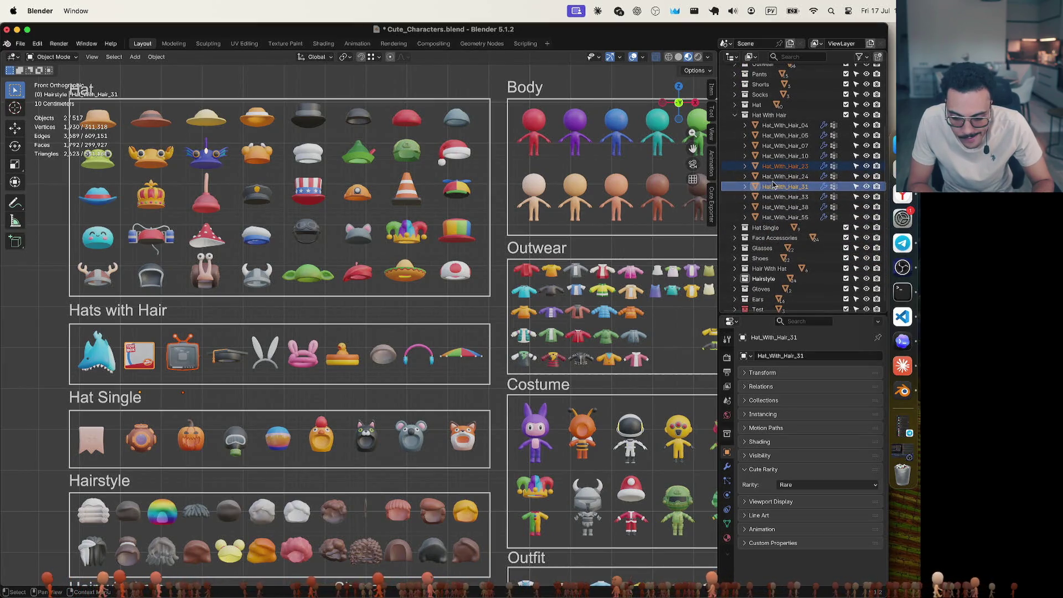
pyautogui.moveTo(775, 190); pyautogui.dragTo(763, 227)
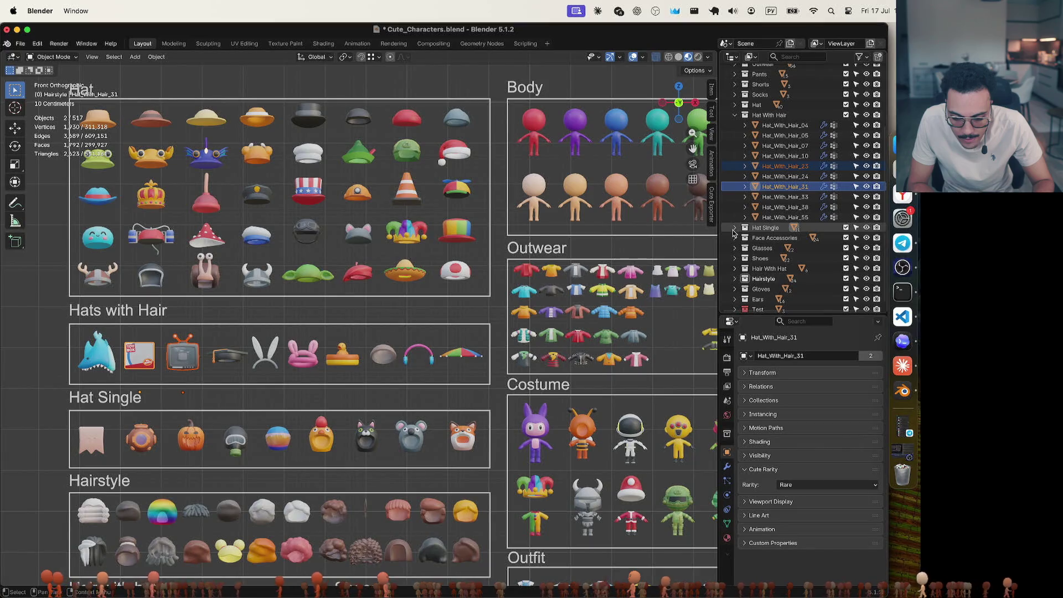
pyautogui.press('.')
pyautogui.scroll(5, 777, 252)
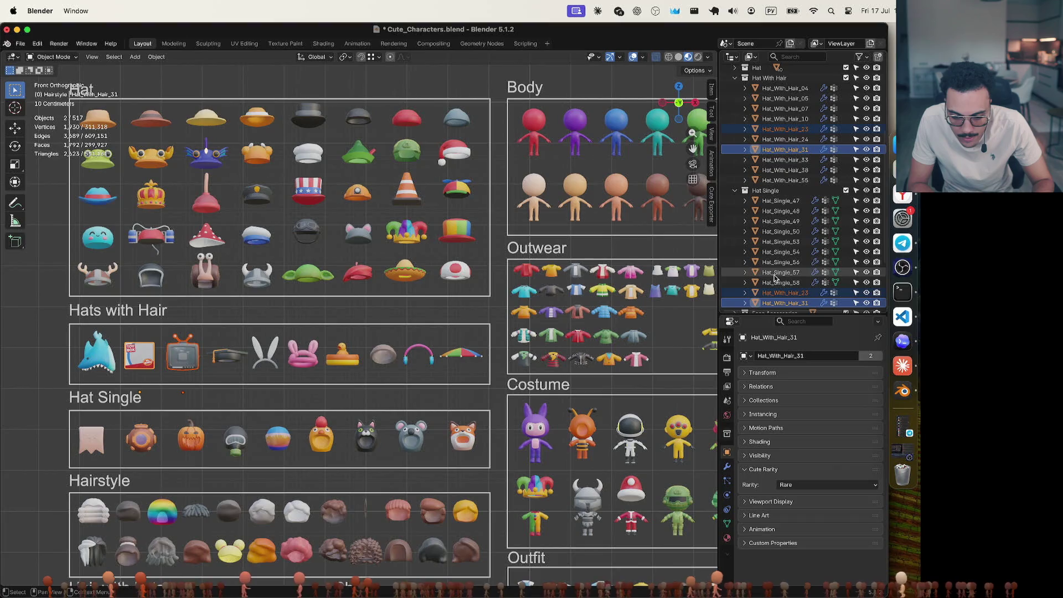
pyautogui.click(648, 86)
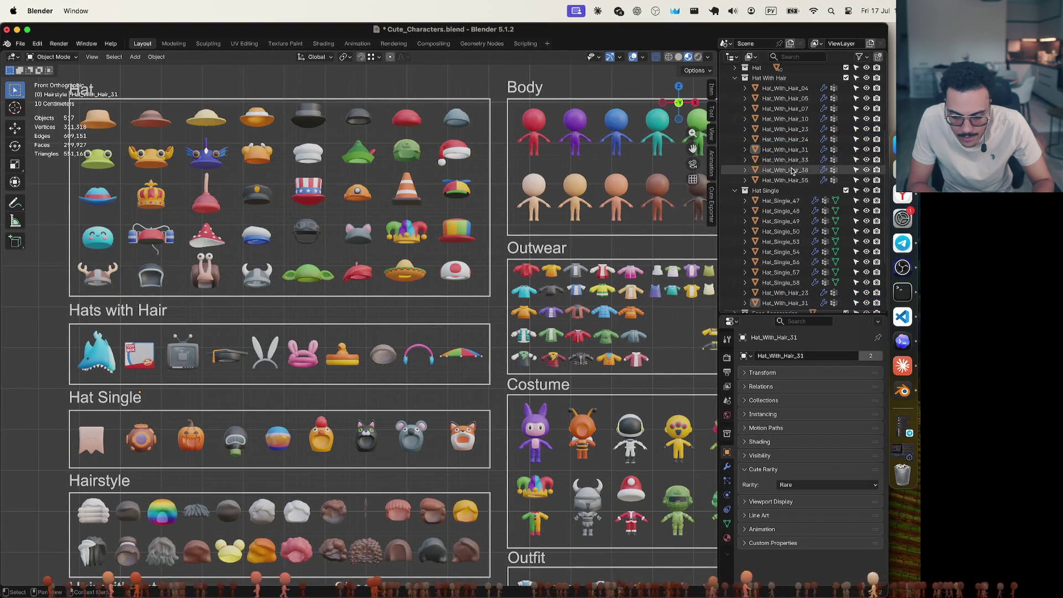
pyautogui.click(150, 368)
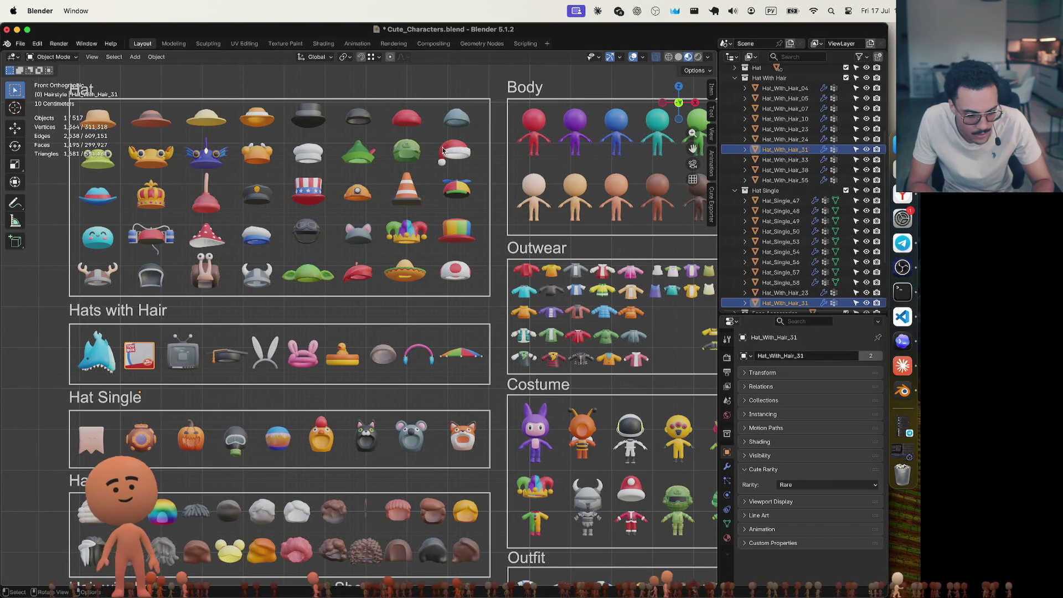
pyautogui.scroll(-3, 767, 224)
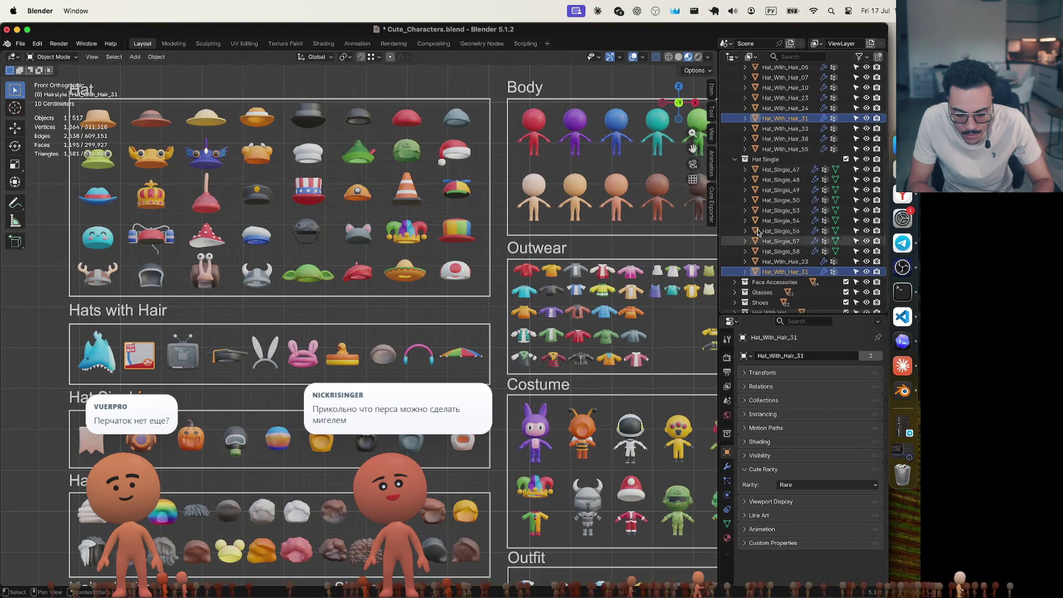
pyautogui.click(787, 261)
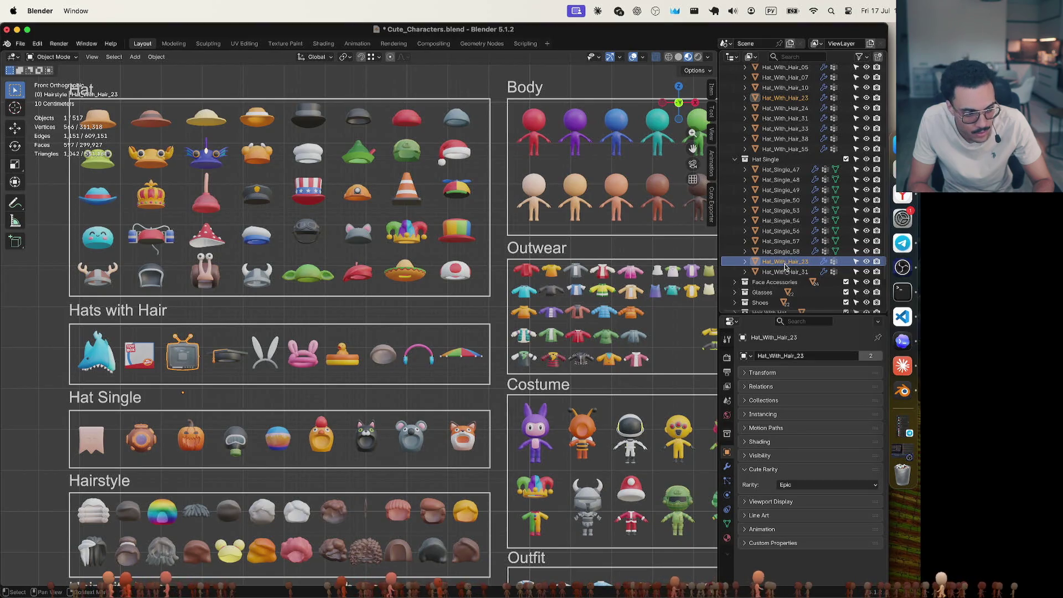
pyautogui.scroll(3, 795, 217)
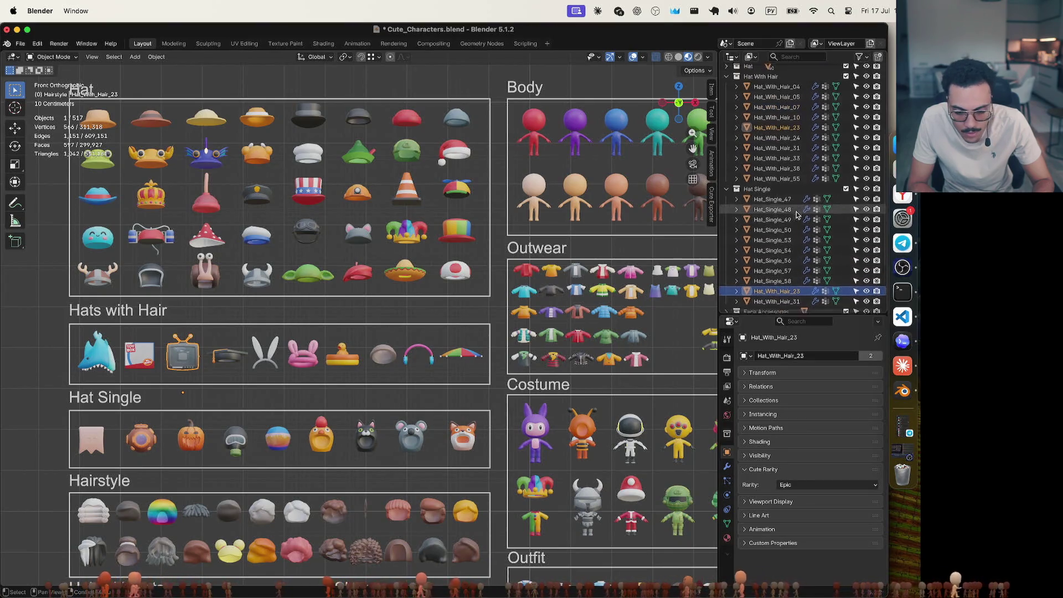
pyautogui.scroll(-2, 794, 266)
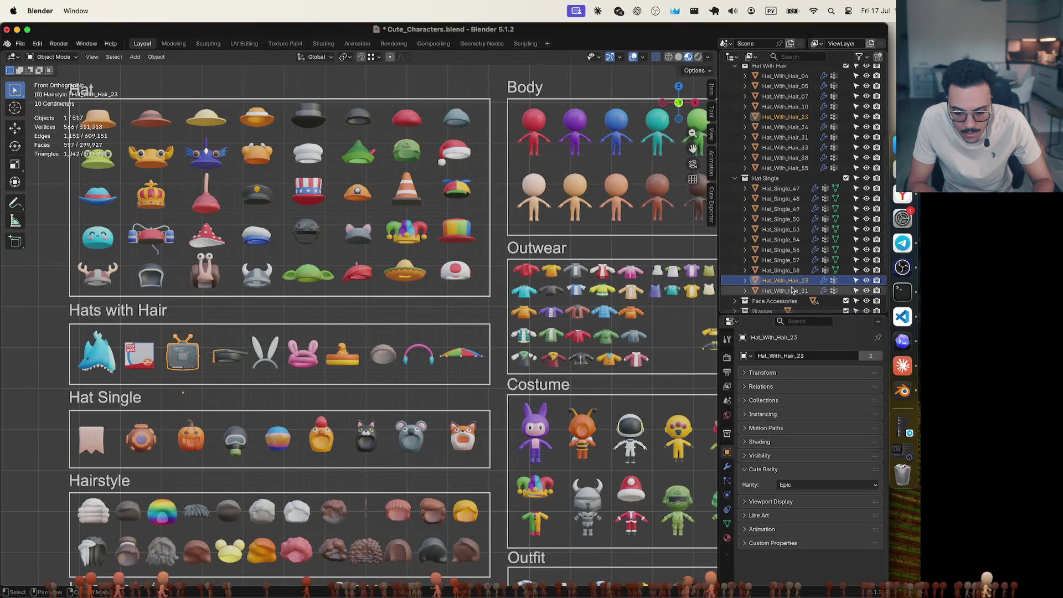
pyautogui.click(792, 290)
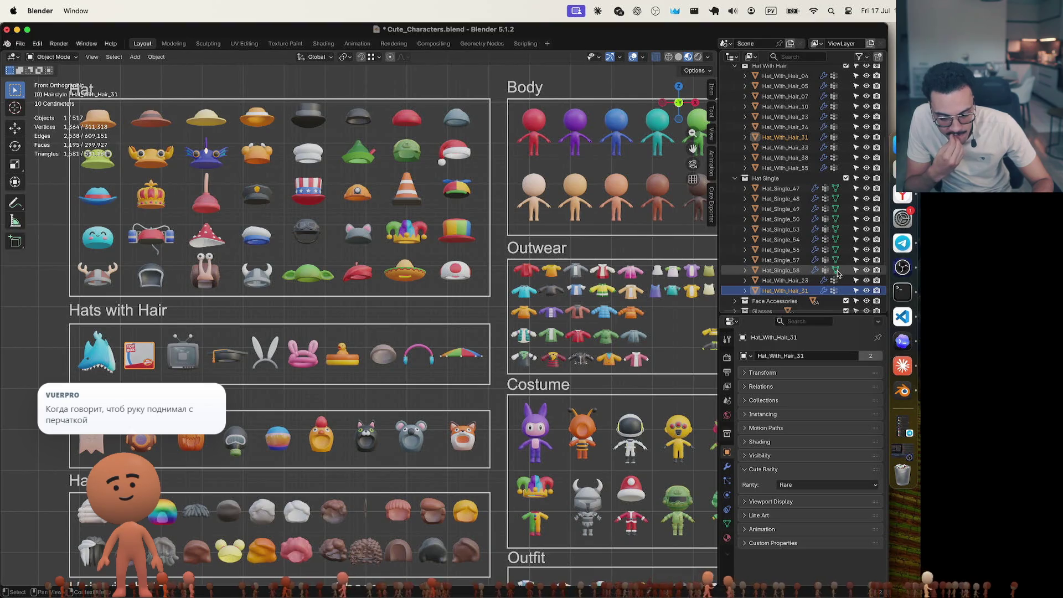
pyautogui.click(797, 271)
pyautogui.click(795, 281)
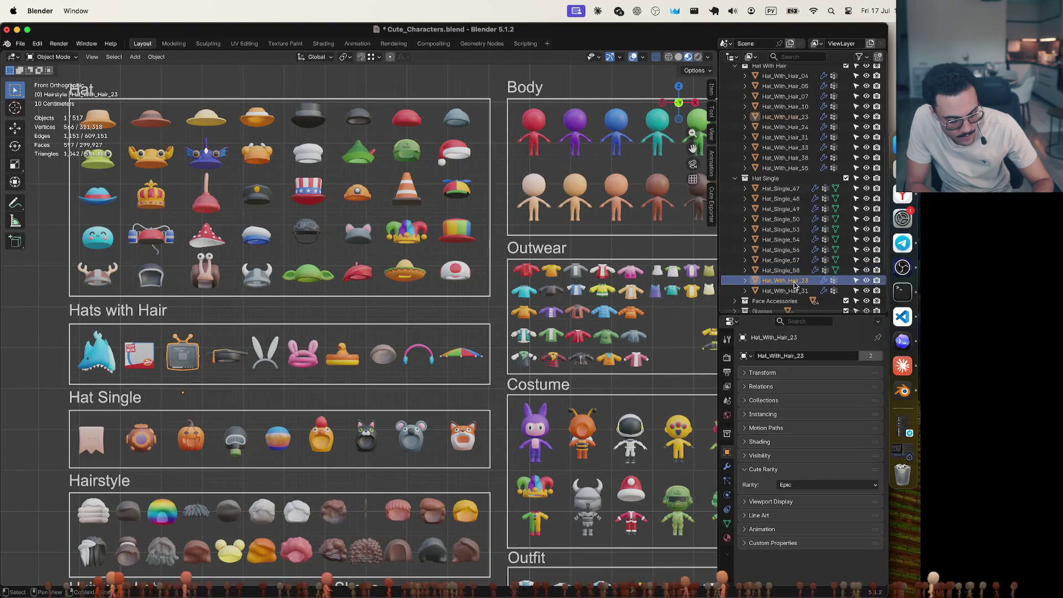
pyautogui.click(796, 291)
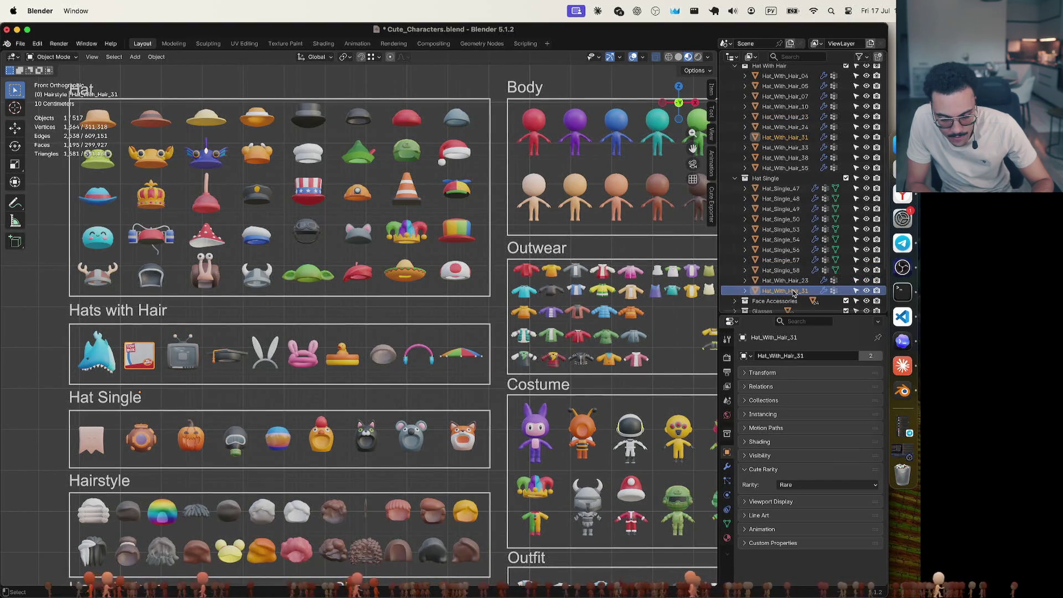
pyautogui.click(803, 282)
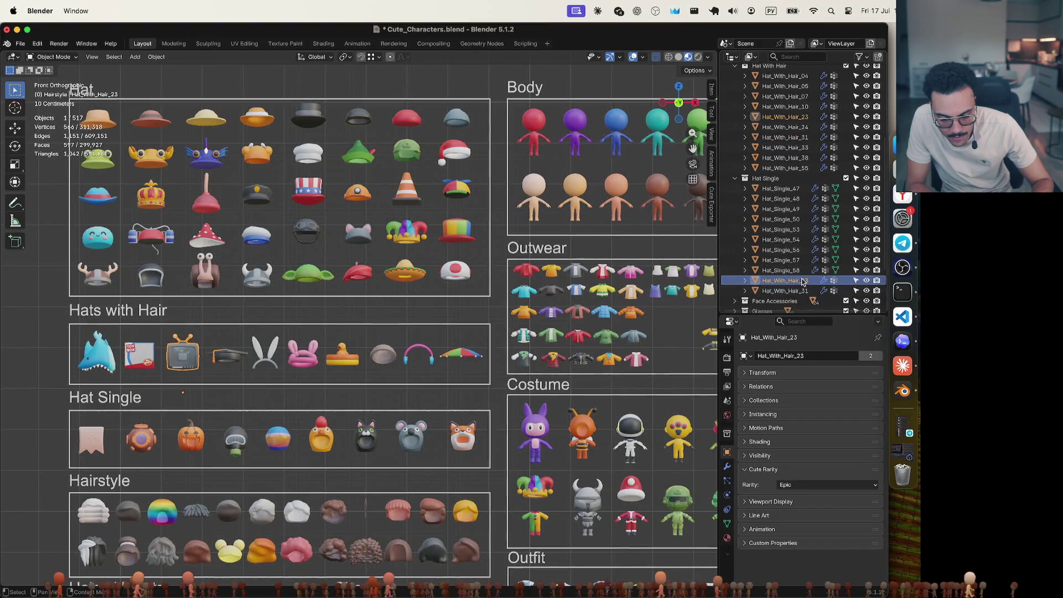
pyautogui.click(798, 118)
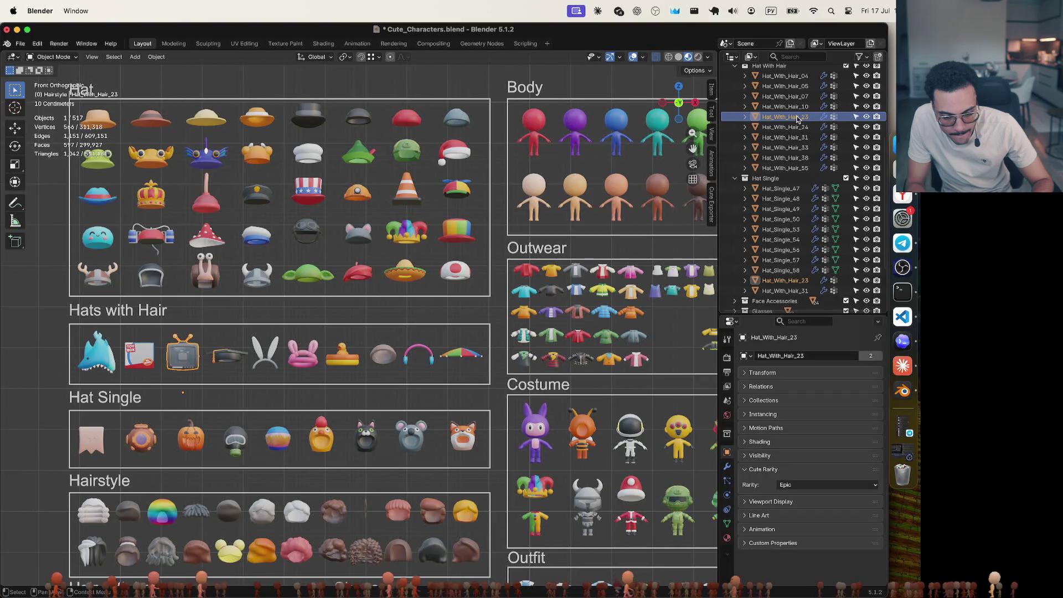
pyautogui.rightClick(798, 118)
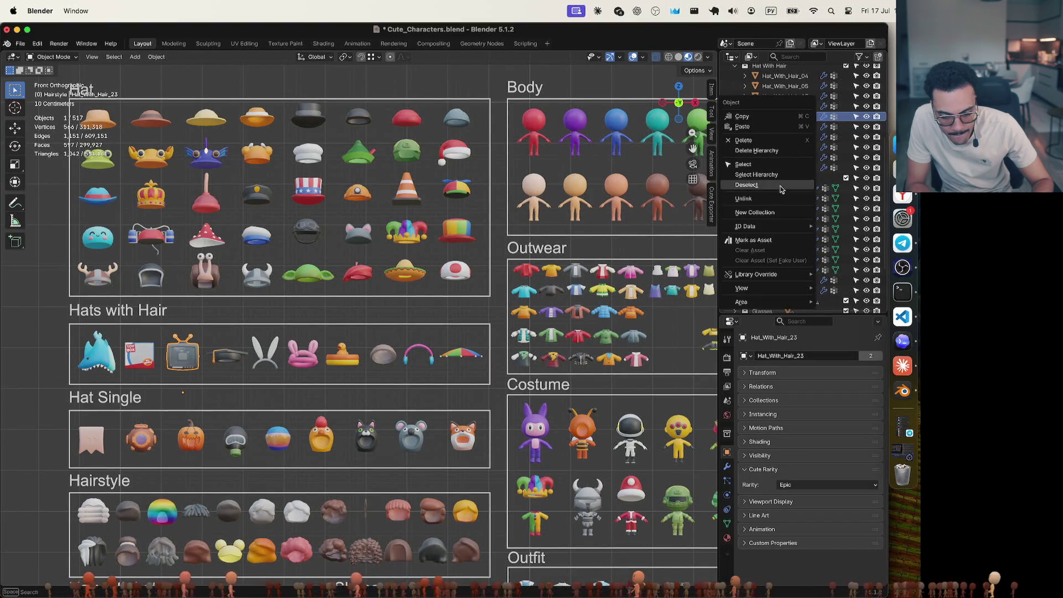
# Delete the Hat_With_Hair_23 TV hat, then bring up the Edit menu's undo commands
pyautogui.click(783, 140)
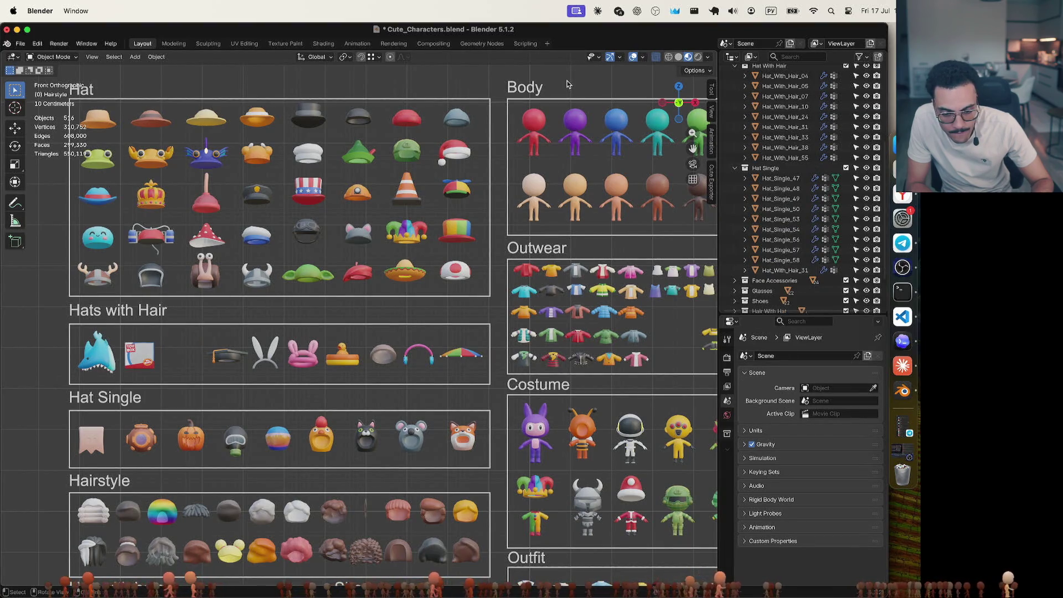
pyautogui.hotkey('ctrl', 'space')
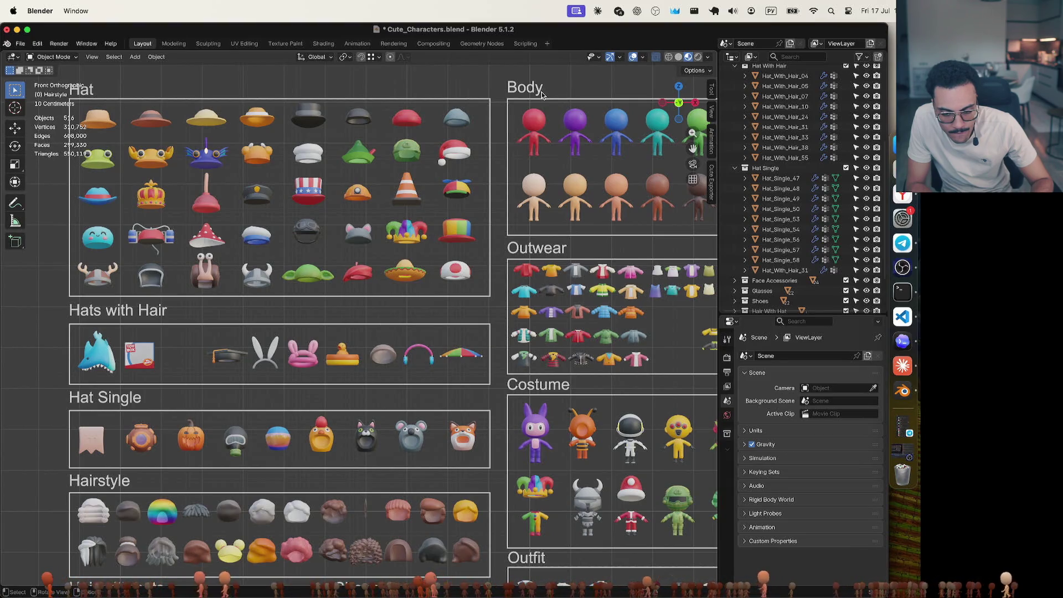
pyautogui.hotkey('ctrl', 'space')
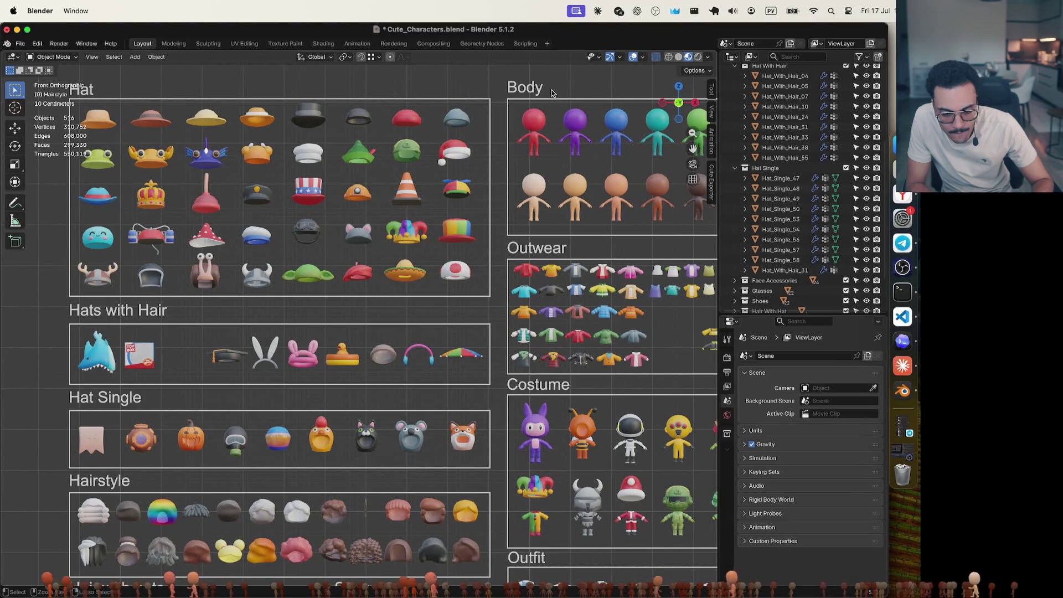
pyautogui.click(37, 43)
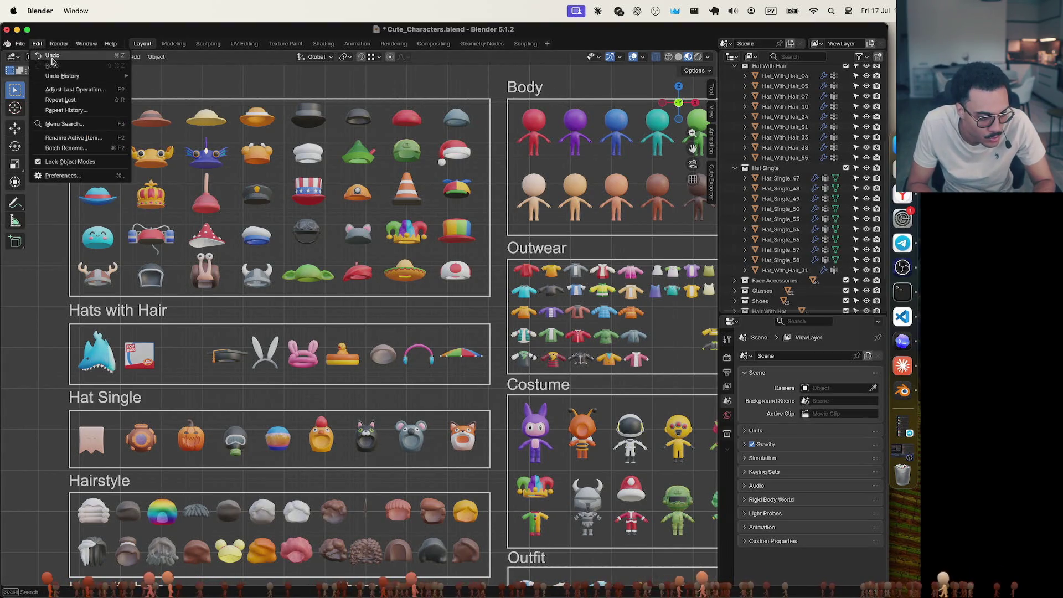
# Undo repeatedly to restore the TV hat, stepping back past the Epic and Common single-hat states
pyautogui.click(53, 57)
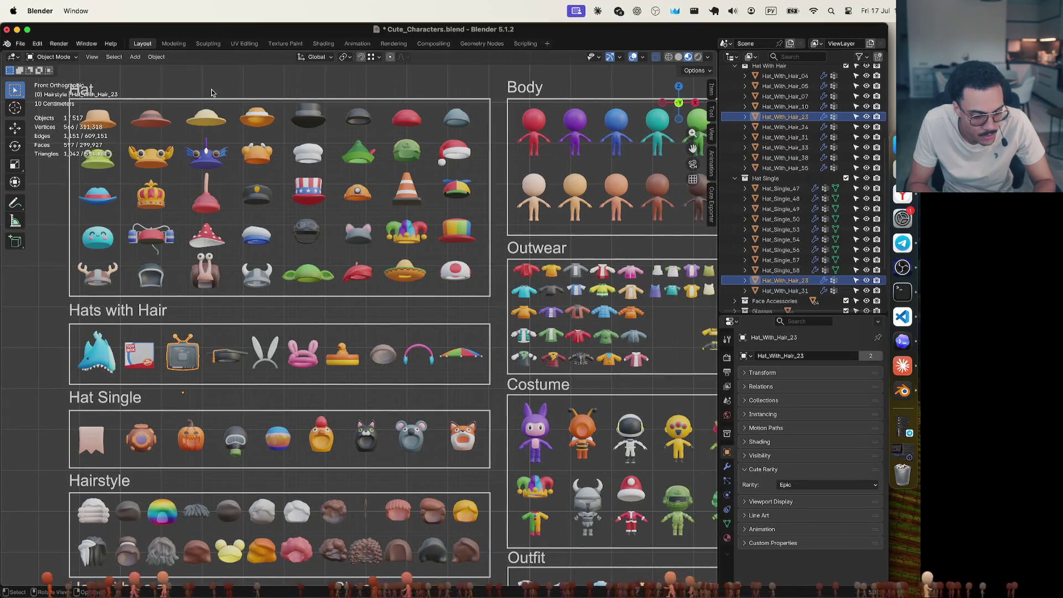
pyautogui.click(37, 44)
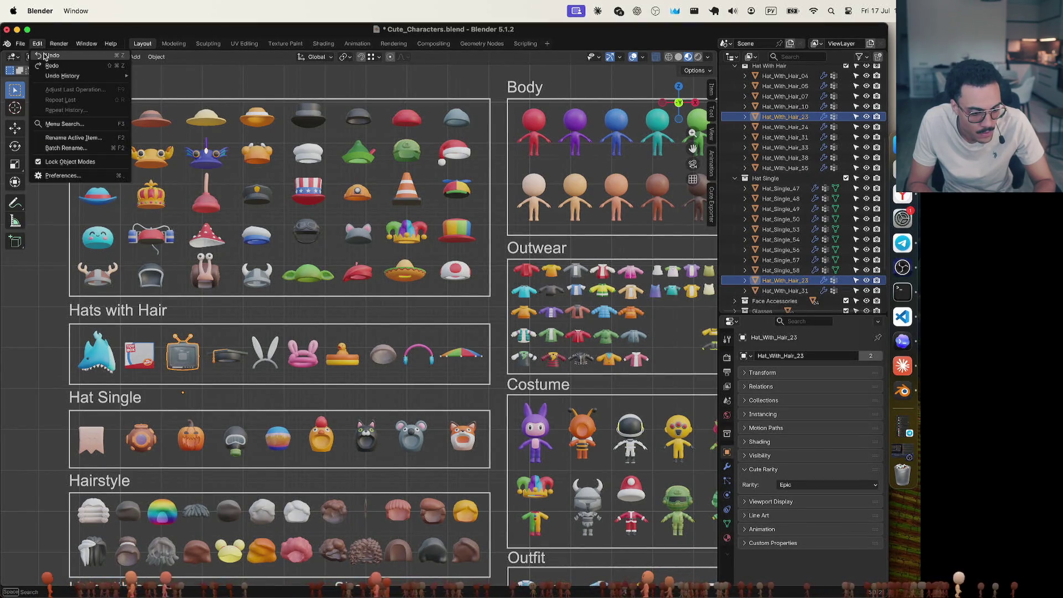
pyautogui.click(39, 55)
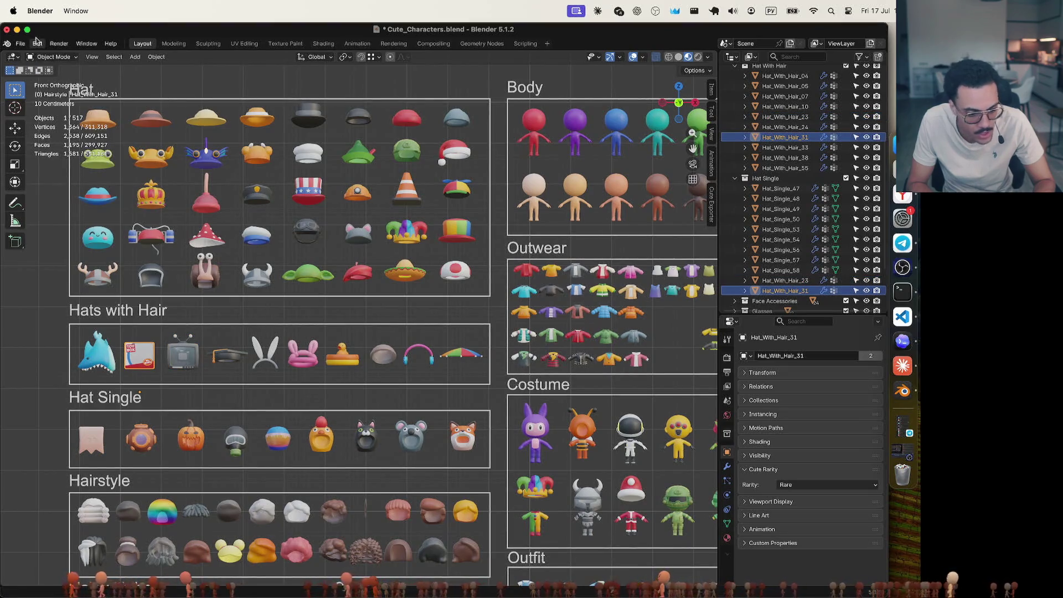
pyautogui.click(38, 44)
pyautogui.click(40, 55)
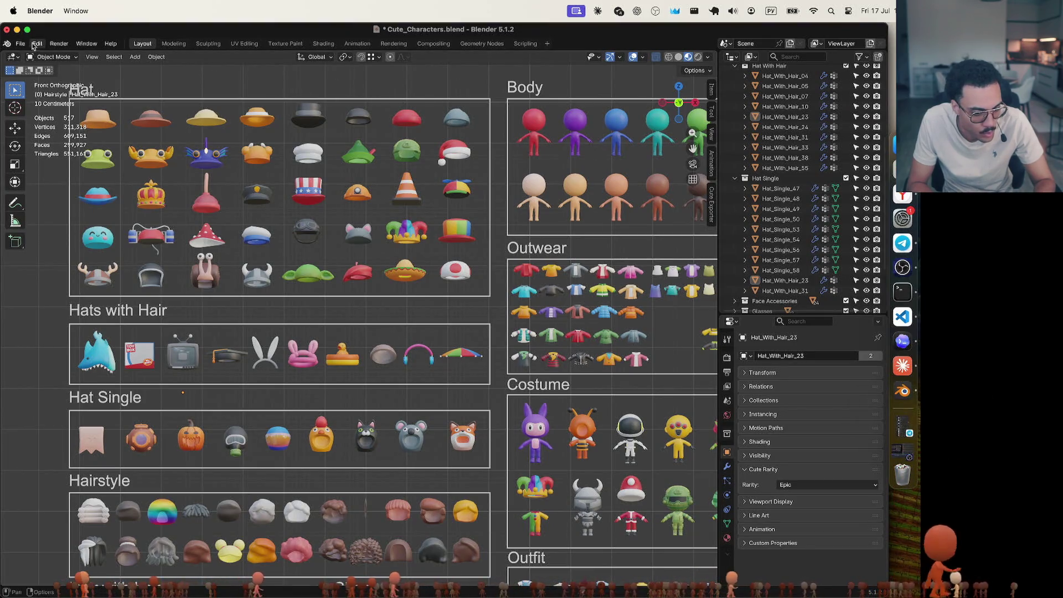
pyautogui.click(37, 44)
pyautogui.click(38, 45)
pyautogui.click(37, 44)
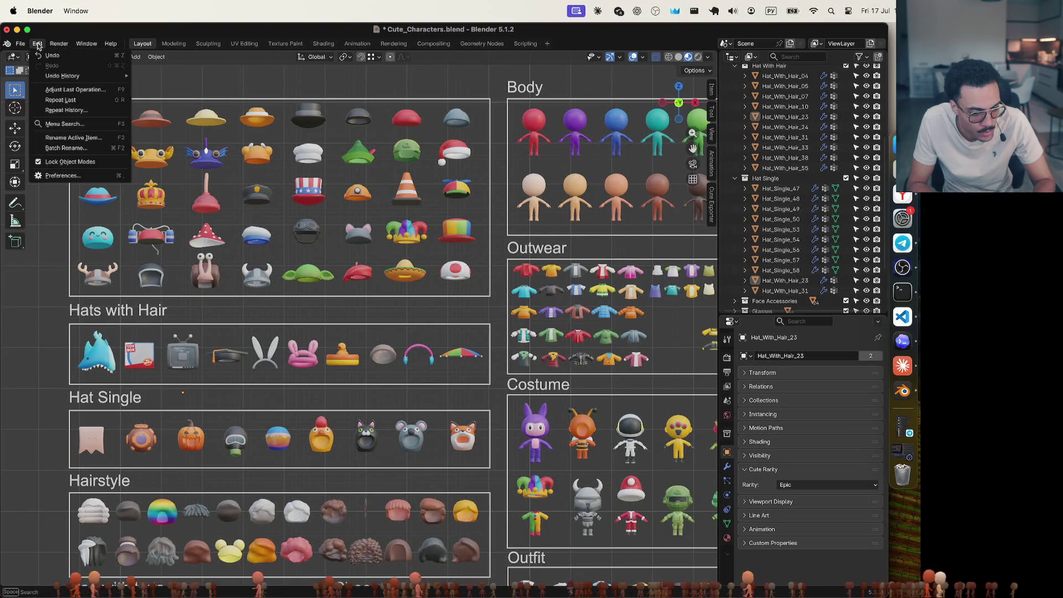
pyautogui.click(39, 55)
pyautogui.click(34, 44)
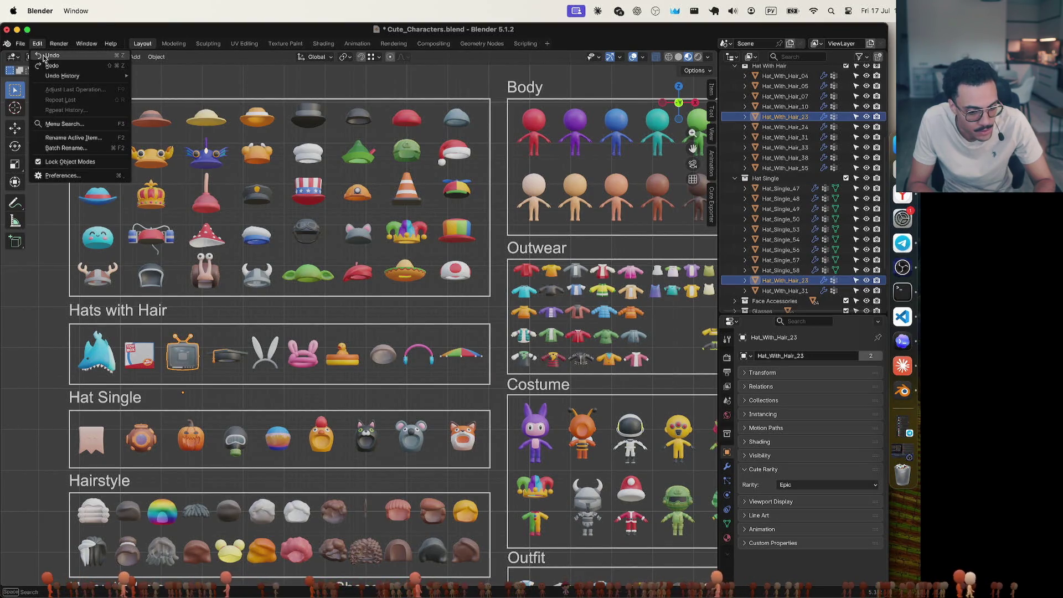
pyautogui.click(39, 55)
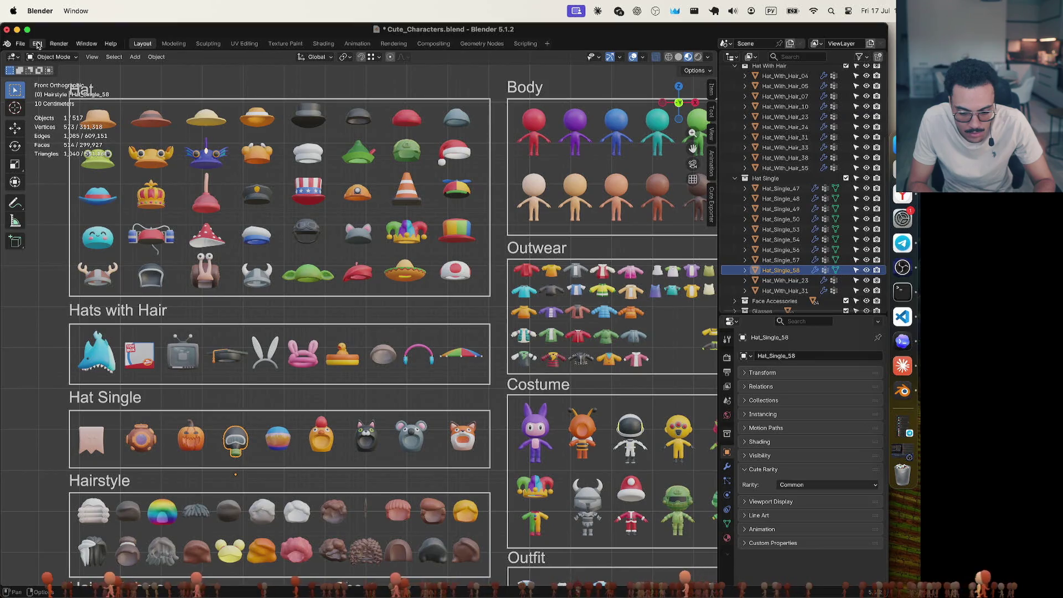
# Keep undoing past the Rare and Epic hat states back to where both hats were chosen
pyautogui.click(37, 44)
pyautogui.click(40, 56)
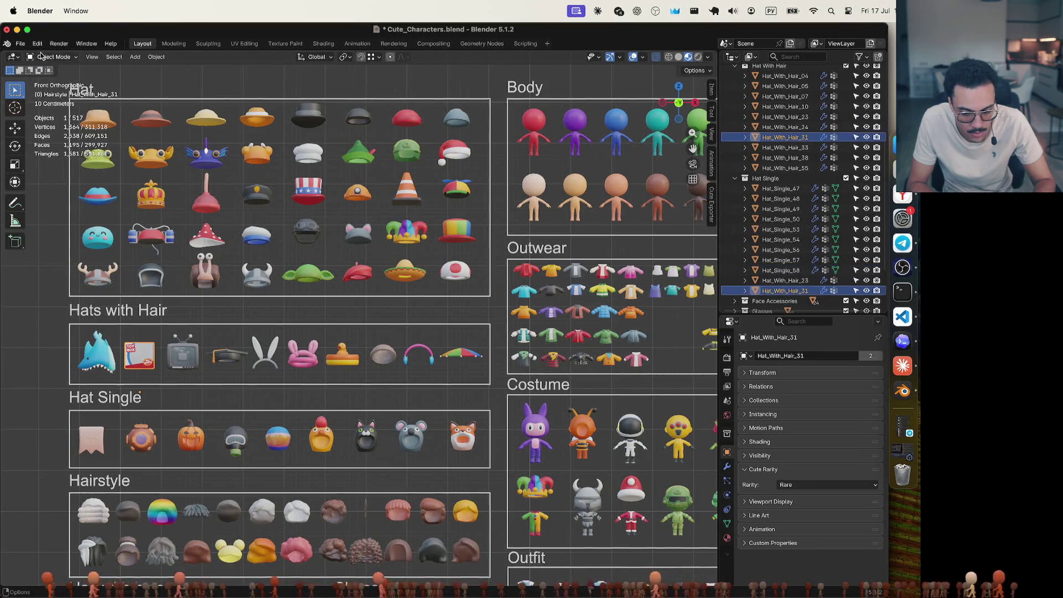
pyautogui.click(38, 44)
pyautogui.click(40, 56)
pyautogui.click(37, 45)
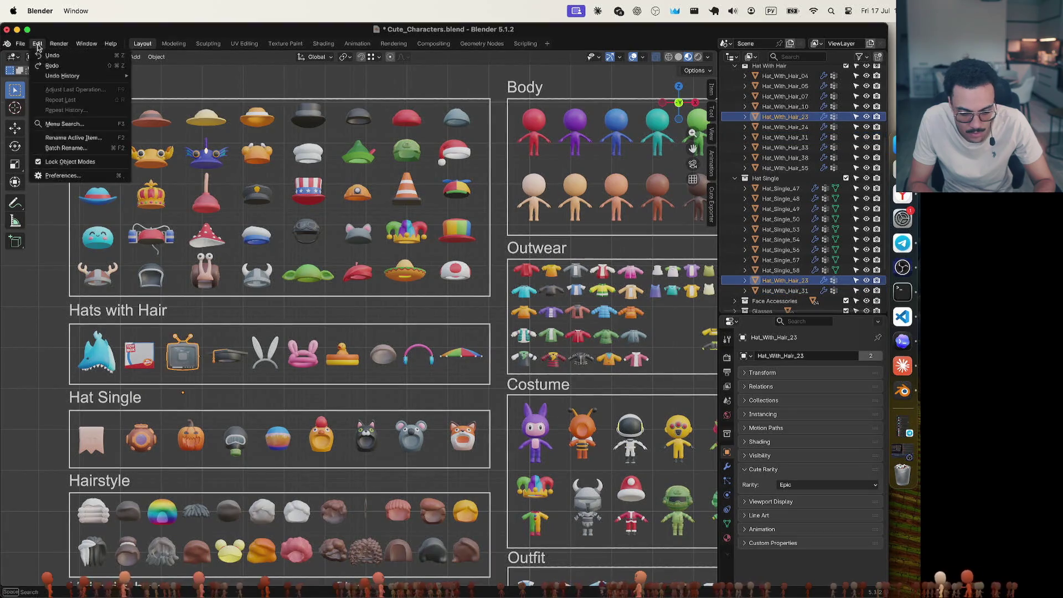
pyautogui.click(40, 56)
pyautogui.click(37, 44)
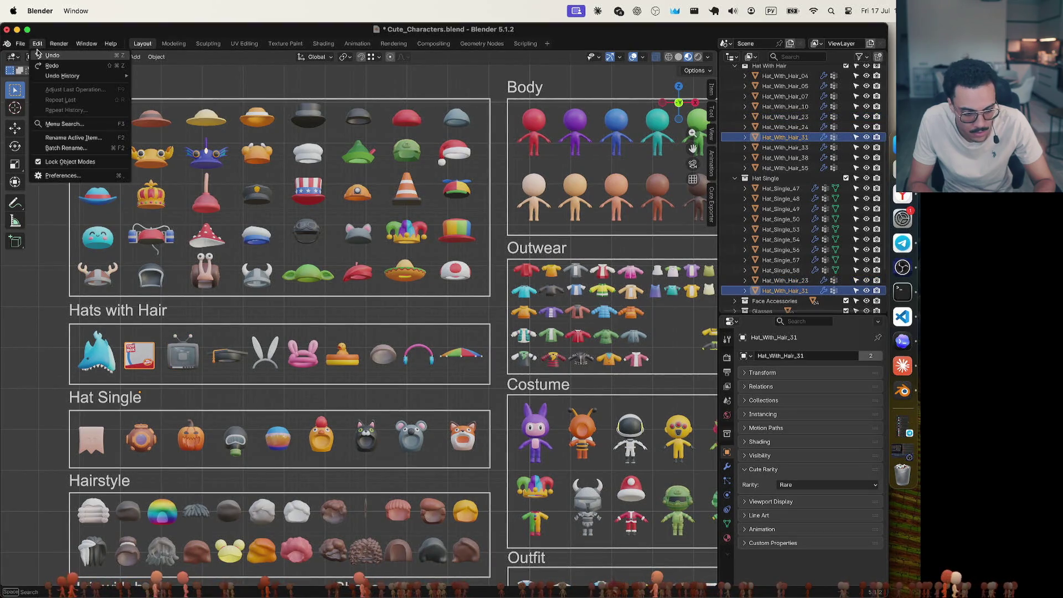
pyautogui.click(39, 55)
pyautogui.click(37, 44)
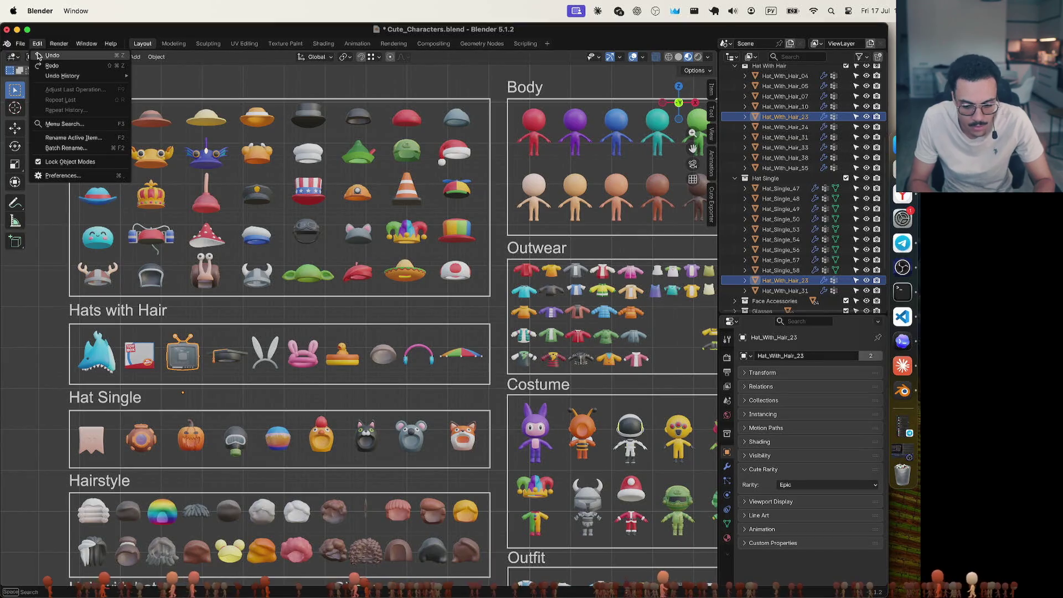
pyautogui.click(40, 55)
pyautogui.click(37, 45)
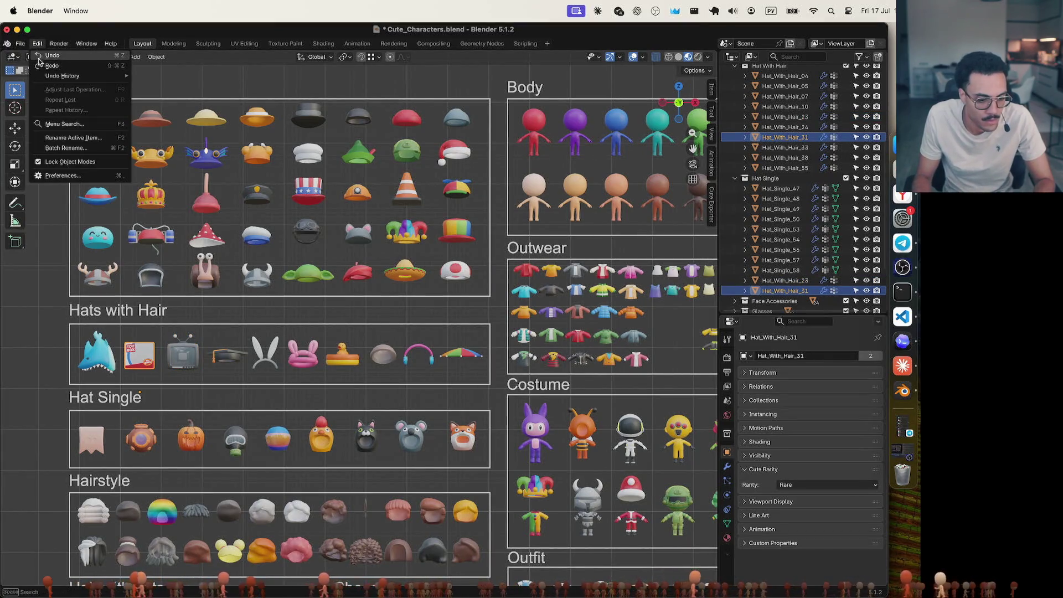
pyautogui.click(39, 56)
pyautogui.click(38, 44)
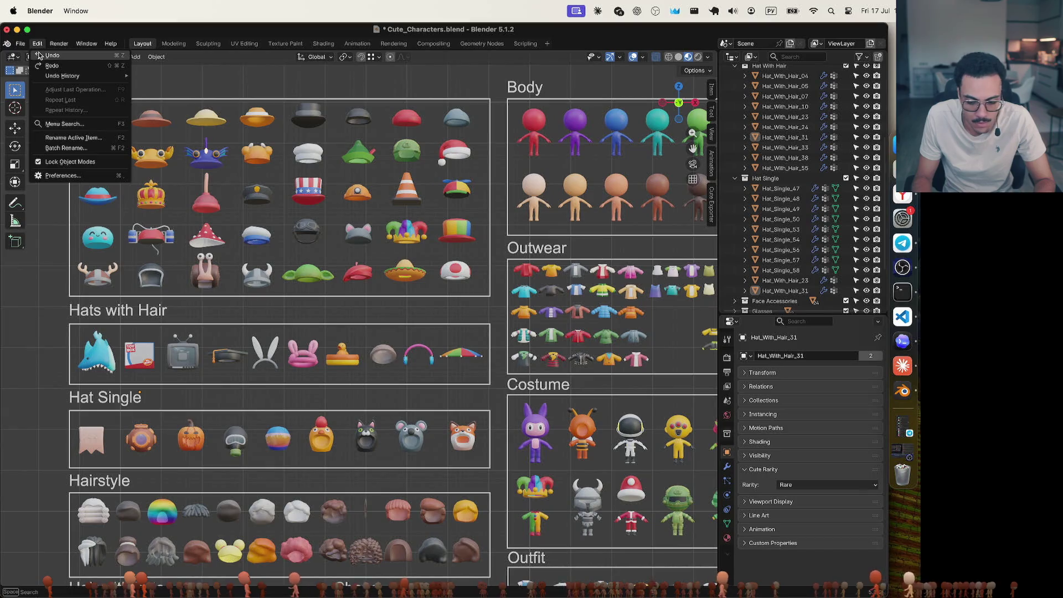
pyautogui.click(40, 55)
pyautogui.click(38, 45)
pyautogui.click(40, 55)
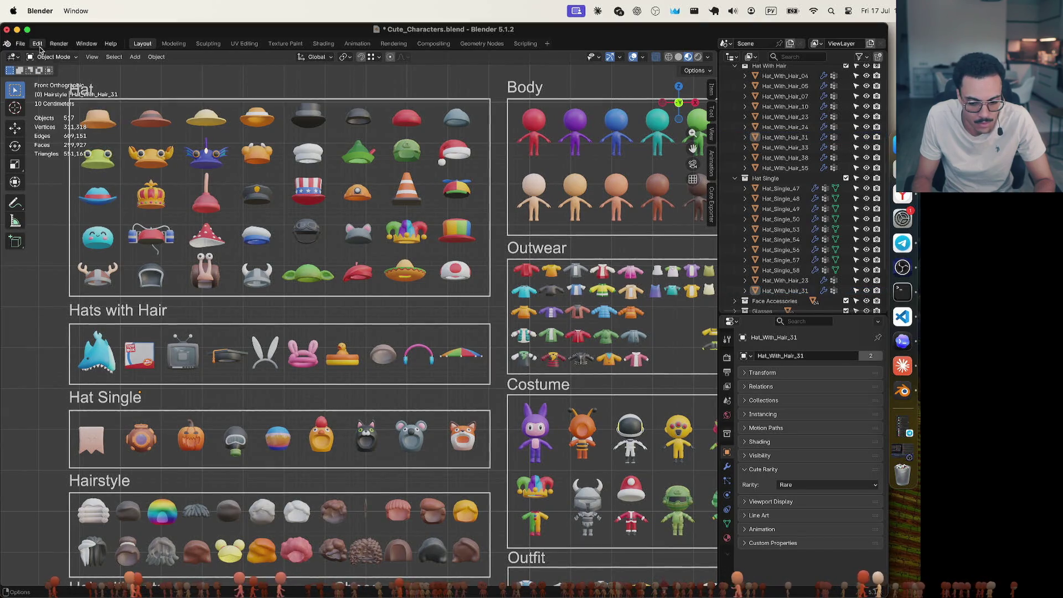
pyautogui.click(37, 44)
pyautogui.click(40, 55)
pyautogui.click(37, 44)
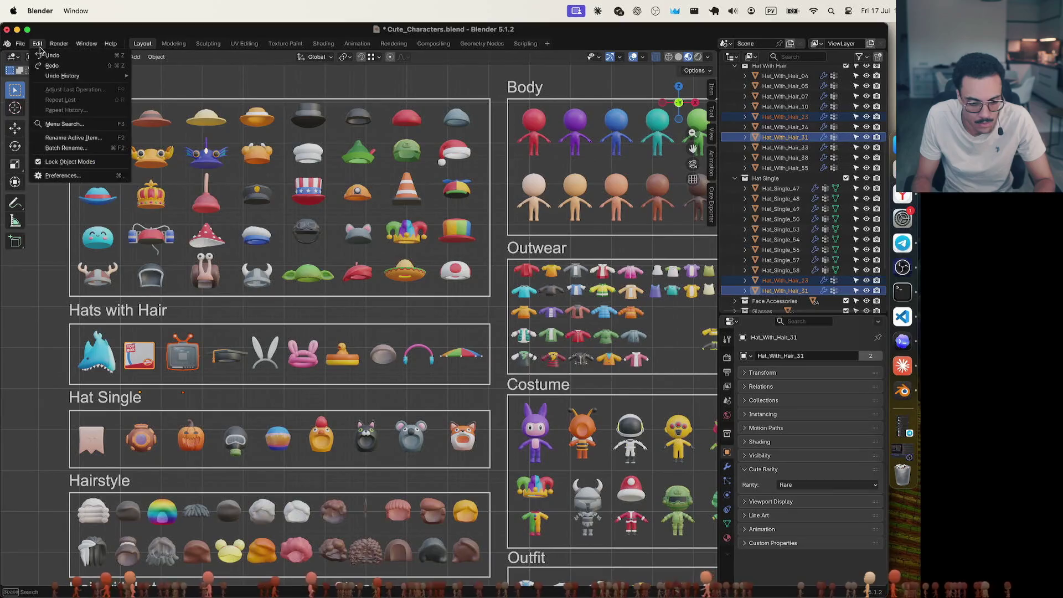
pyautogui.click(41, 56)
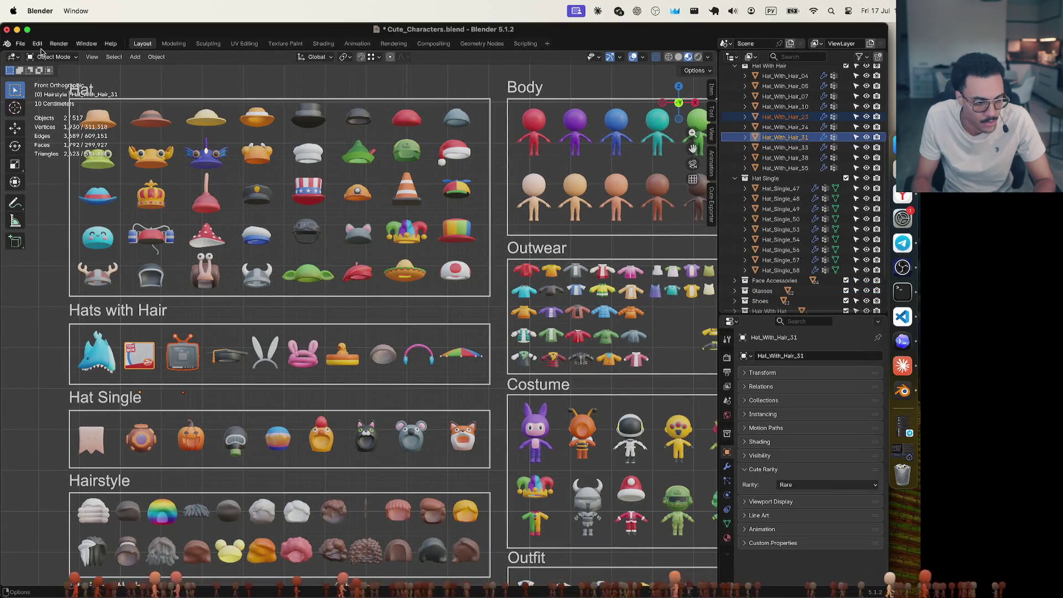
# Move Hat_With_Hair_23 and Hat_With_Hair_31 into Hat Single, then undo that move
pyautogui.moveTo(777, 138); pyautogui.dragTo(779, 187)
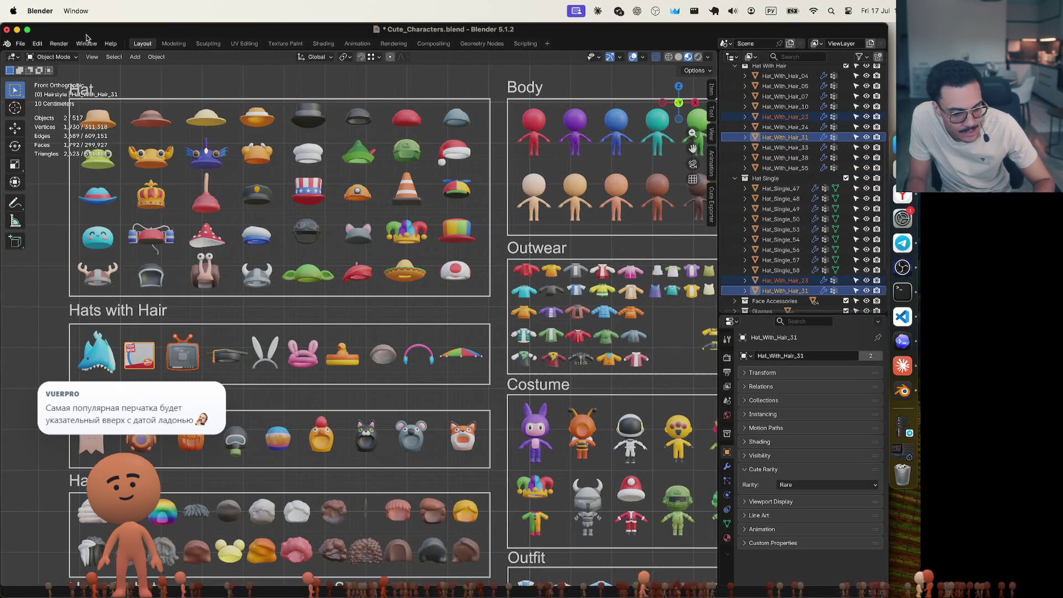
pyautogui.click(37, 43)
pyautogui.click(47, 53)
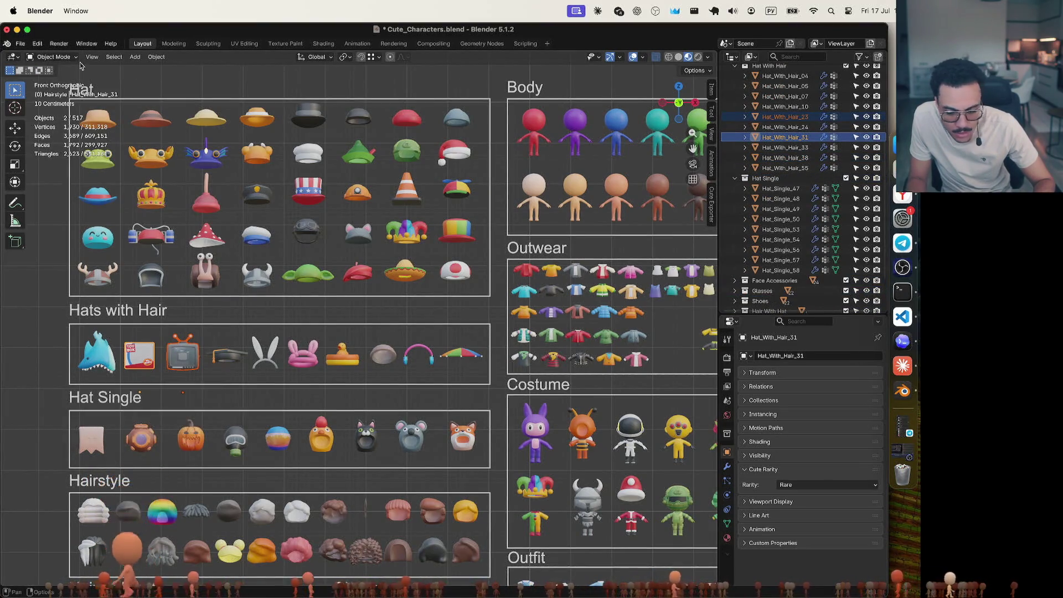
# Select Hat_With_Hair_23 and then the toy box hat to check their Rarity values
pyautogui.scroll(5, 788, 151)
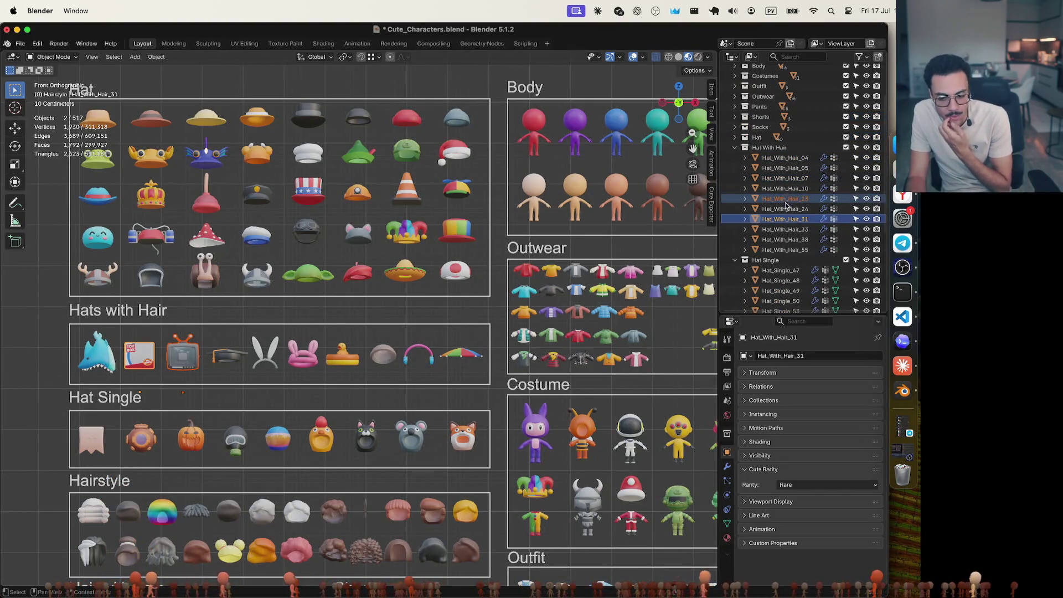
pyautogui.click(785, 198)
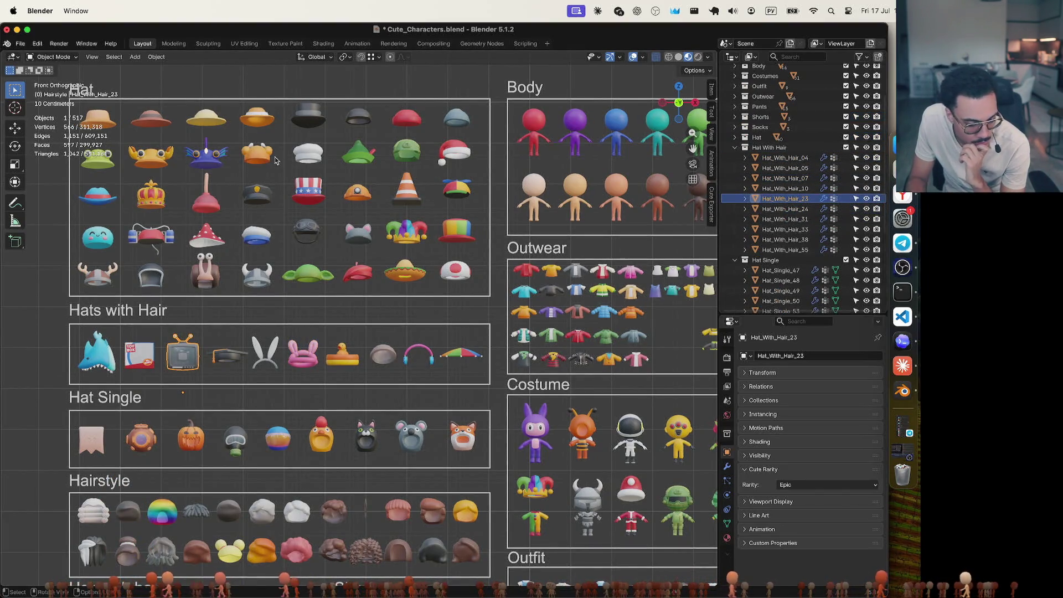
pyautogui.click(143, 353)
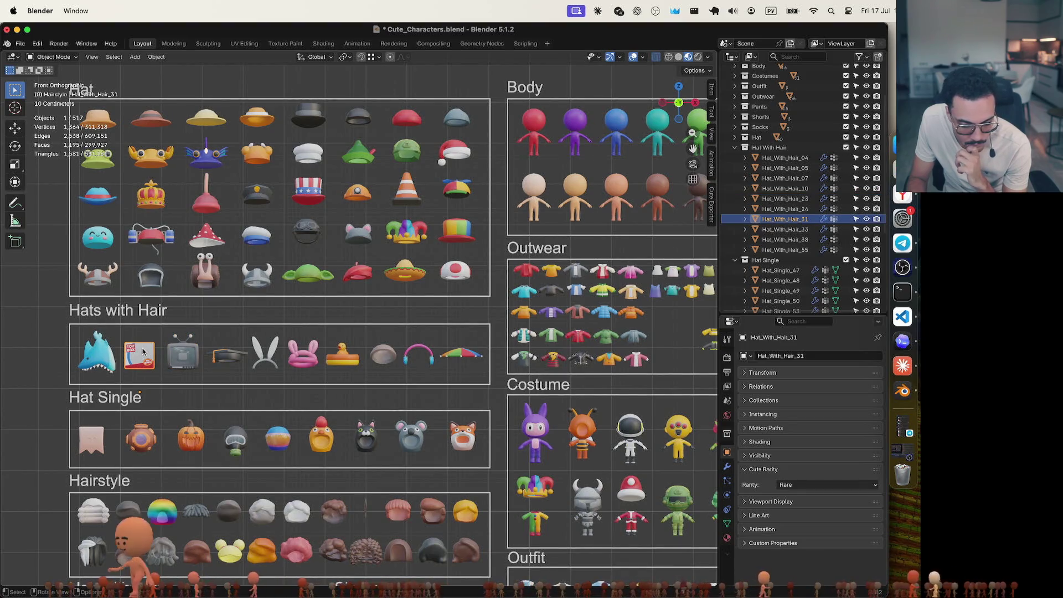